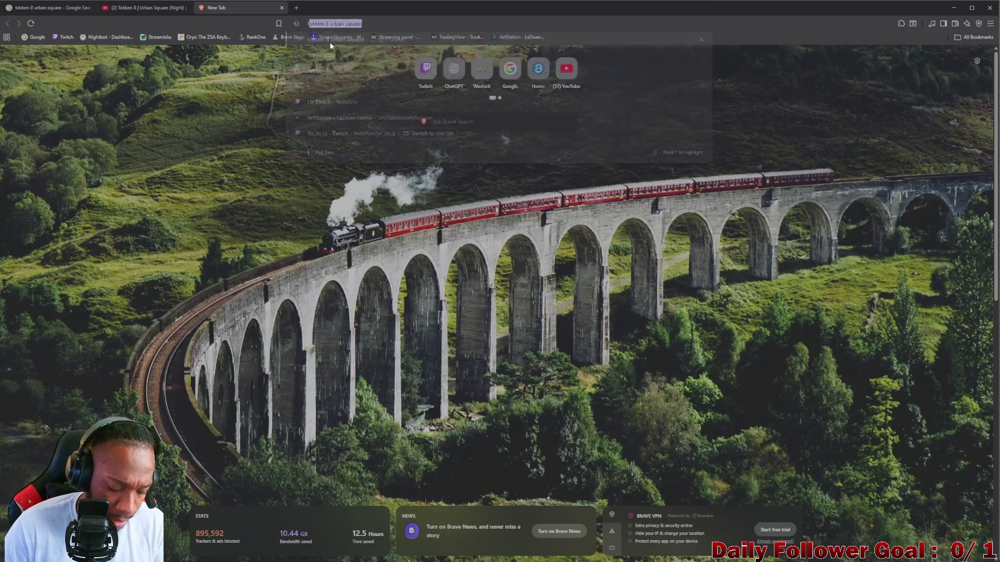
Search Google for 'traffic cone' and show only image results
text(ne)
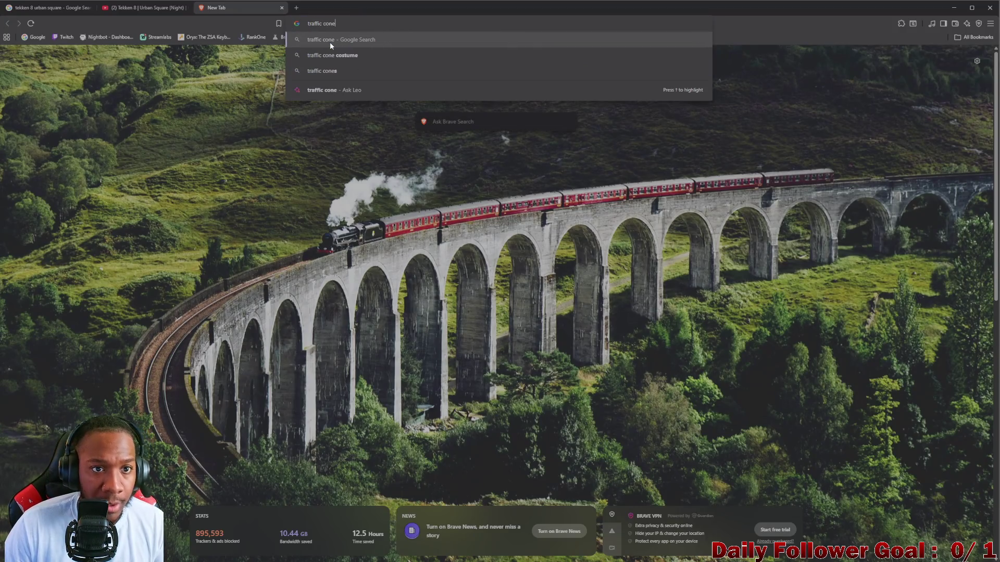
key(Return)
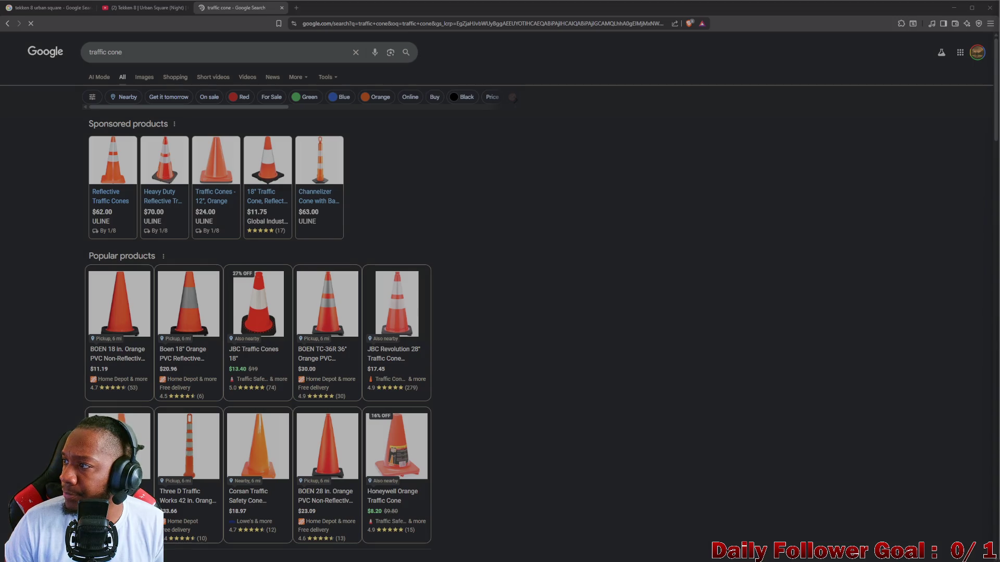
click(145, 77)
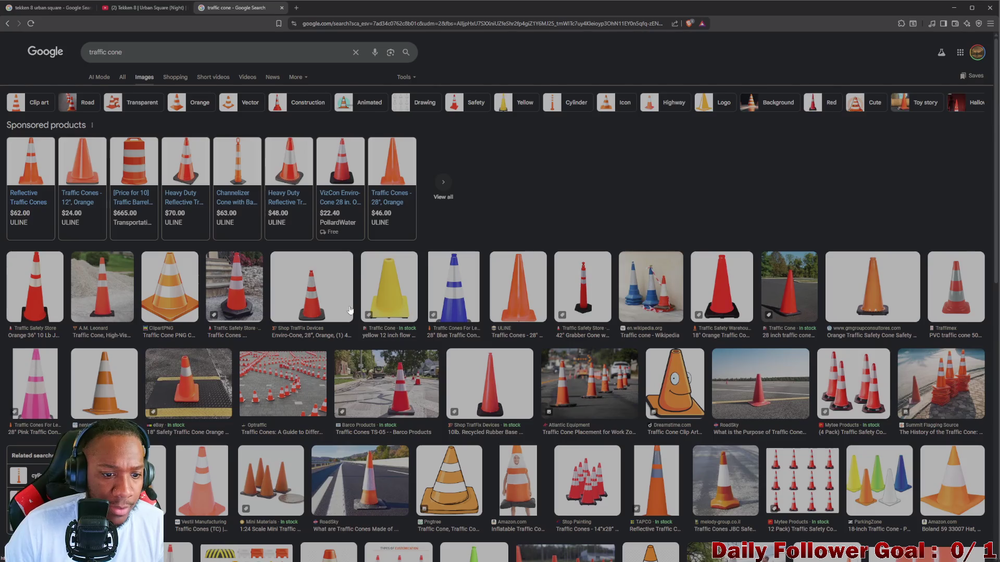
Browse the traffic cone images and preview the roadside cones photo
scroll(397, 311, down, 2)
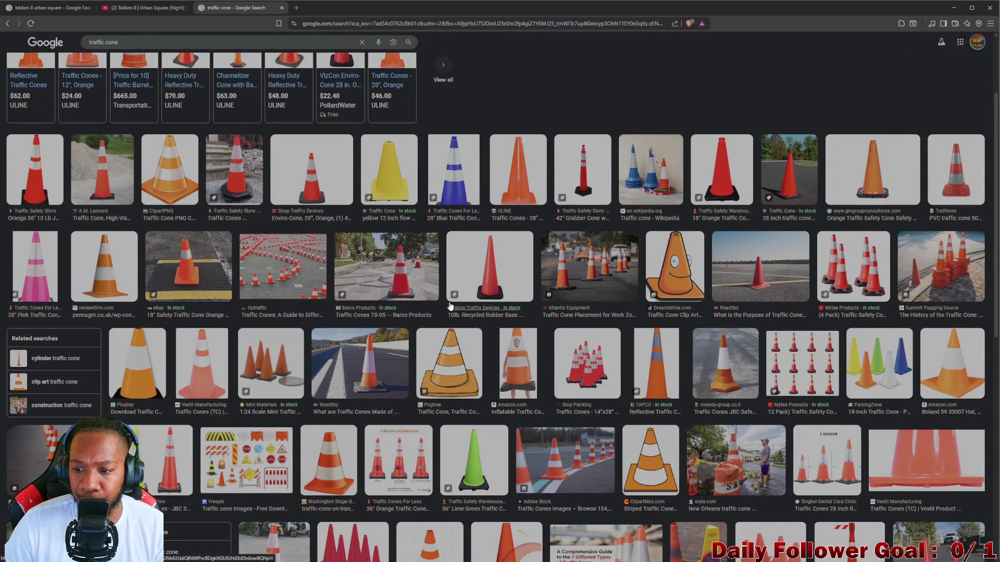
scroll(397, 312, down, 6)
scroll(525, 311, down, 5)
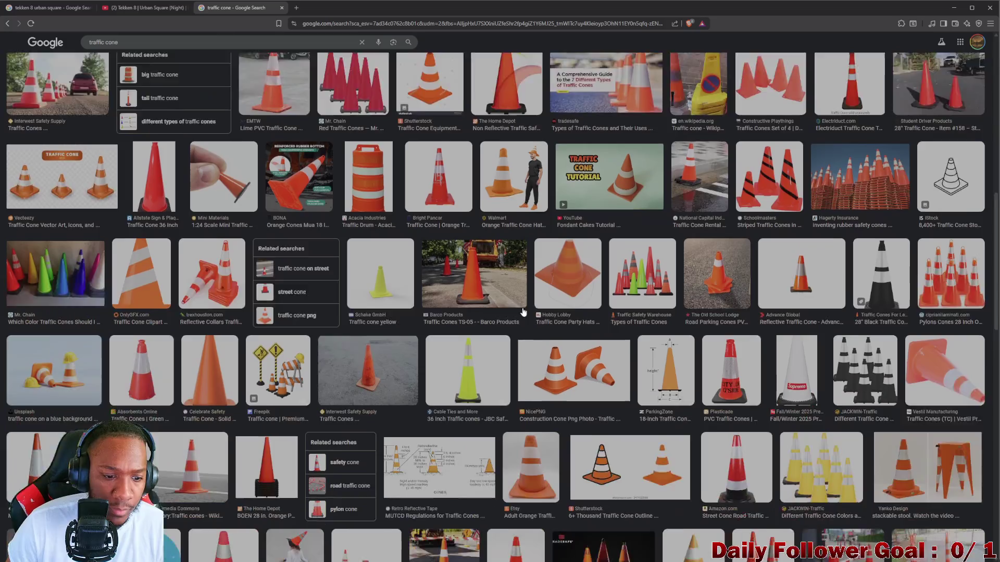
scroll(338, 322, down, 4)
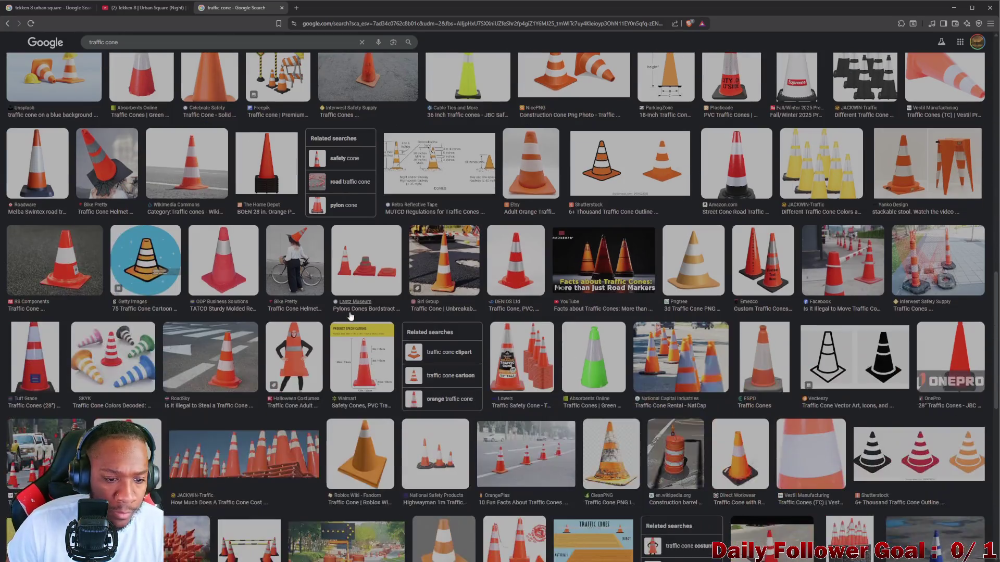
scroll(343, 284, down, 2)
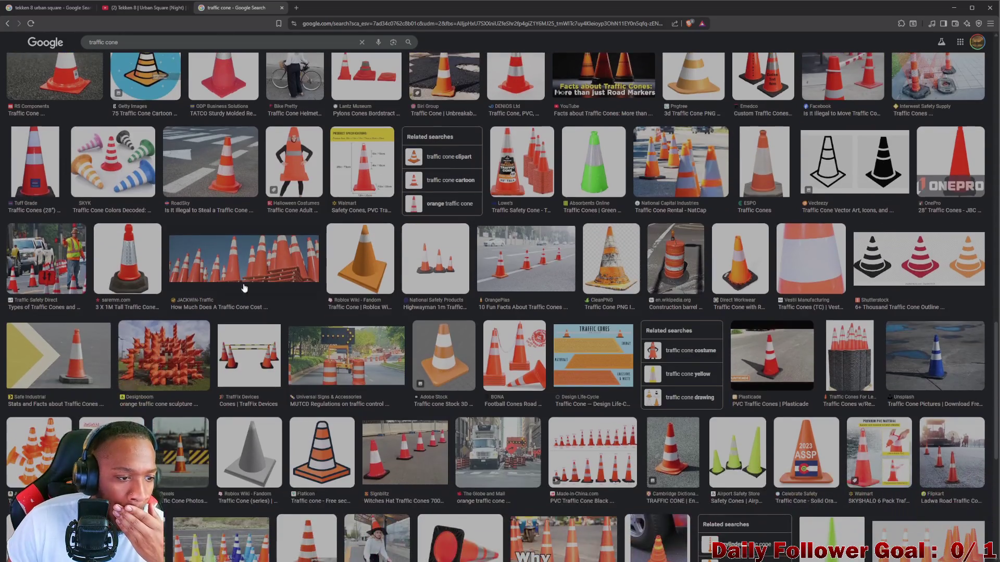
click(63, 275)
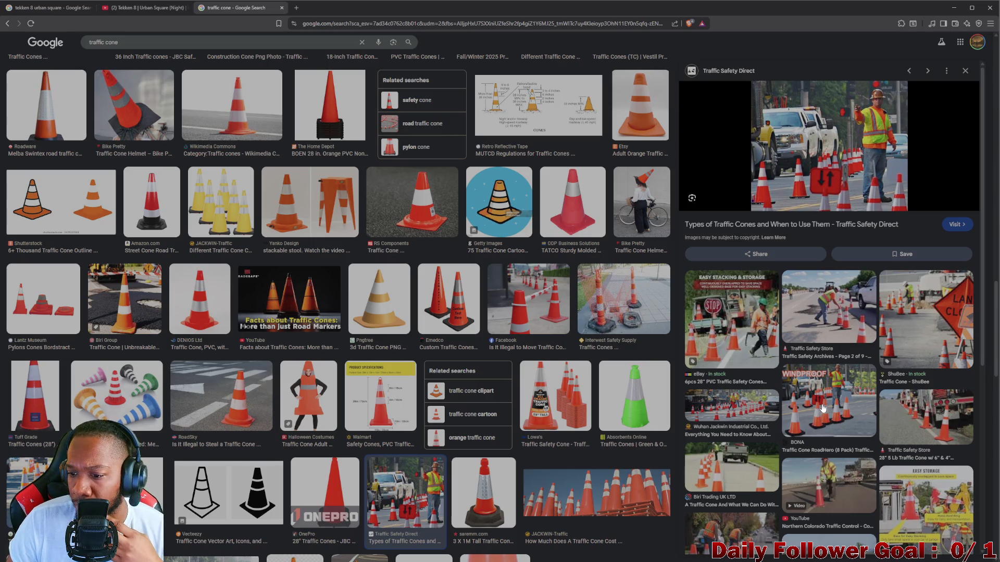
scroll(881, 411, down, 3)
scroll(881, 412, down, 2)
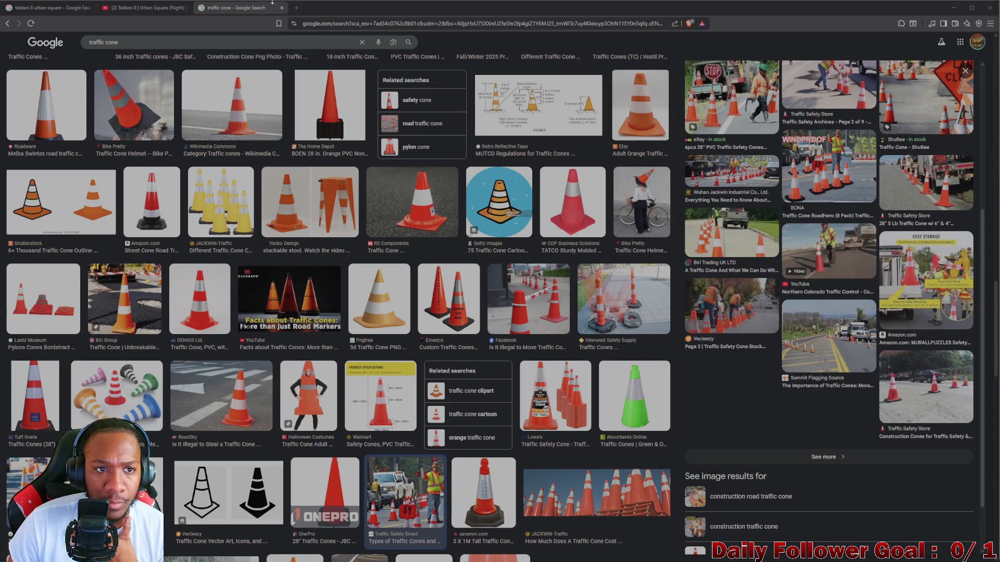
Close the traffic cone search tab and return to Blender
click(281, 7)
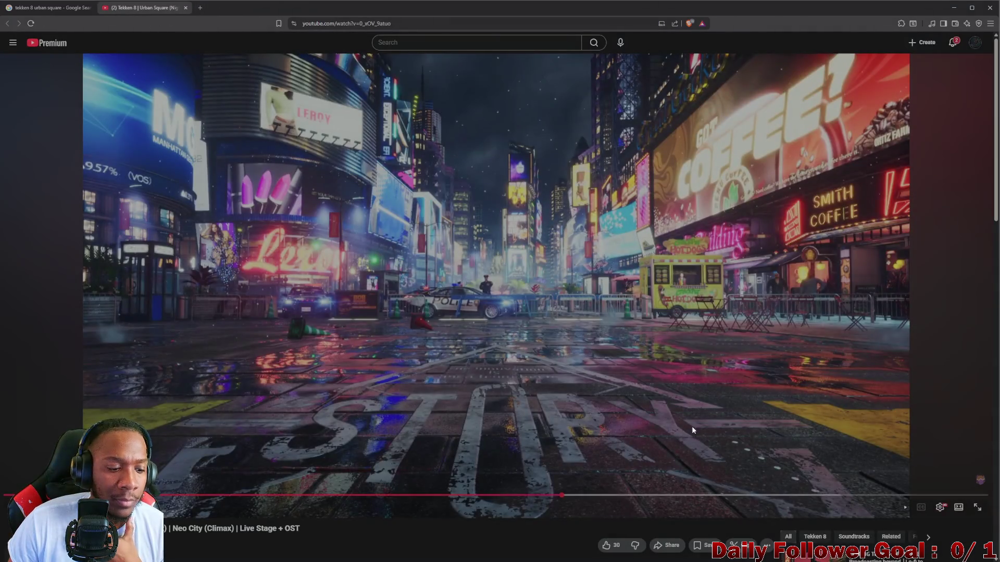
mouse_move(518, 558)
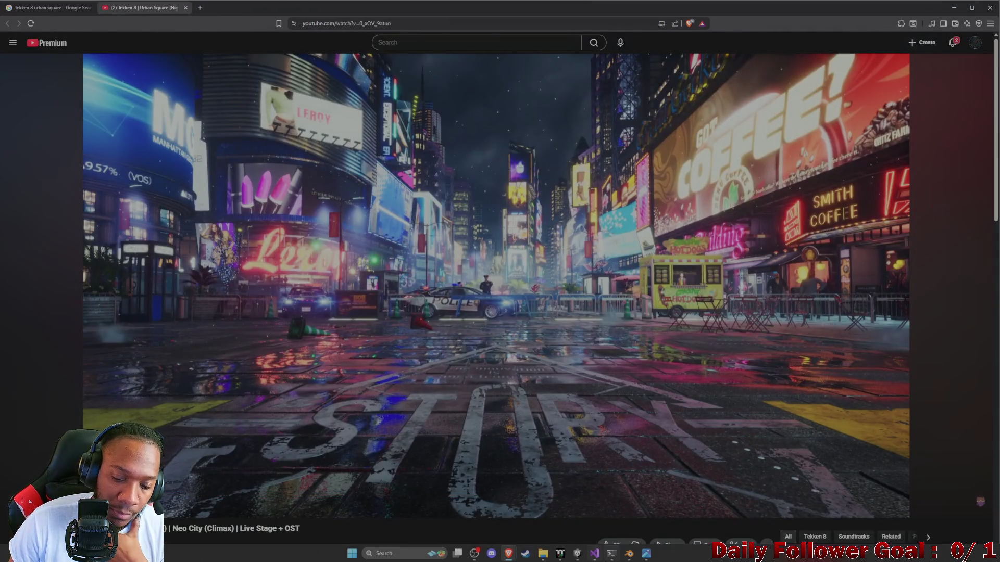
click(630, 554)
scroll(413, 201, up, 5)
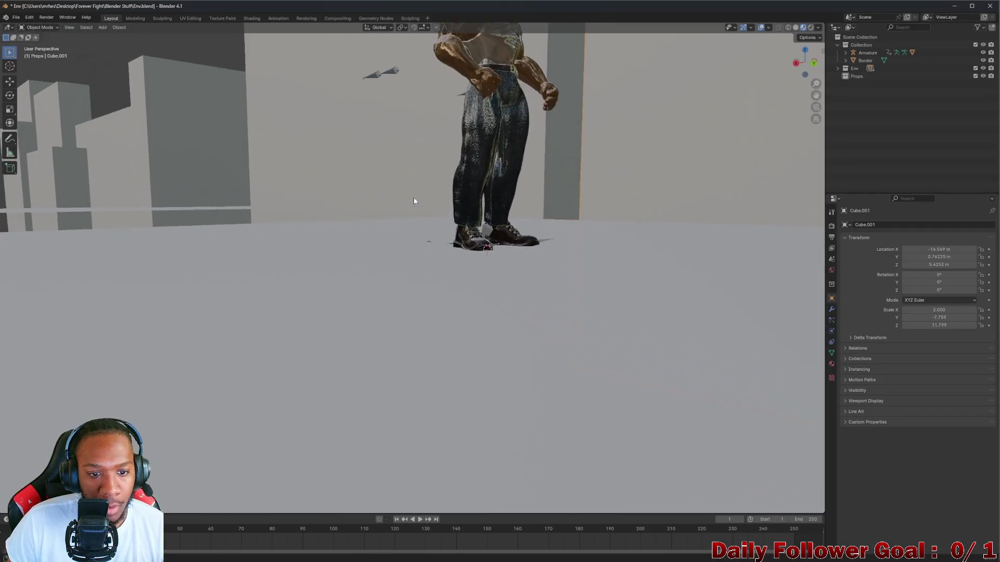
scroll(413, 205, down, 5)
mouse_move(411, 208)
middle_down()
mouse_move(447, 223)
mouse_move(424, 245)
mouse_move(350, 246)
mouse_move(529, 308)
mouse_move(432, 204)
mouse_move(431, 233)
middle_up()
scroll(419, 205, up, 2)
scroll(432, 233, up, 2)
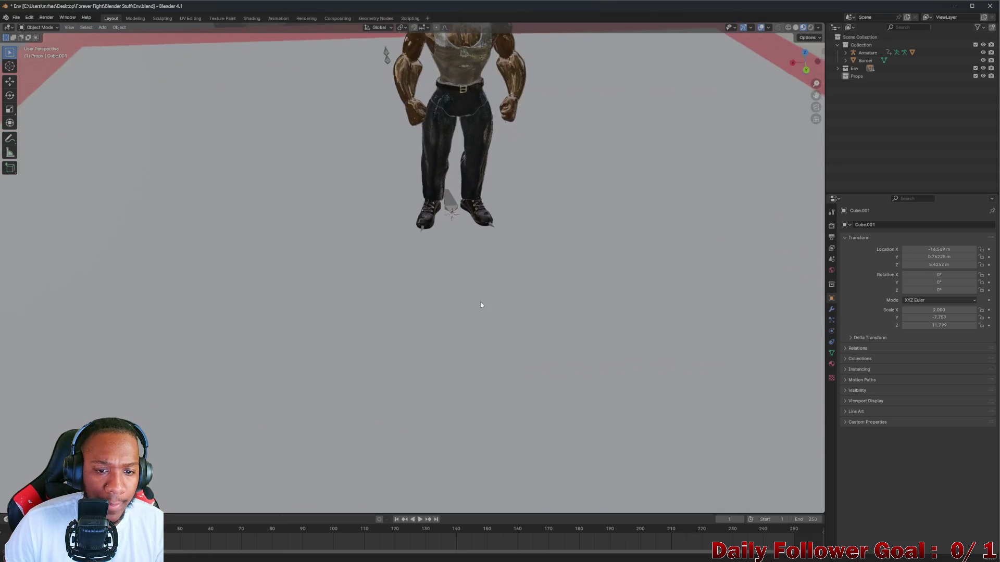
middle_drag(481, 306, 475, 298)
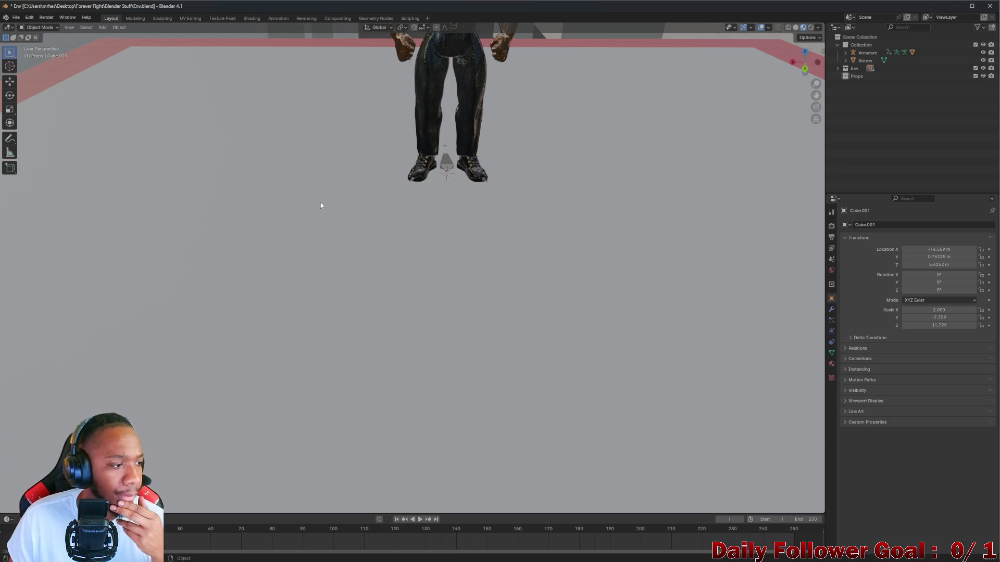
mouse_move(362, 202)
middle_down()
mouse_move(375, 167)
mouse_move(393, 285)
mouse_move(392, 270)
mouse_move(379, 275)
mouse_move(397, 274)
mouse_move(371, 276)
middle_up()
scroll(371, 276, up, 5)
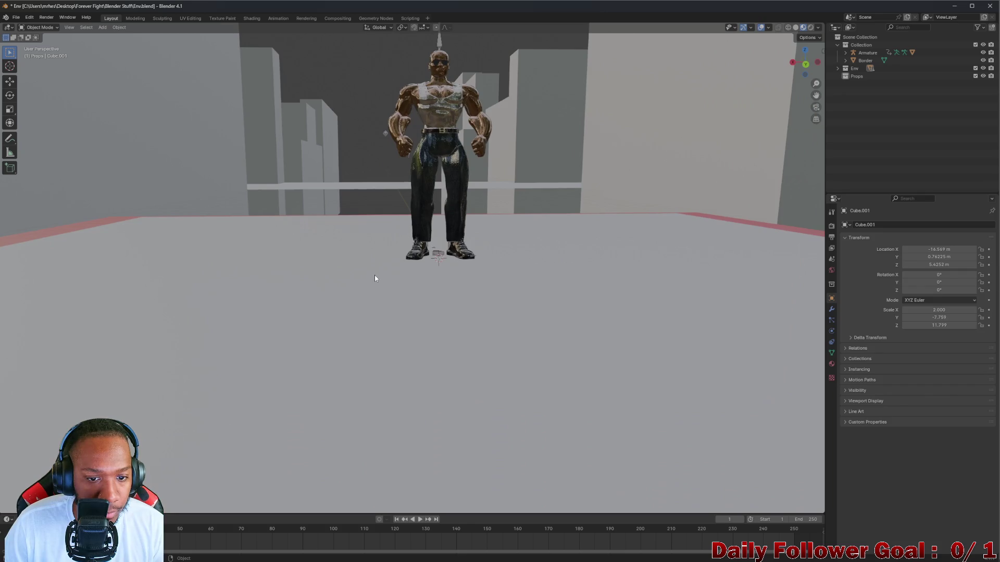
click(385, 273)
mouse_move(671, 280)
middle_down()
mouse_move(484, 241)
mouse_move(553, 270)
mouse_move(504, 218)
middle_up()
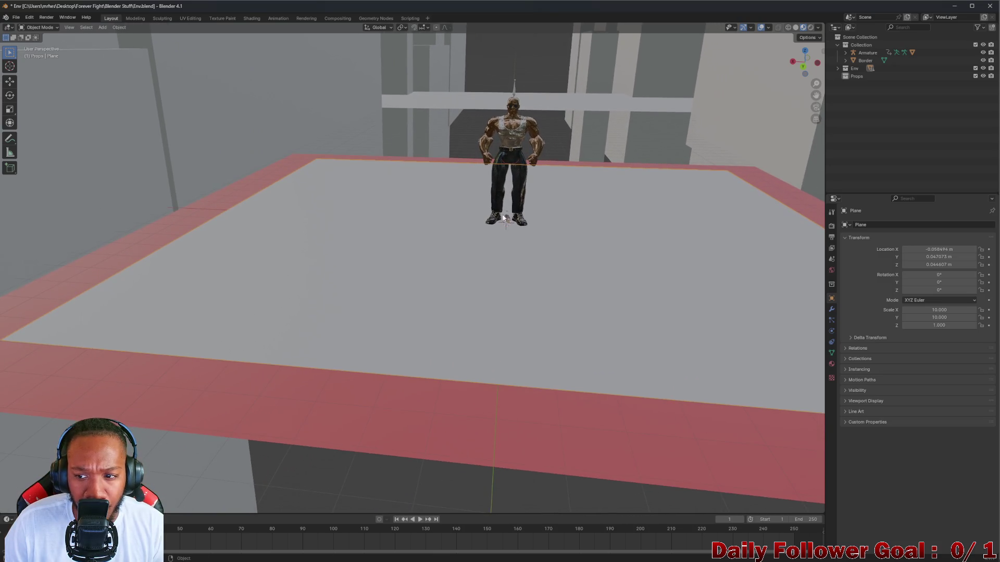
Select the main floor Plane and set its Location Z to 0 m
click(475, 97)
click(721, 303)
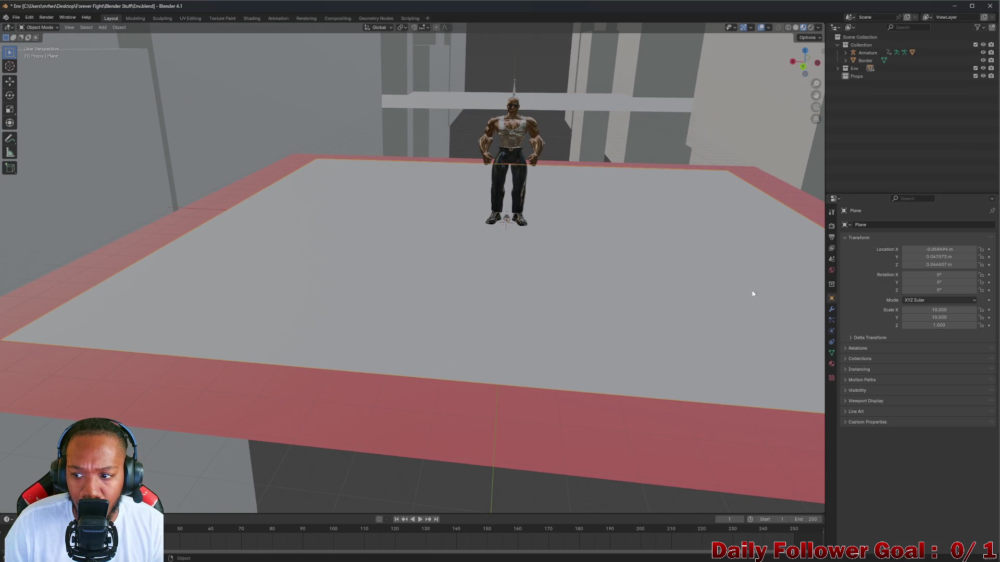
click(941, 265)
text(0)
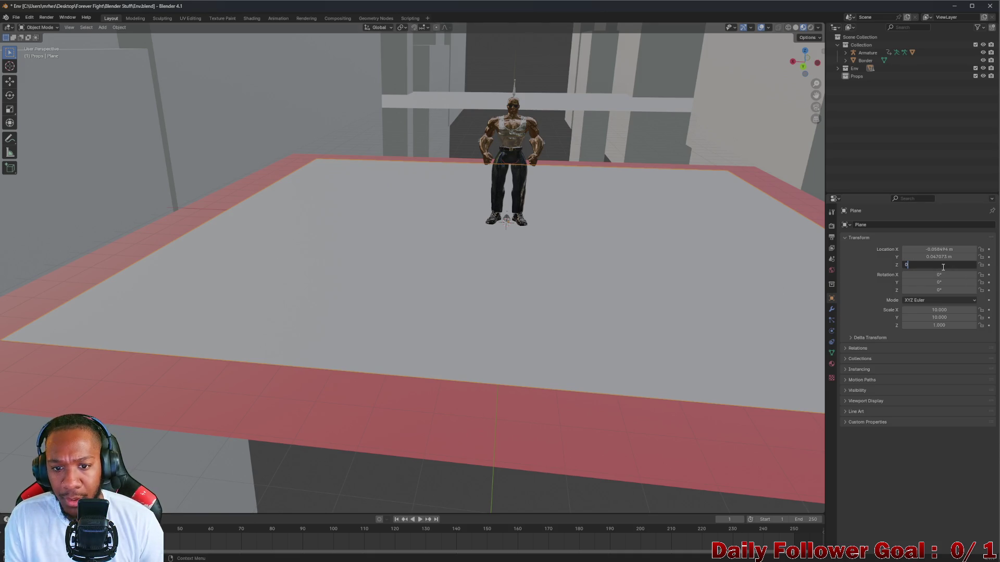
key(Return)
Inspect the character's feet on the floor and select Plane.002
mouse_move(528, 276)
middle_down()
mouse_move(536, 268)
mouse_move(531, 254)
mouse_move(526, 264)
mouse_move(503, 168)
mouse_move(458, 179)
mouse_move(328, 122)
mouse_move(347, 49)
middle_up()
scroll(524, 257, up, 5)
scroll(458, 180, down, 2)
click(347, 56)
scroll(522, 143, down, 3)
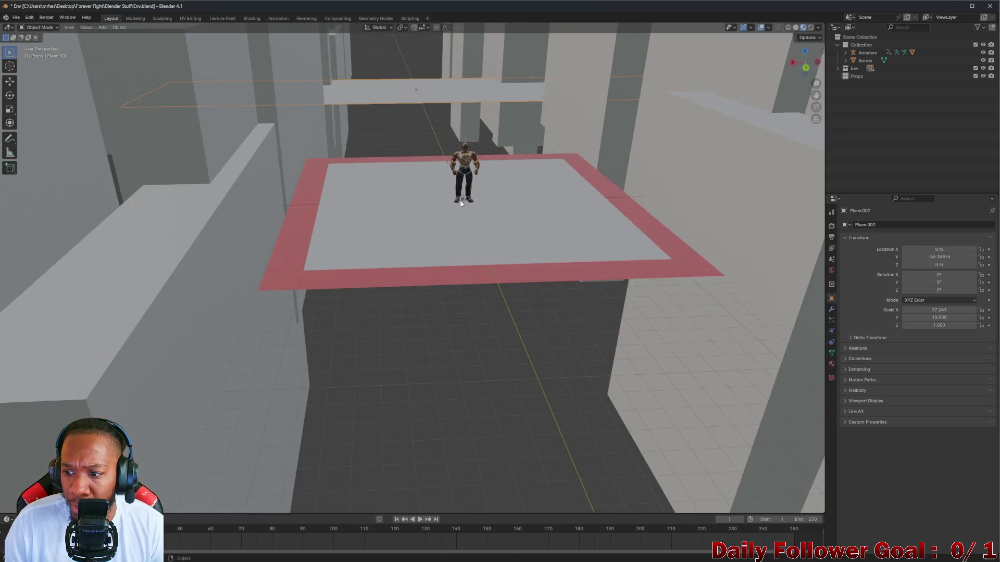
Orbit around the platform walls, reselect the main floor Plane, and end on a front view
mouse_move(522, 143)
middle_down()
mouse_move(617, 248)
mouse_move(512, 245)
mouse_move(619, 229)
mouse_move(538, 246)
middle_up()
scroll(576, 274, up, 2)
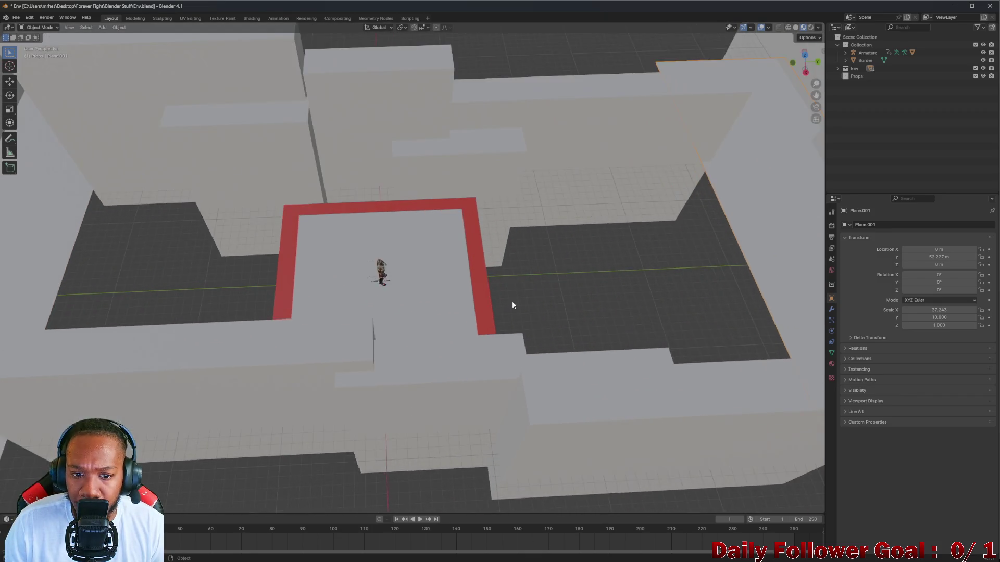
mouse_move(511, 304)
middle_down()
mouse_move(460, 237)
mouse_move(432, 321)
mouse_move(554, 250)
mouse_move(721, 181)
mouse_move(544, 214)
mouse_move(636, 163)
mouse_move(261, 263)
middle_up()
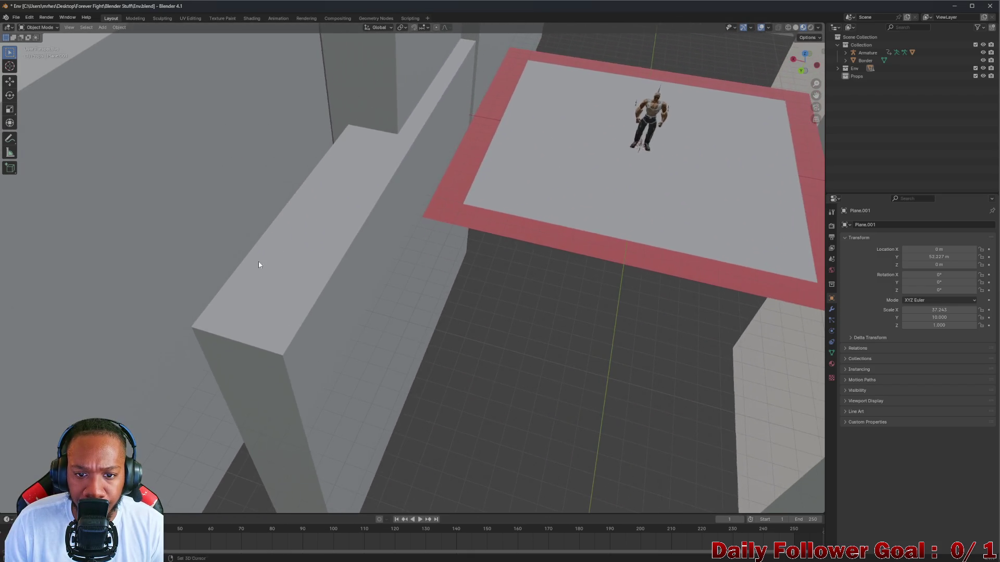
scroll(396, 240, down, 4)
mouse_move(529, 214)
middle_down()
mouse_move(477, 394)
mouse_move(473, 377)
mouse_move(458, 389)
mouse_move(529, 413)
mouse_move(453, 330)
mouse_move(524, 305)
mouse_move(483, 314)
middle_up()
click(476, 394)
scroll(459, 389, up, 5)
scroll(529, 413, down, 3)
scroll(485, 313, up, 4)
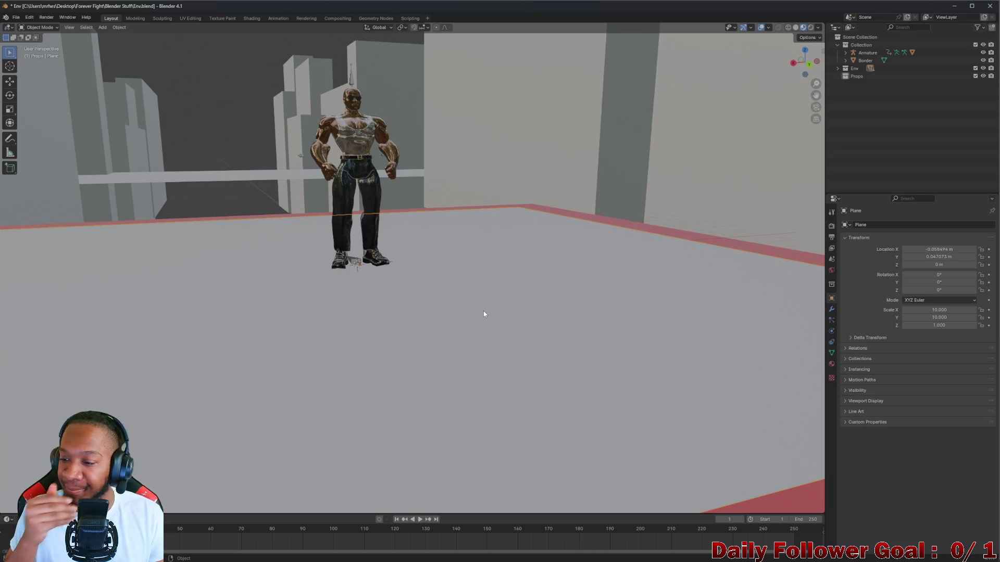
mouse_move(502, 239)
middle_down()
mouse_move(480, 239)
mouse_move(449, 210)
mouse_move(426, 282)
middle_up()
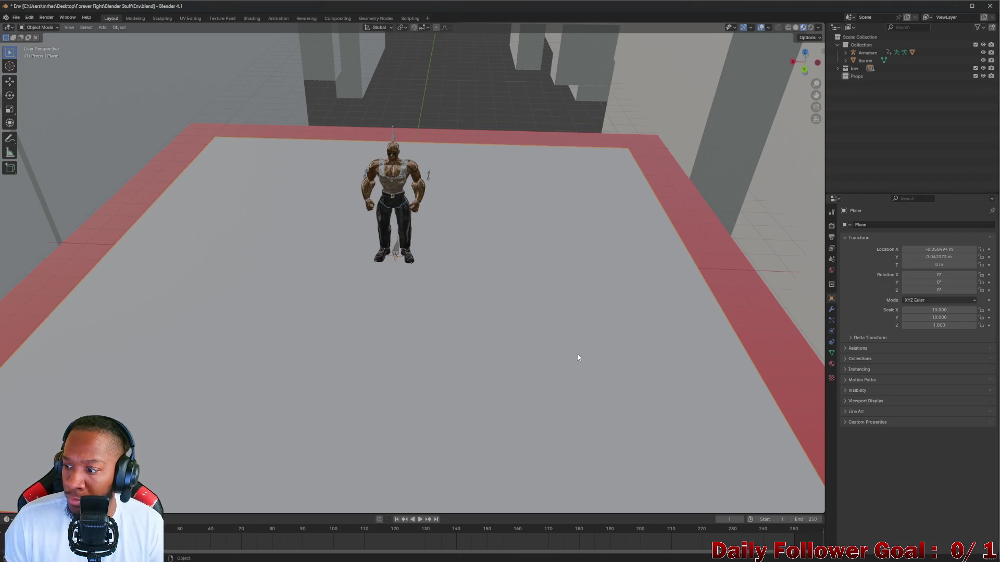
Orbit closer around the character, then make Props the active collection
middle_drag(576, 358, 587, 328)
mouse_move(697, 341)
middle_down()
mouse_move(671, 290)
mouse_move(622, 316)
middle_up()
mouse_move(533, 311)
middle_down()
mouse_move(505, 284)
mouse_move(479, 292)
middle_up()
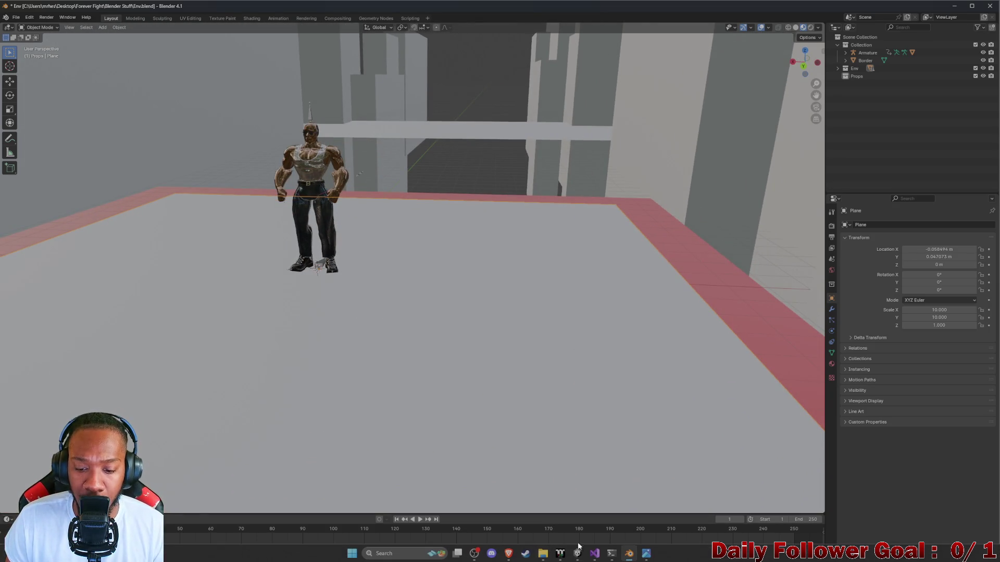
mouse_move(597, 554)
scroll(307, 298, up, 3)
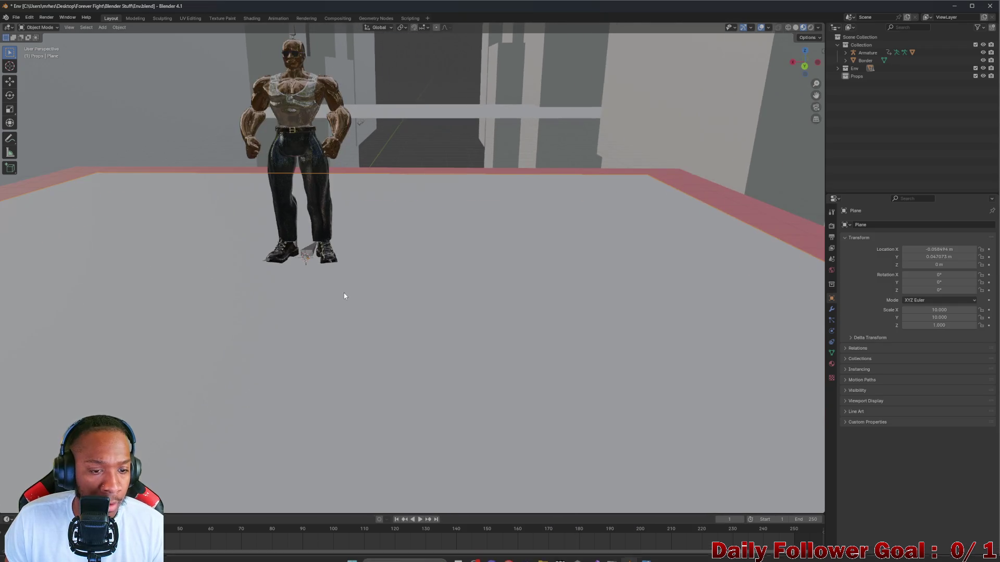
mouse_move(342, 264)
middle_down()
mouse_move(406, 268)
mouse_move(370, 257)
mouse_move(373, 266)
mouse_move(356, 249)
middle_up()
scroll(371, 257, down, 1)
scroll(401, 284, down, 2)
scroll(395, 255, up, 1)
scroll(373, 287, up, 2)
scroll(373, 286, down, 1)
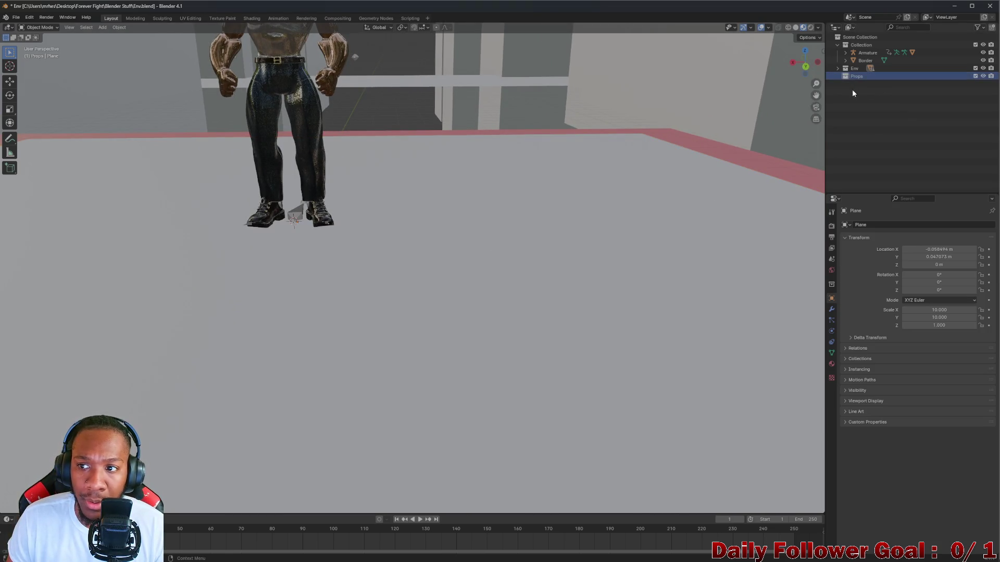
click(864, 76)
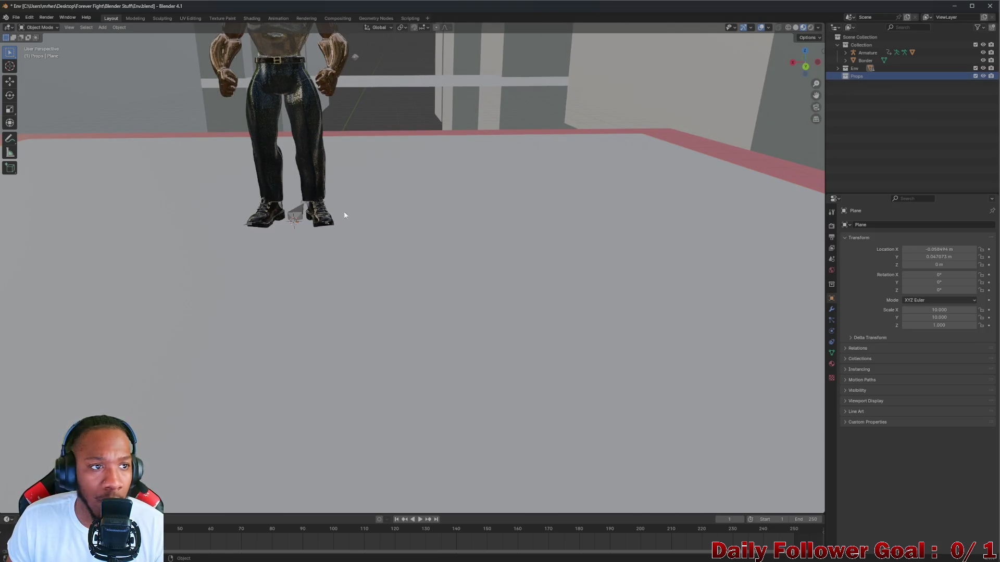
Add a cube and move it along X and Y beside the character
click(102, 28)
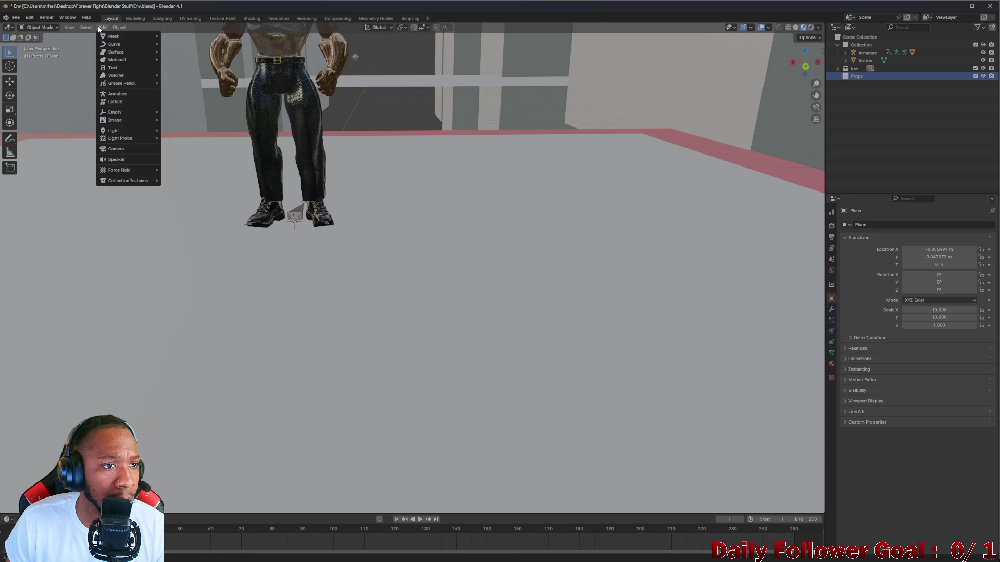
mouse_move(130, 37)
click(181, 43)
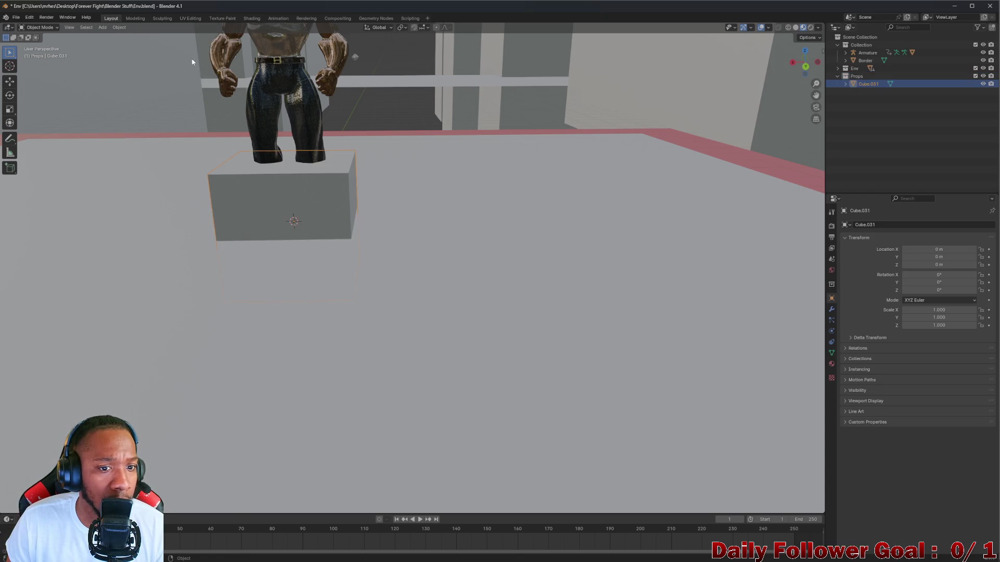
mouse_move(280, 180)
middle_down()
mouse_move(270, 208)
mouse_move(324, 226)
middle_up()
key(g)
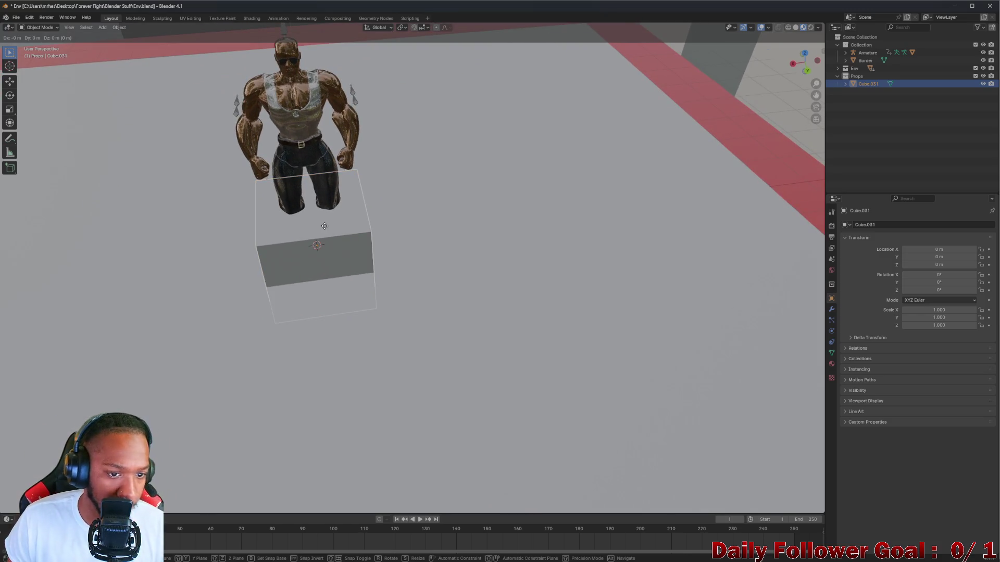
key(x)
click(449, 220)
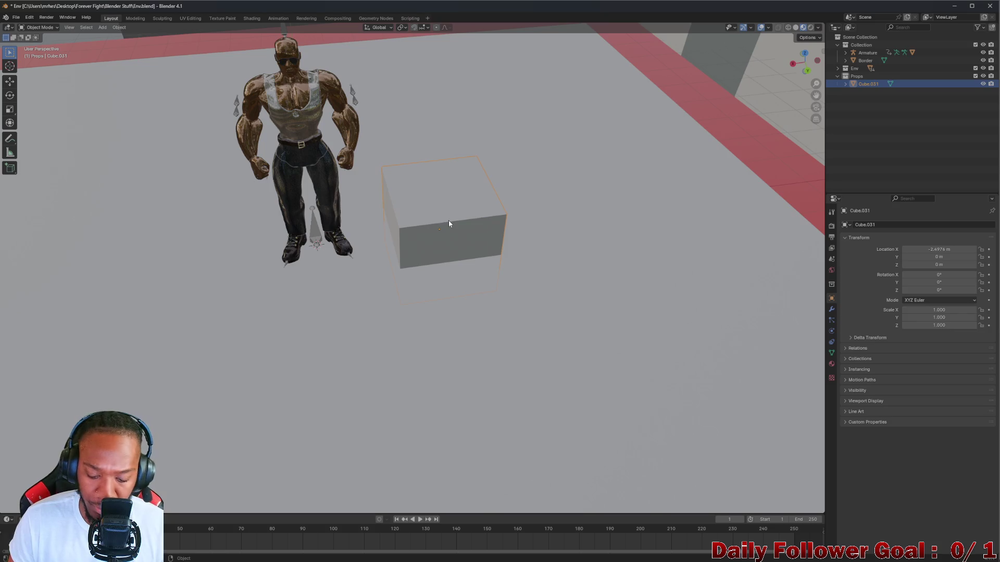
key(g)
key(y)
click(449, 304)
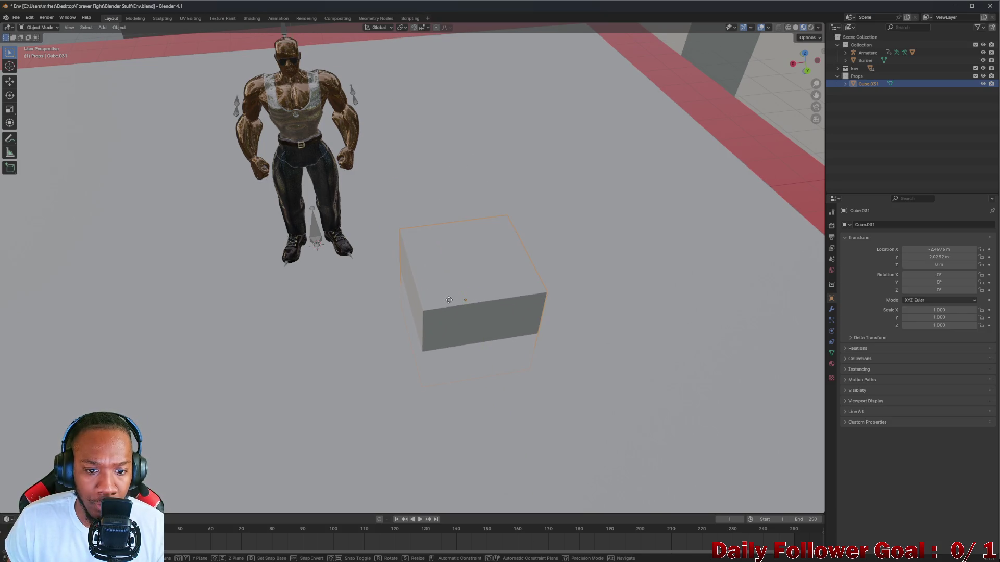
key(g)
click(312, 350)
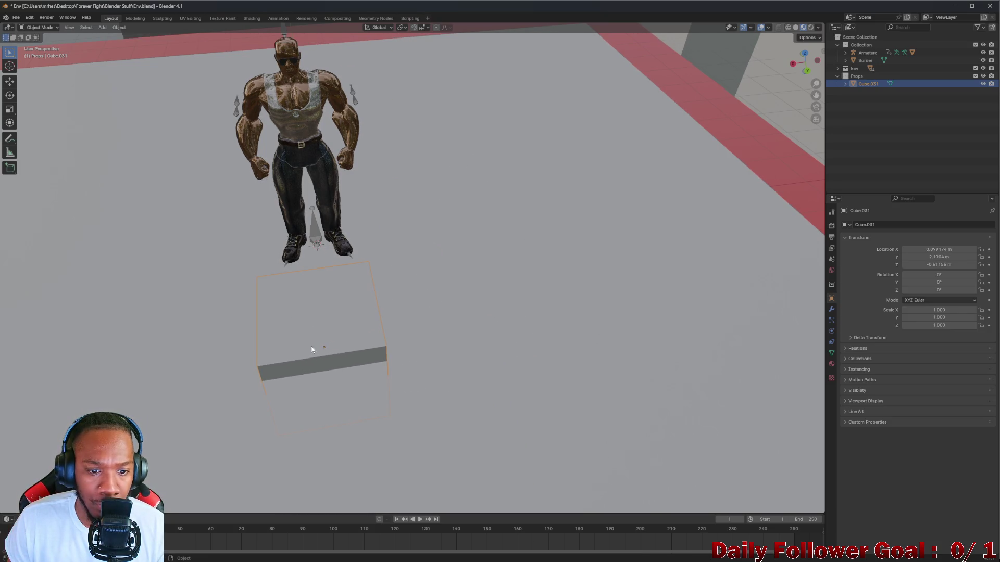
Set the cube's Location Z to 0 and flatten it along Z to 0.067
click(943, 264)
text(0)
key(Return)
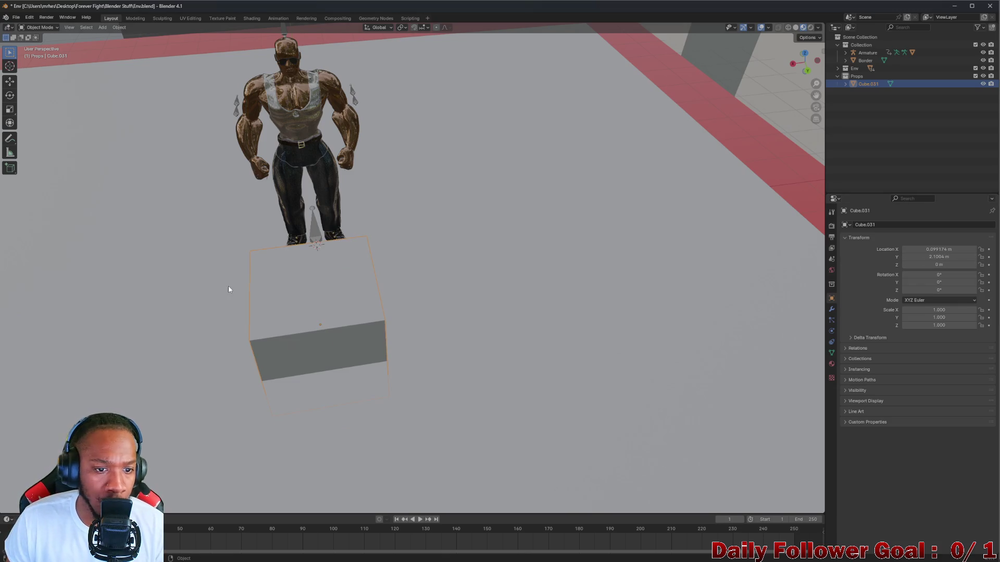
mouse_move(228, 285)
middle_down()
mouse_move(339, 262)
mouse_move(301, 290)
mouse_move(326, 321)
middle_up()
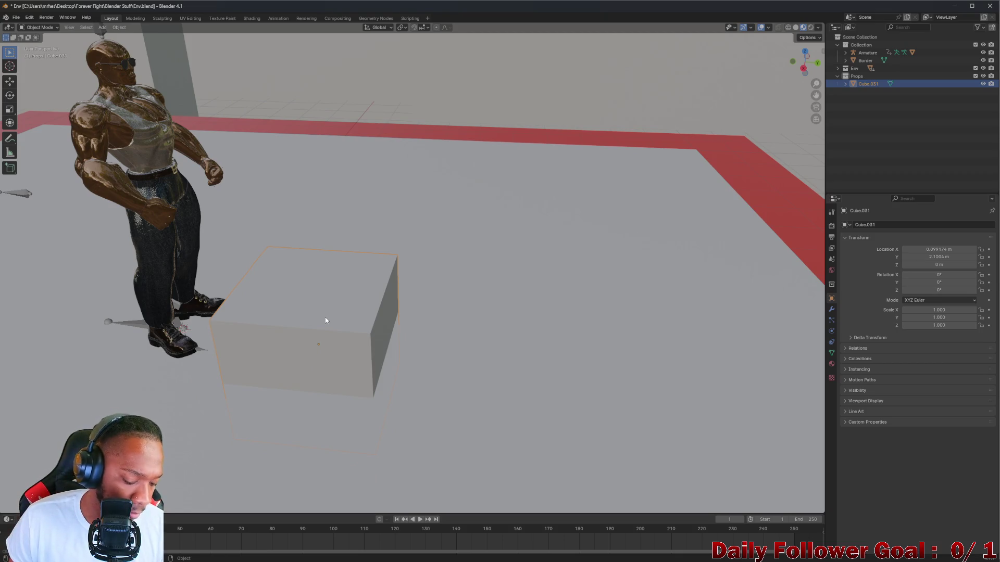
key(s)
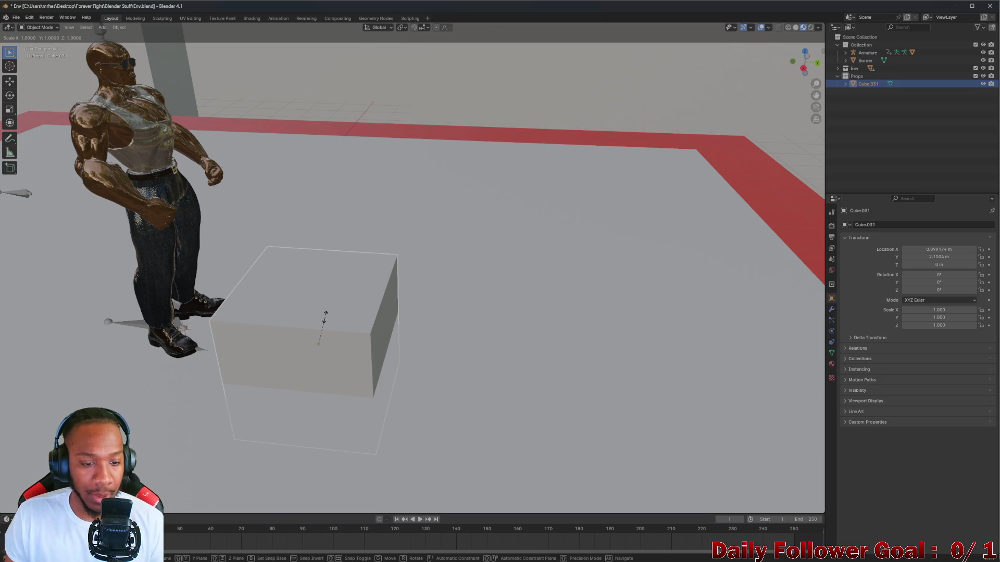
key(z)
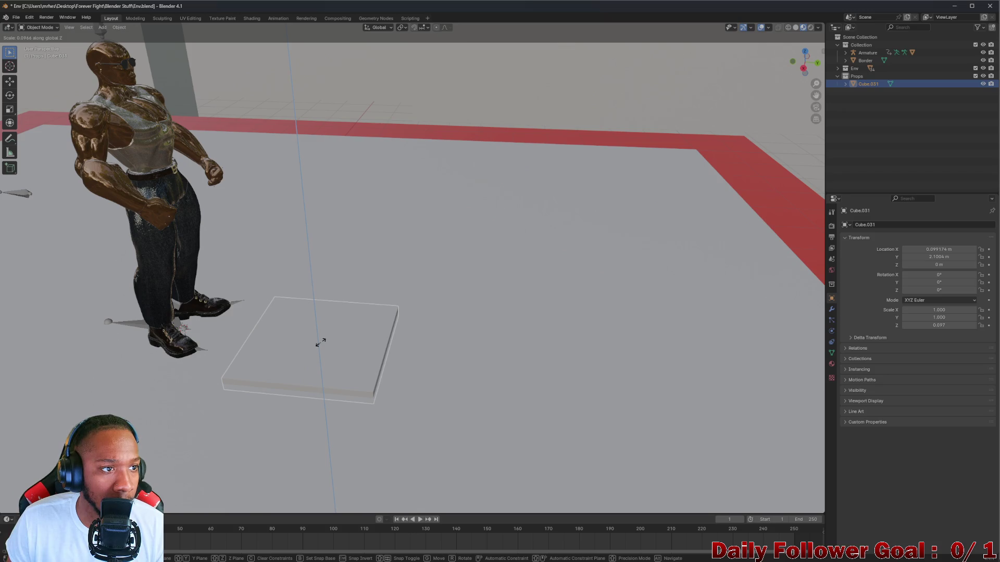
click(320, 343)
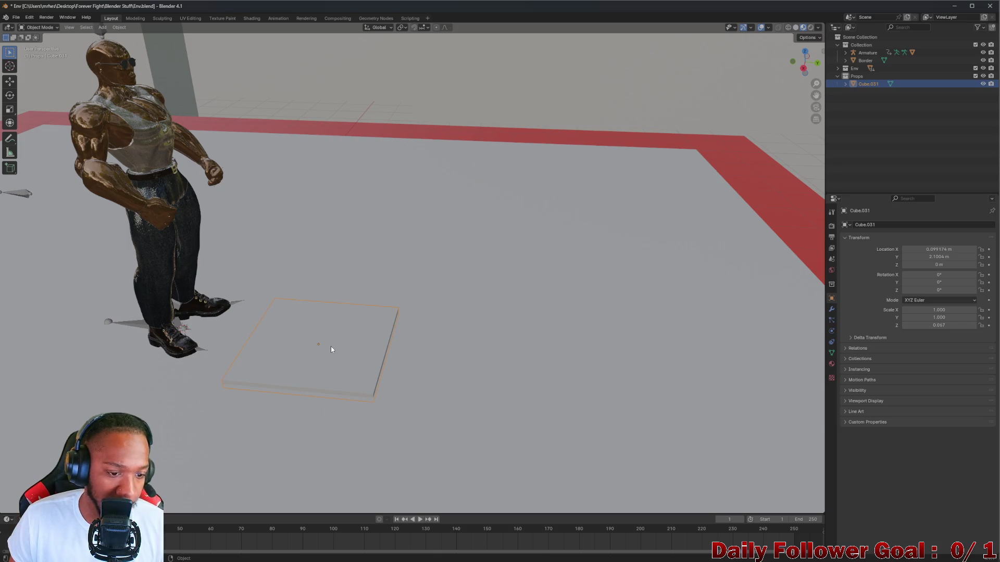
Scale the slab to 0.810 on X and 0.966 on Y
key(s)
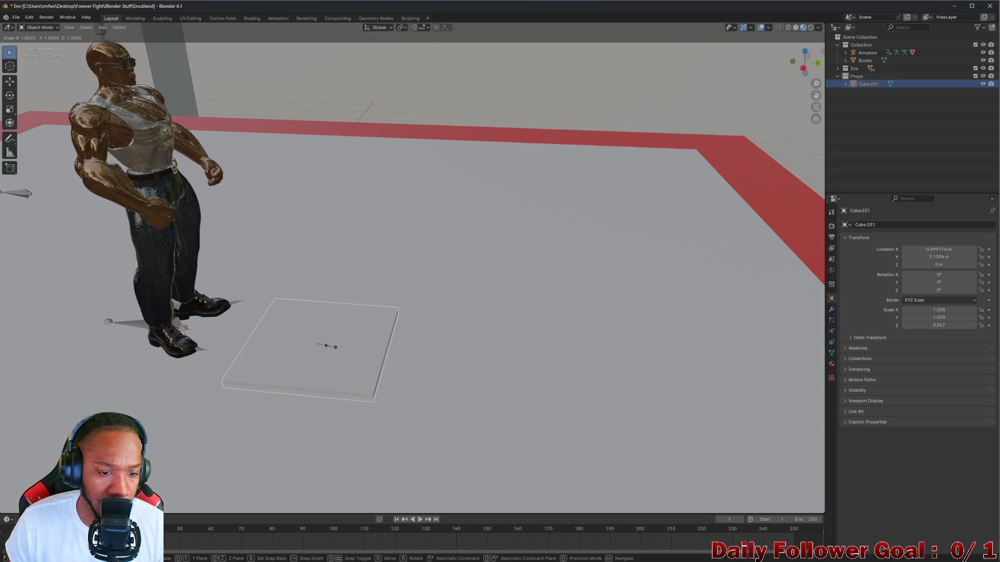
key(x)
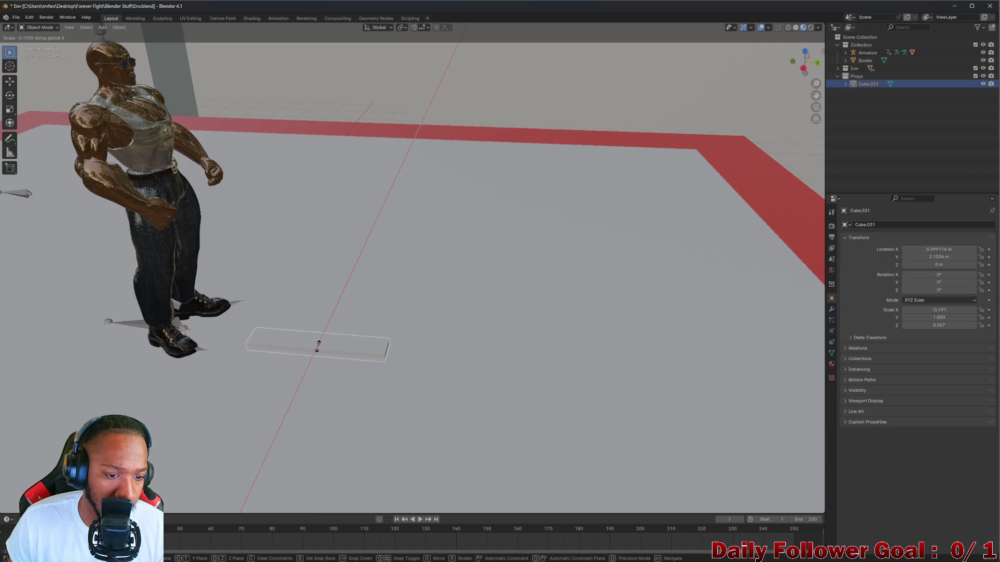
click(318, 353)
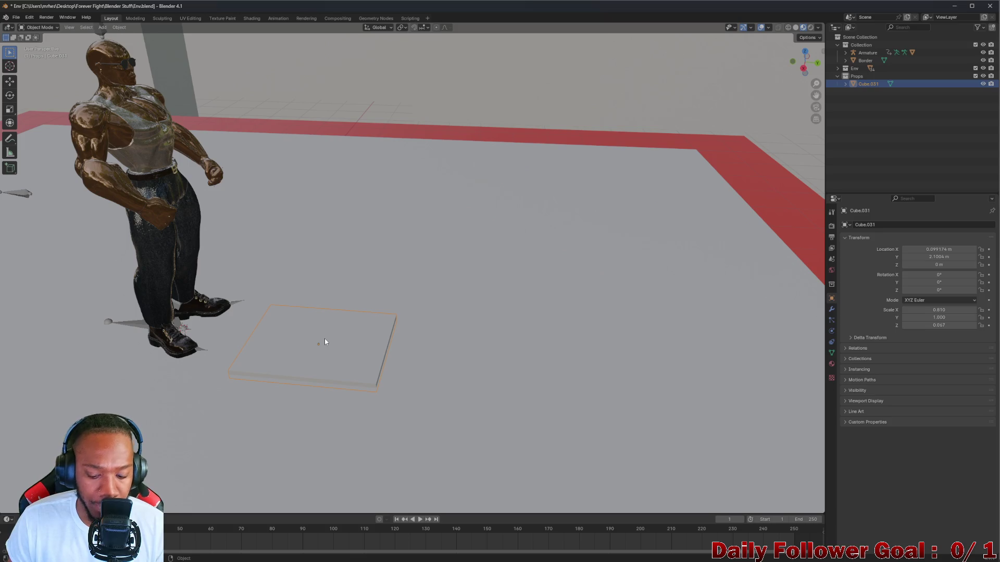
key(s)
key(y)
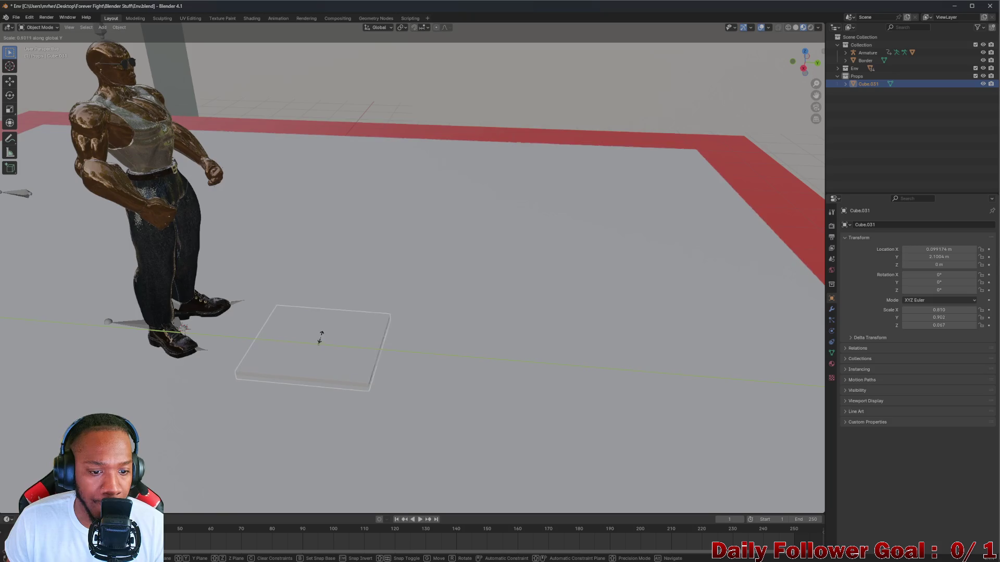
click(319, 337)
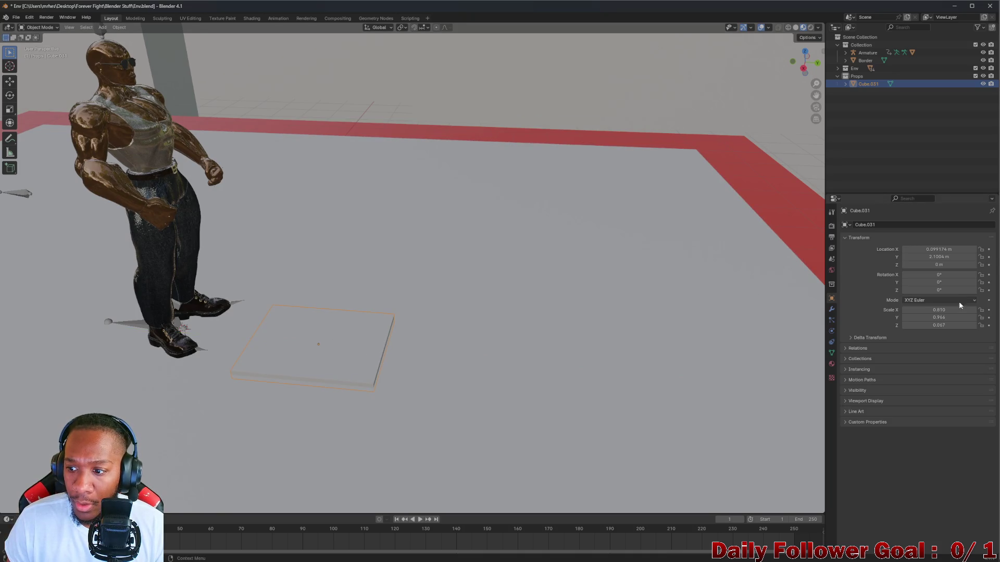
Set the slab's Scale X and Scale Y to 0.8
click(951, 317)
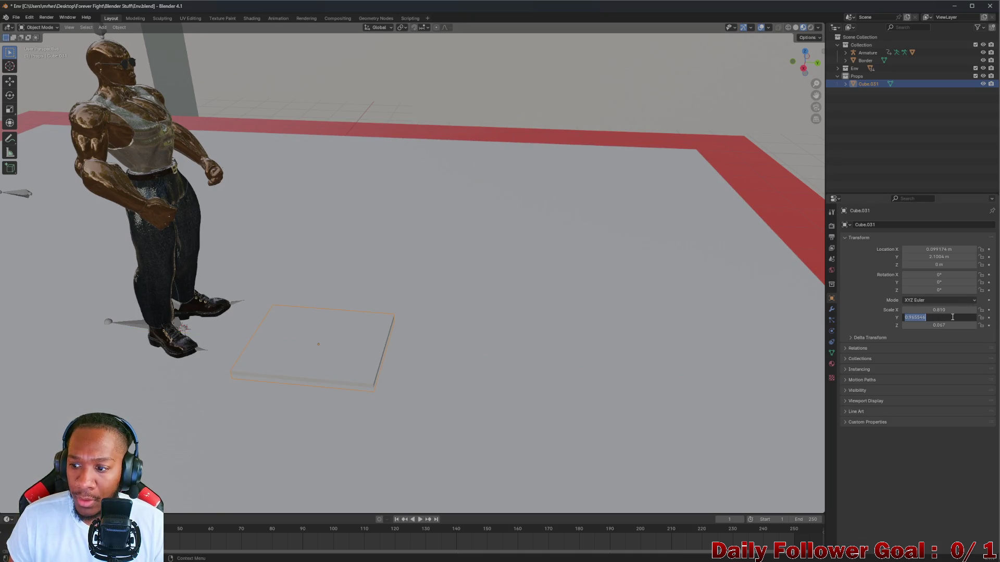
click(953, 317)
key(BackSpace)
key(BackSpace)
key(BackSpace)
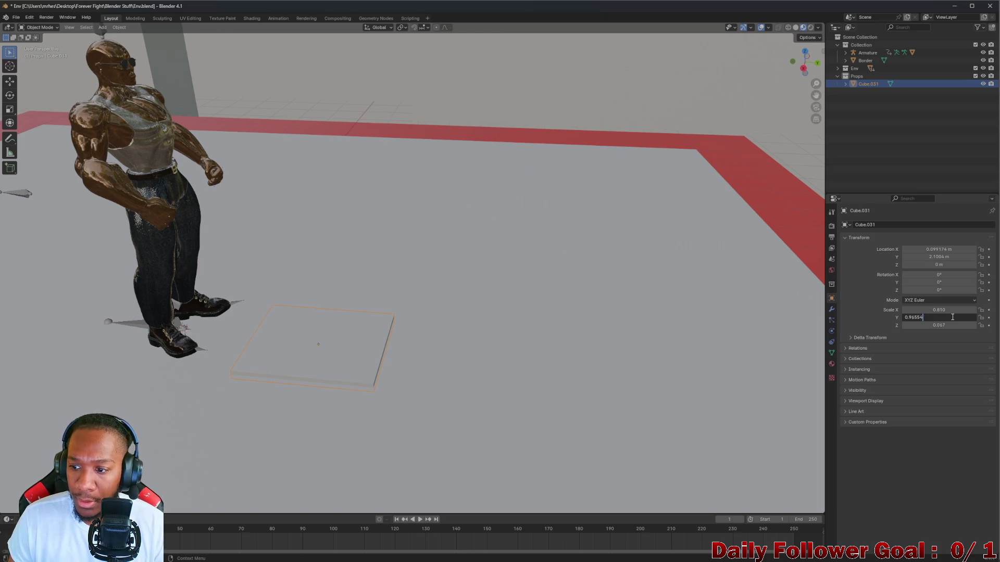
text(8)
key(Return)
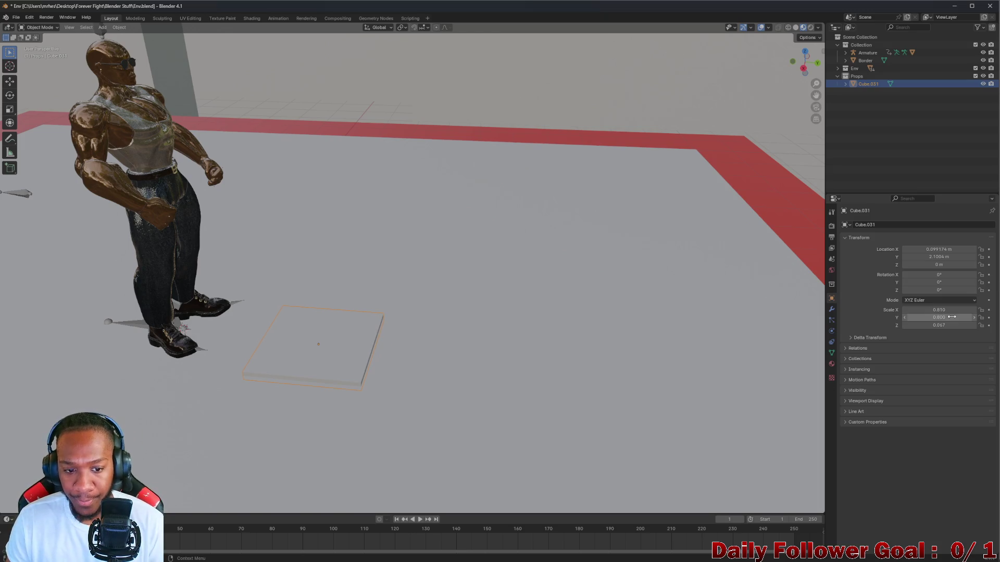
click(972, 309)
key(BackSpace)
key(BackSpace)
key(BackSpace)
key(BackSpace)
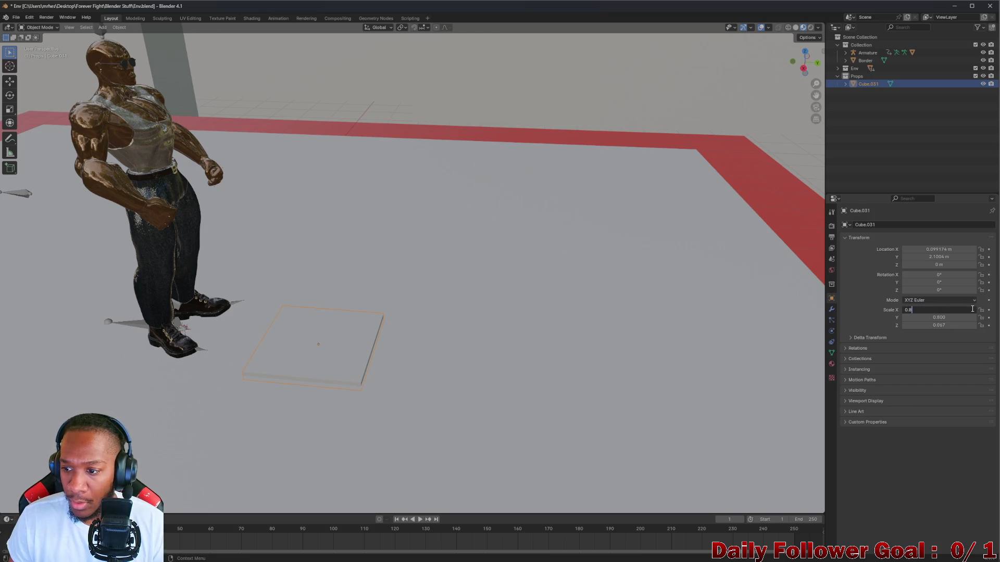
key(Return)
mouse_move(343, 380)
middle_down()
mouse_move(243, 341)
mouse_move(214, 356)
mouse_move(317, 353)
mouse_move(324, 378)
mouse_move(261, 330)
mouse_move(385, 360)
middle_up()
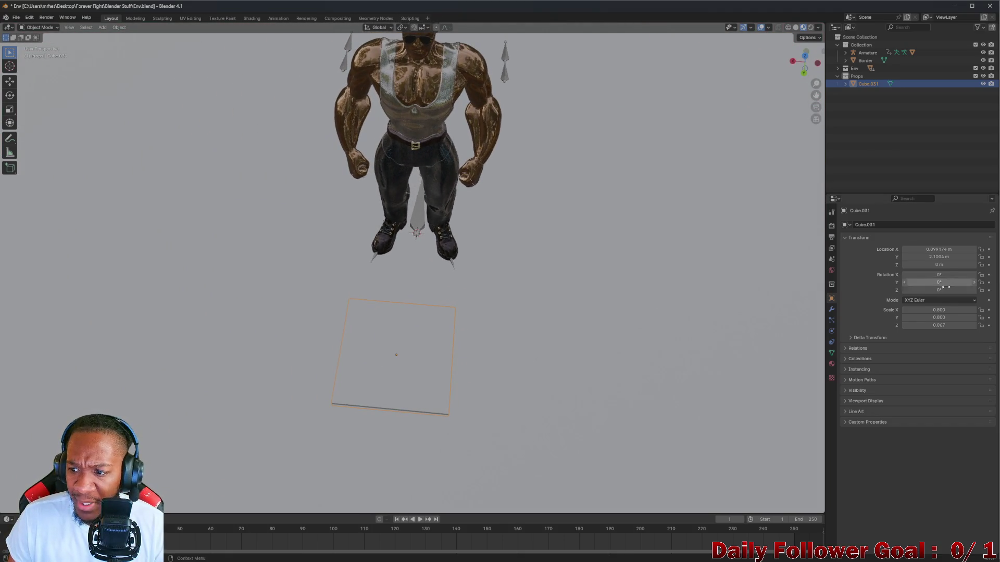
key(Right)
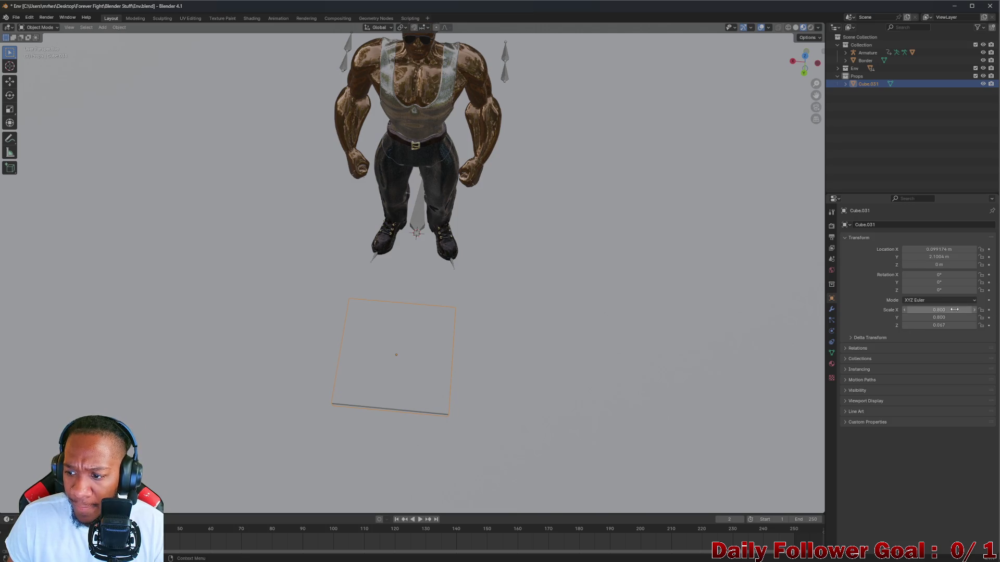
click(946, 310)
text(0.8)
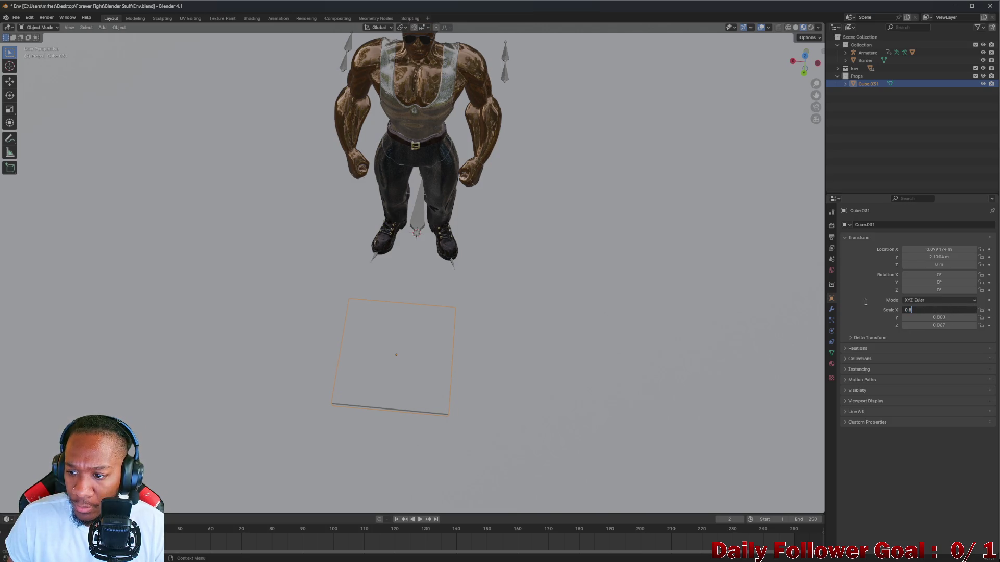
key(Return)
Shrink the slab to 0.4 on X and Y, keep Z flat, then widen to 0.5
drag(947, 310, 950, 311)
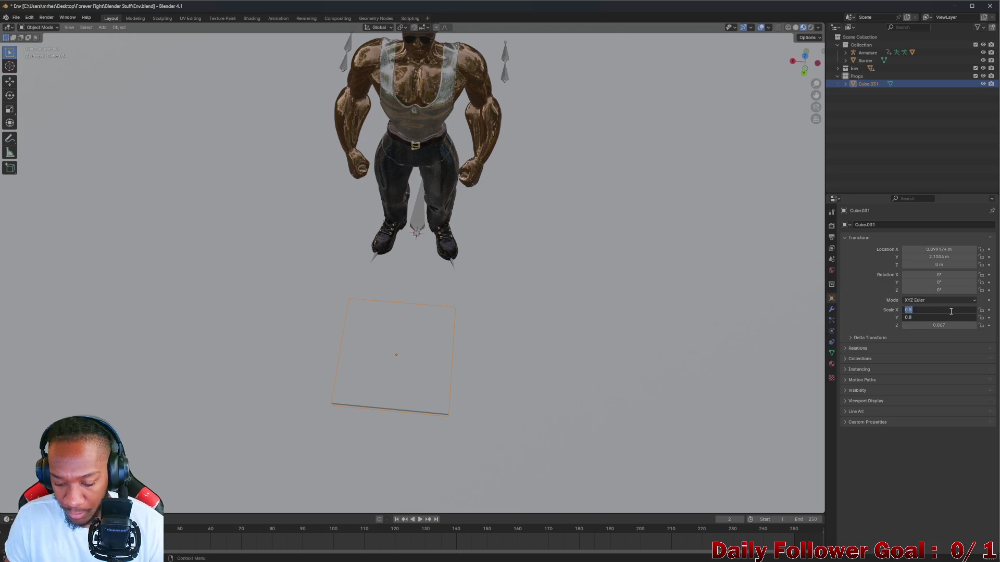
text(0.4)
key(Return)
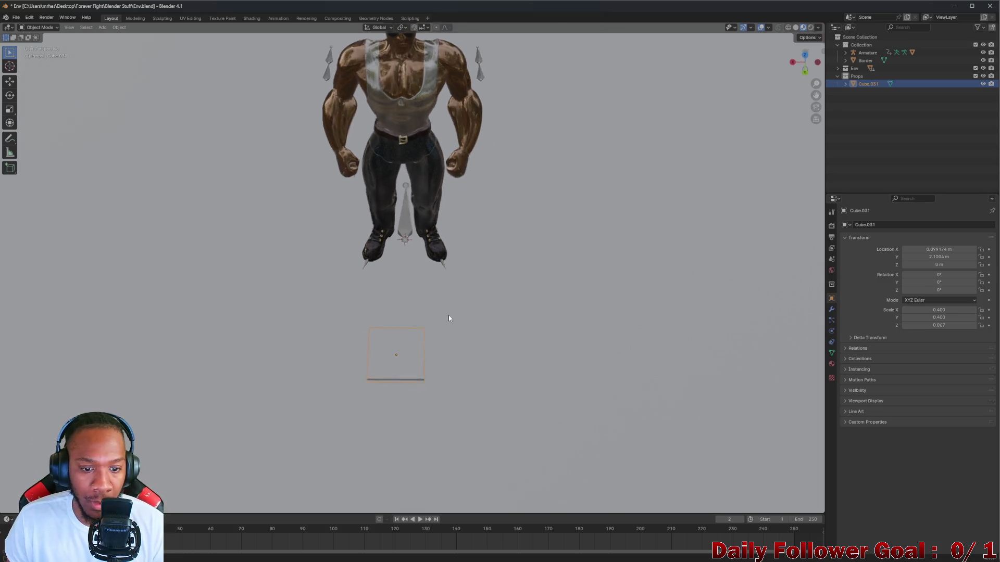
mouse_move(448, 316)
middle_down()
mouse_move(533, 250)
mouse_move(475, 290)
mouse_move(547, 292)
middle_up()
mouse_move(950, 310)
mouse_down()
mouse_move(952, 326)
mouse_move(954, 309)
mouse_up()
key(Return)
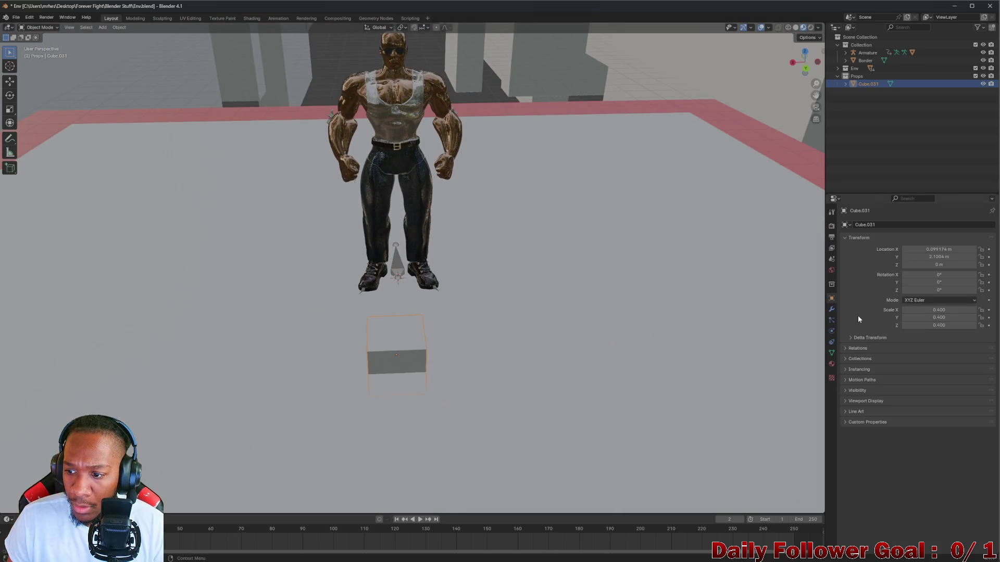
key(ctrl+z)
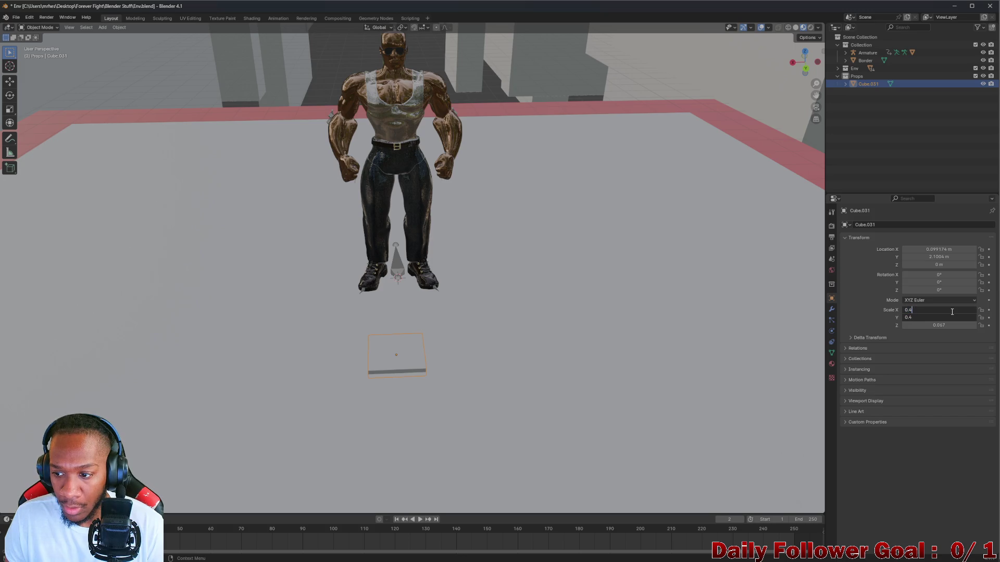
text(0.5)
key(Return)
Set the slab's X and Y scale to 0.6 and view it from the side
mouse_move(598, 289)
middle_down()
mouse_move(502, 313)
mouse_move(536, 276)
mouse_move(540, 250)
mouse_move(507, 270)
mouse_move(412, 251)
mouse_move(383, 270)
mouse_move(634, 290)
middle_up()
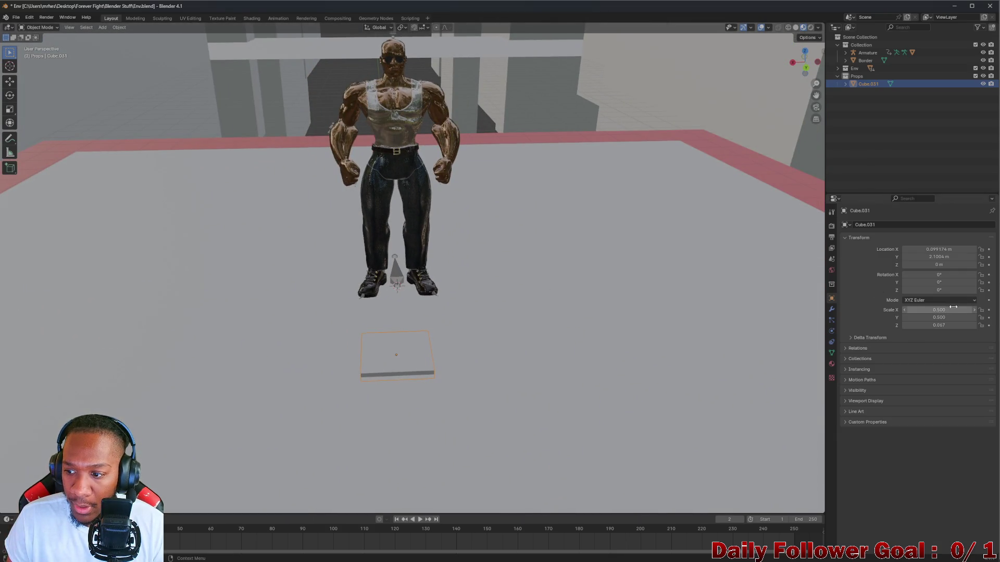
mouse_move(953, 307)
mouse_down()
mouse_move(954, 326)
mouse_move(976, 326)
mouse_up()
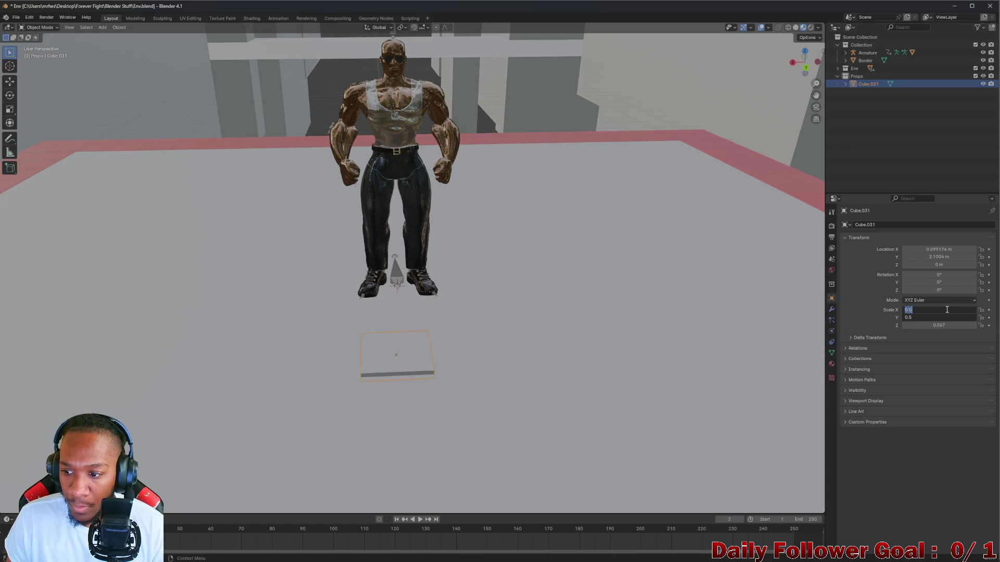
text(0.6)
key(Return)
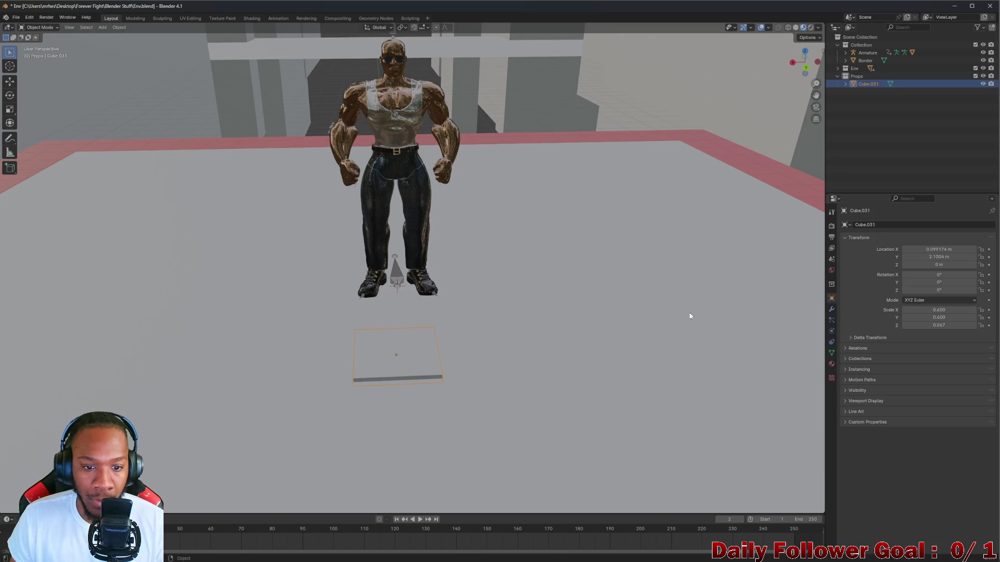
mouse_move(692, 314)
middle_down()
mouse_move(483, 300)
mouse_move(171, 301)
mouse_move(342, 307)
mouse_move(313, 339)
mouse_move(294, 337)
mouse_move(380, 350)
mouse_move(326, 330)
mouse_move(383, 351)
mouse_move(393, 333)
middle_up()
scroll(390, 344, up, 4)
scroll(395, 337, up, 3)
Raise the slab along Z and orbit to a closer view
key(g)
key(z)
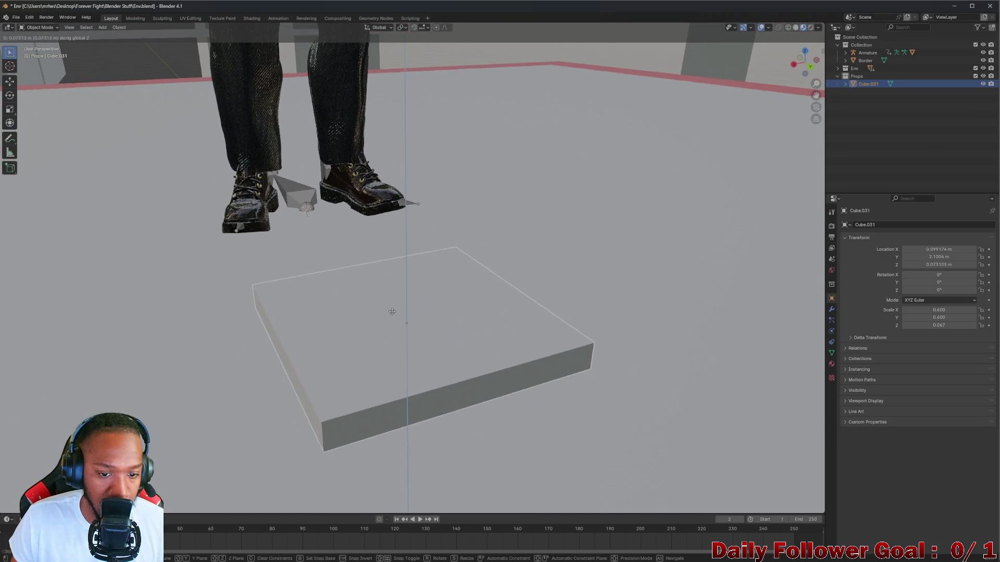
click(389, 277)
mouse_move(388, 277)
middle_down()
mouse_move(402, 290)
mouse_move(445, 284)
mouse_move(378, 302)
mouse_move(438, 276)
mouse_move(542, 298)
middle_up()
Add a Smooth modifier to the slab via the modifier search
click(831, 310)
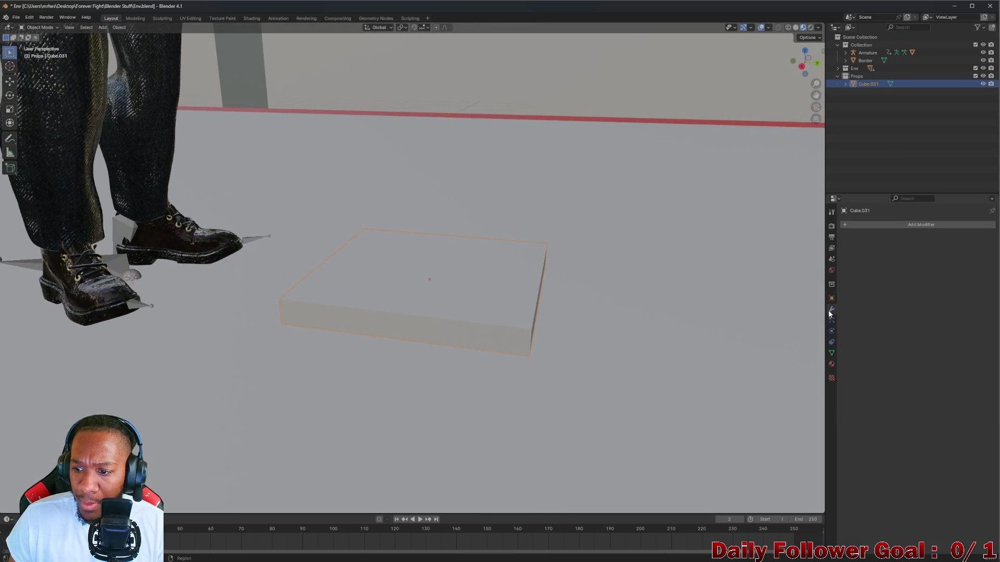
click(880, 224)
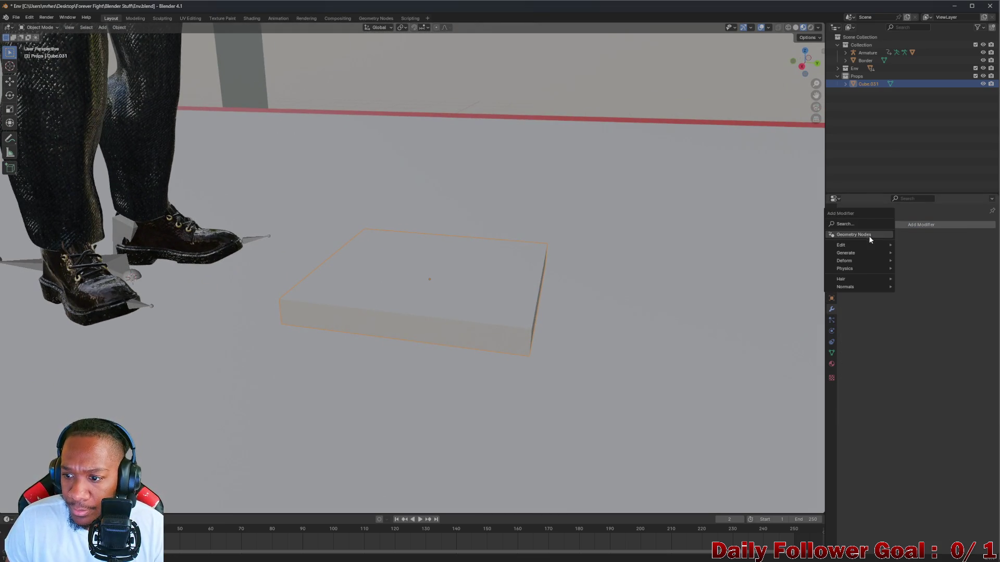
mouse_move(867, 249)
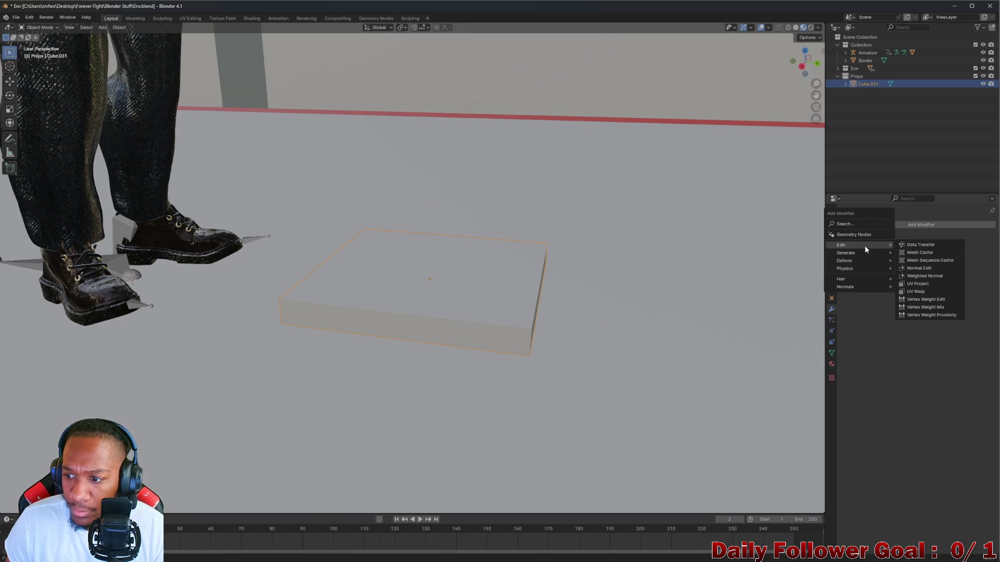
click(856, 224)
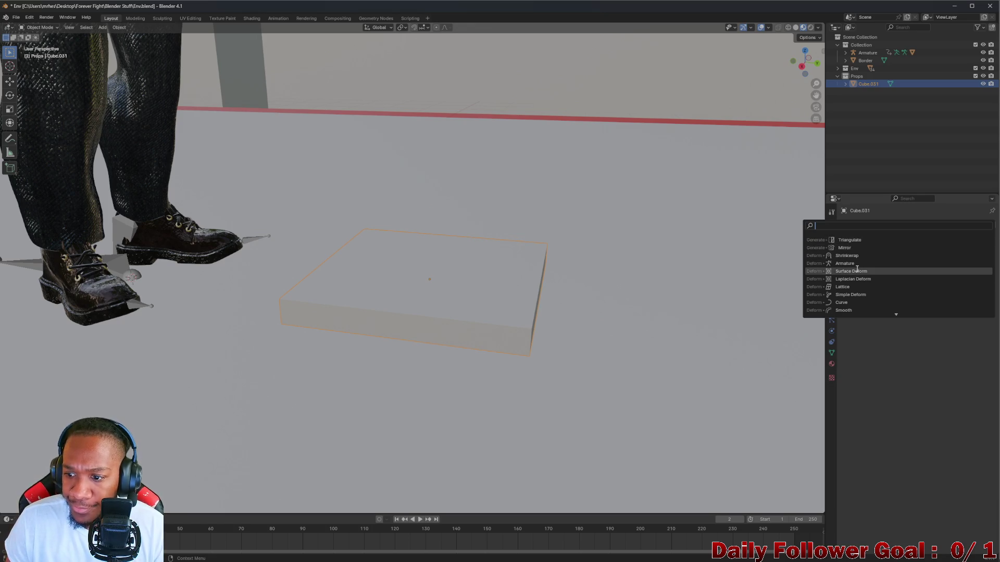
scroll(837, 304, down, 1)
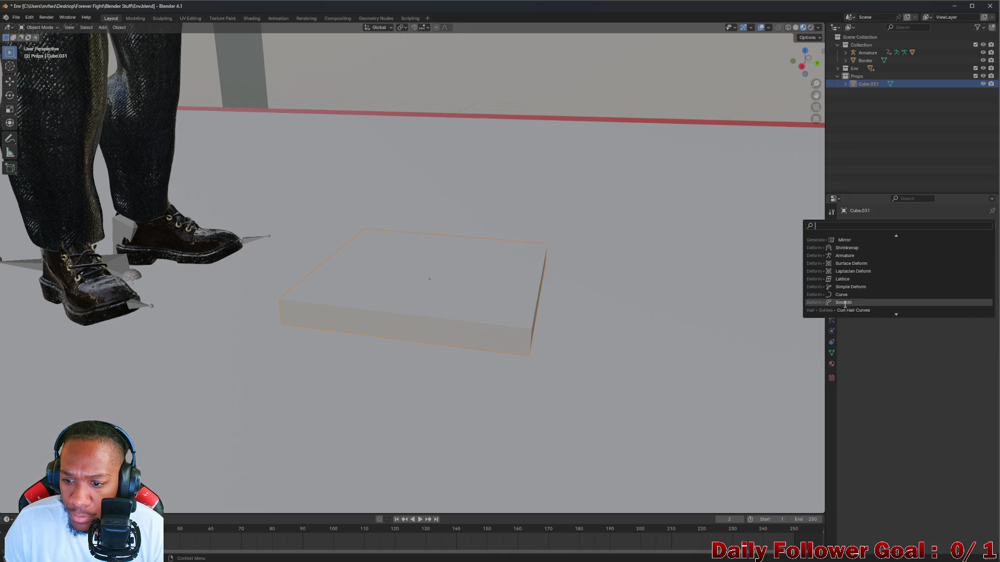
click(845, 303)
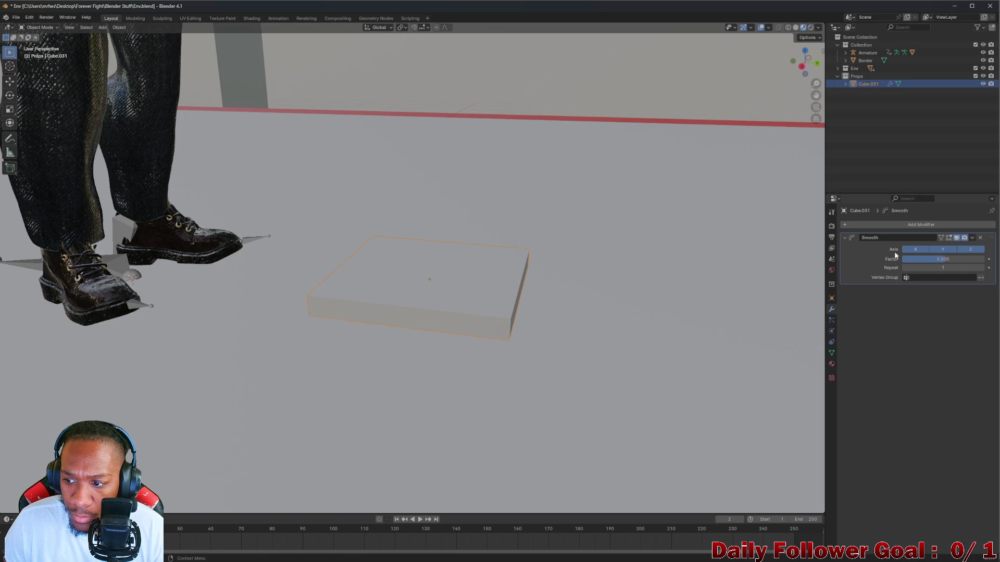
Try a negative Smooth factor, undo it, remove the modifier, and switch to the Modeling workspace
drag(946, 261, 922, 261)
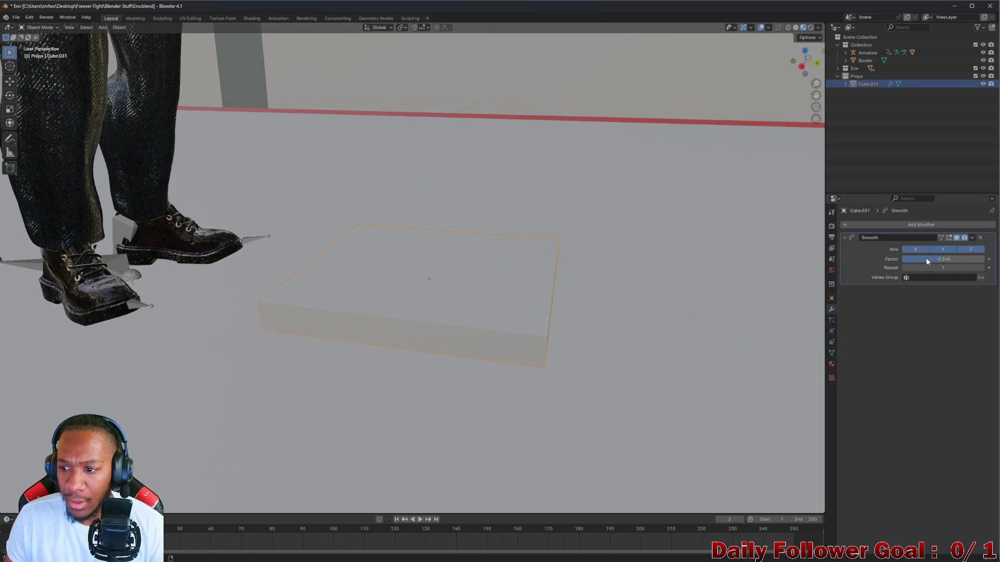
key(ctrl+z)
click(981, 238)
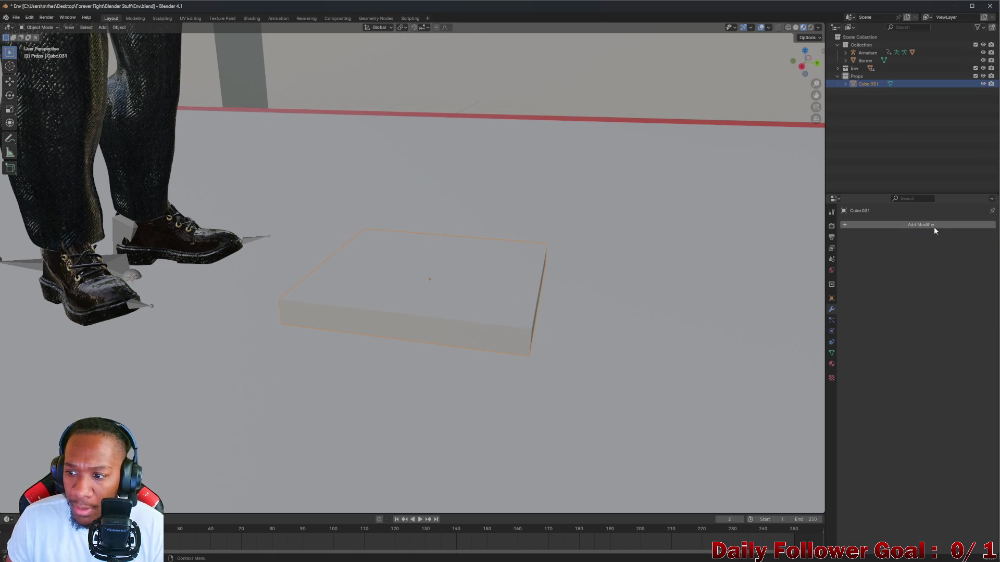
click(903, 226)
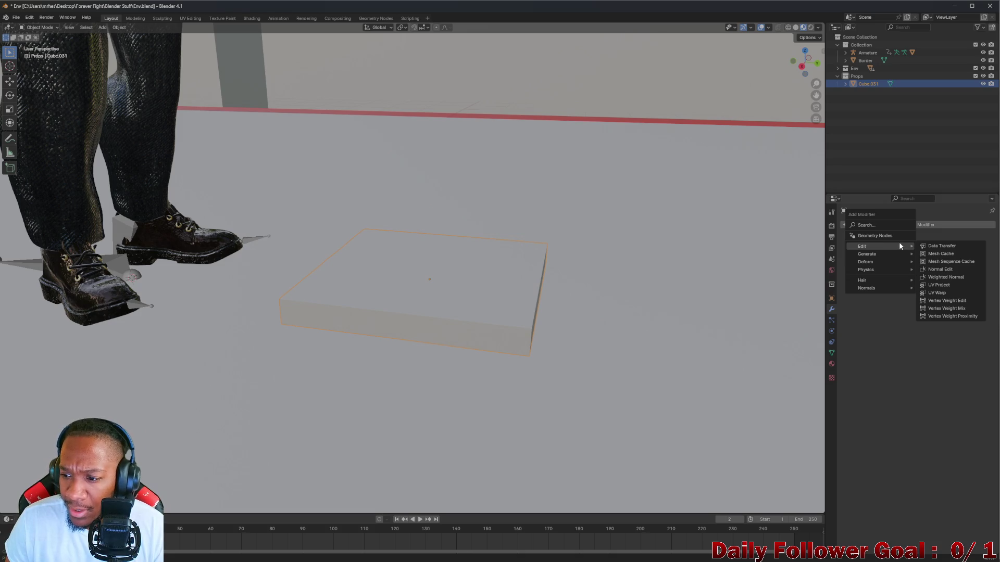
click(134, 18)
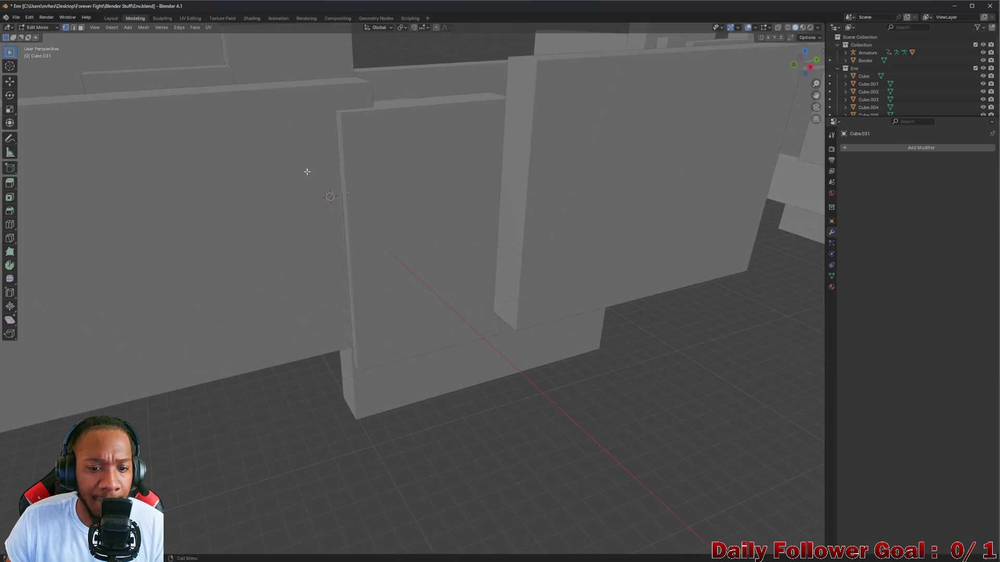
Cut a loop across the slab's middle with Loop Cut, then cancel the slide
mouse_move(307, 172)
middle_down()
mouse_move(296, 213)
mouse_move(397, 184)
mouse_move(397, 200)
middle_up()
scroll(297, 213, up, 8)
scroll(398, 183, up, 5)
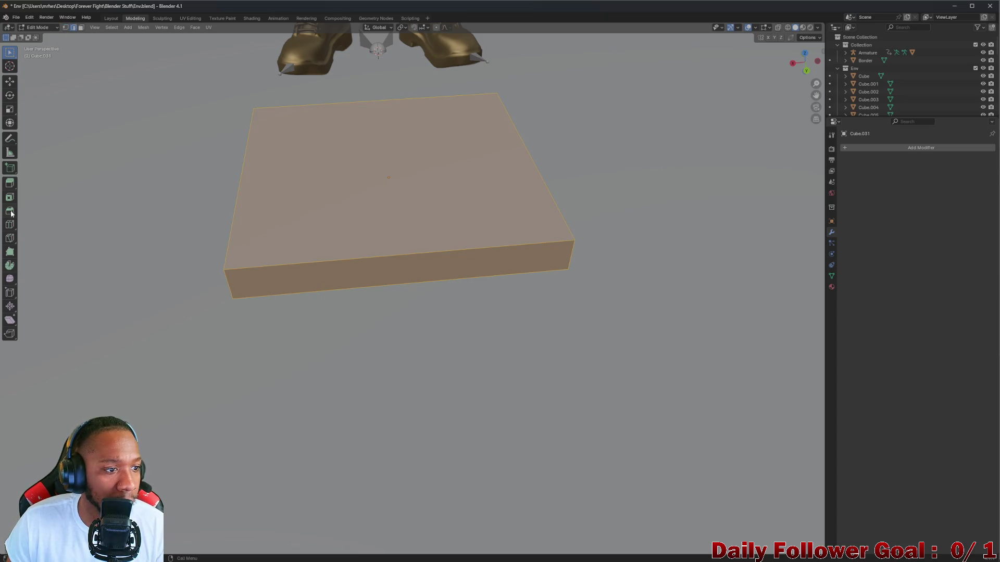
click(11, 227)
click(230, 268)
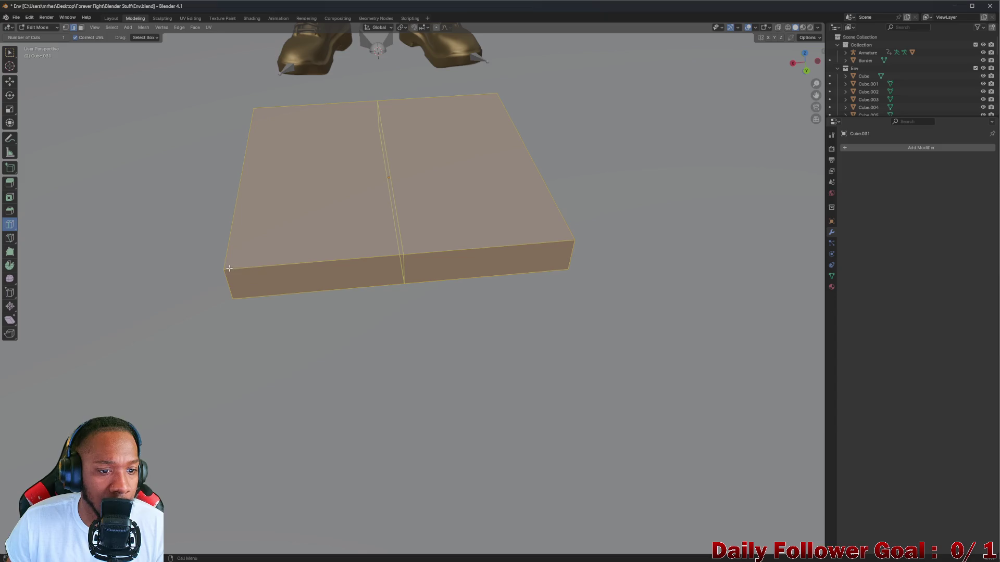
drag(336, 254, 372, 248)
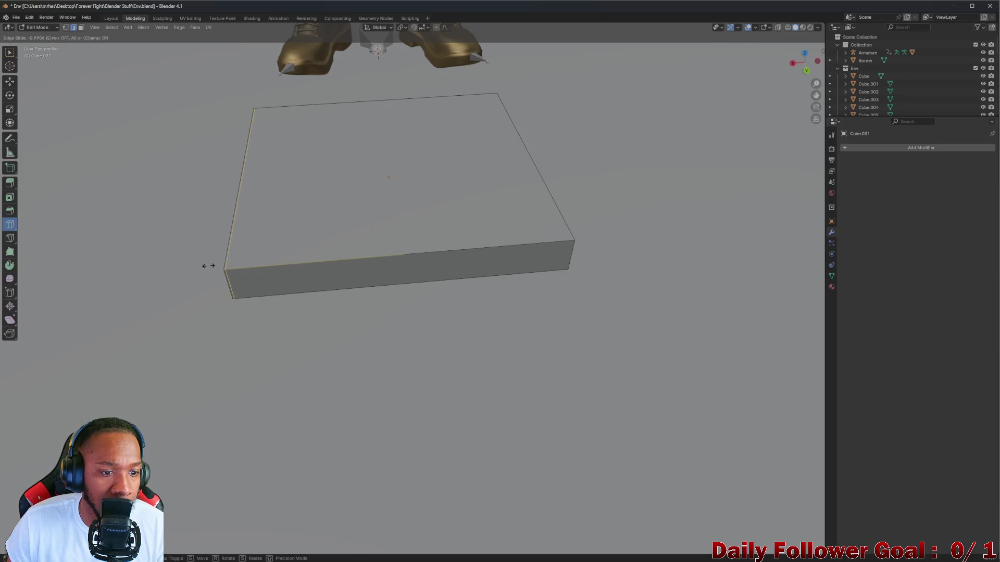
drag(209, 266, 218, 269)
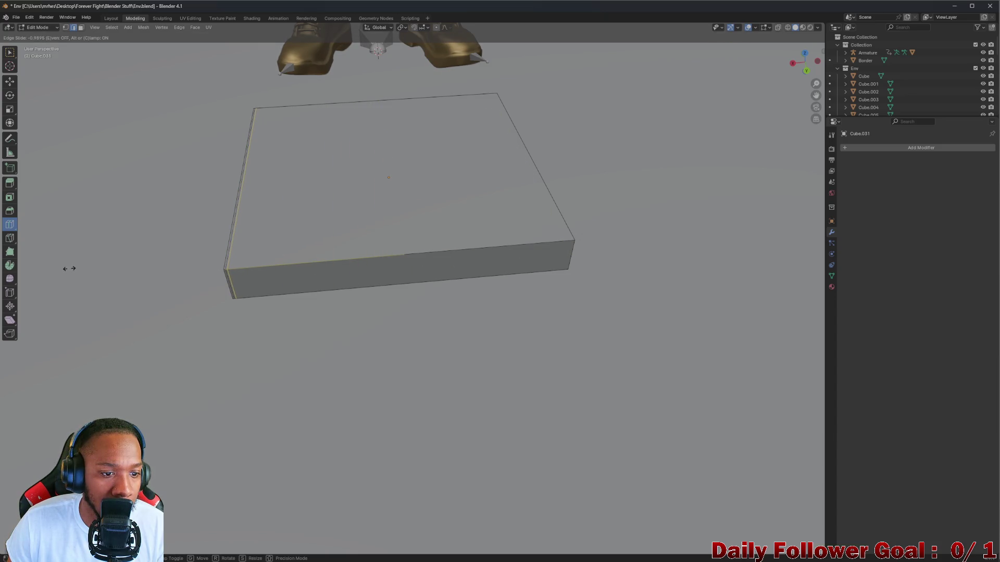
right_click(69, 268)
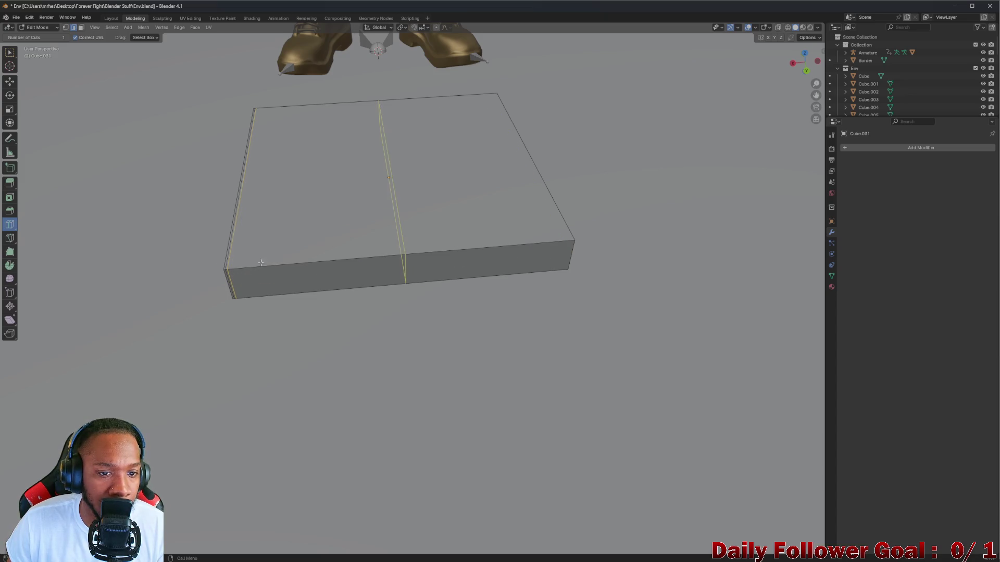
Add edge loops slid close to the slab's top and bottom edges
mouse_move(259, 233)
middle_down()
mouse_move(174, 209)
mouse_move(179, 187)
middle_up()
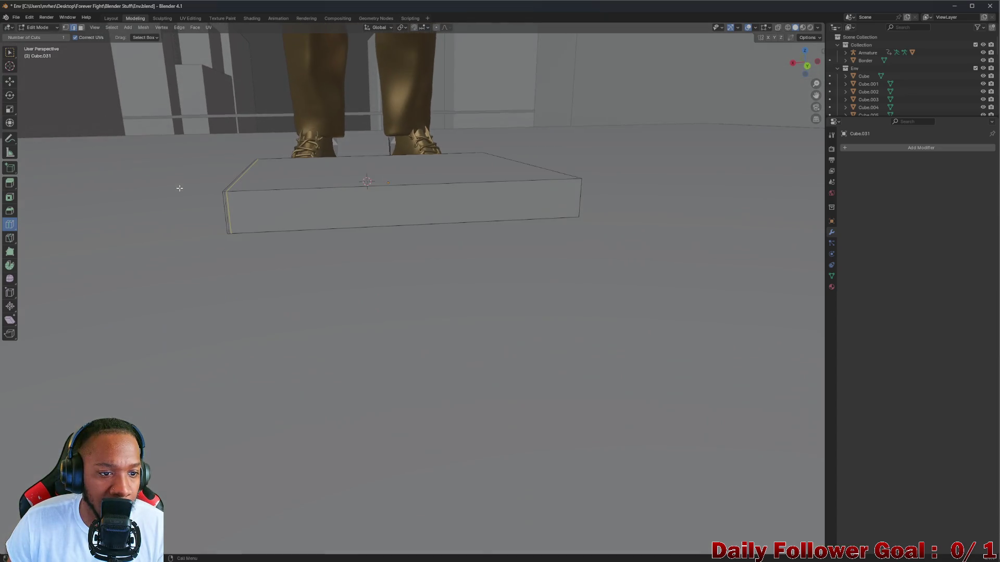
scroll(218, 190, up, 4)
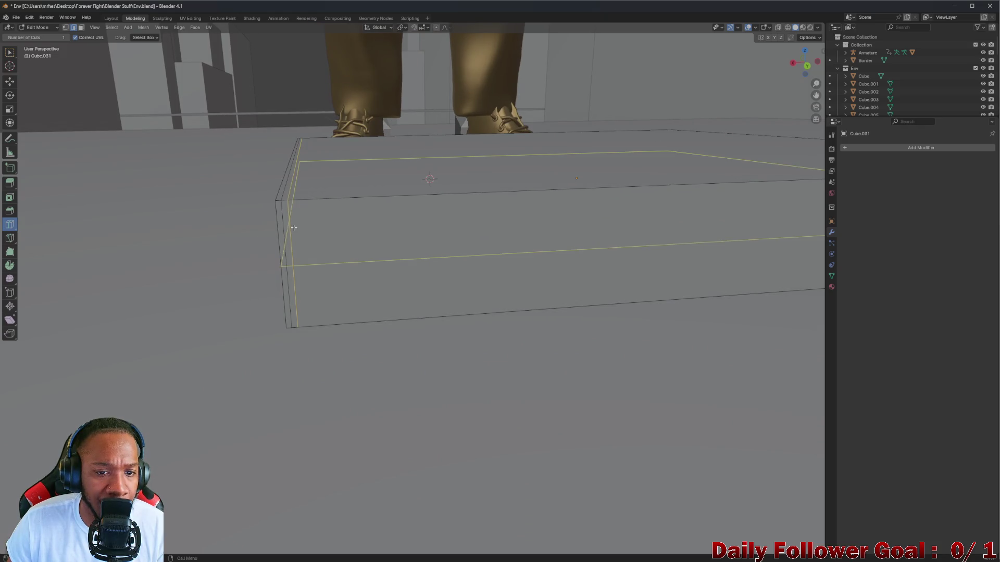
mouse_move(293, 227)
mouse_down()
mouse_move(275, 167)
mouse_move(284, 255)
mouse_move(267, 165)
mouse_up()
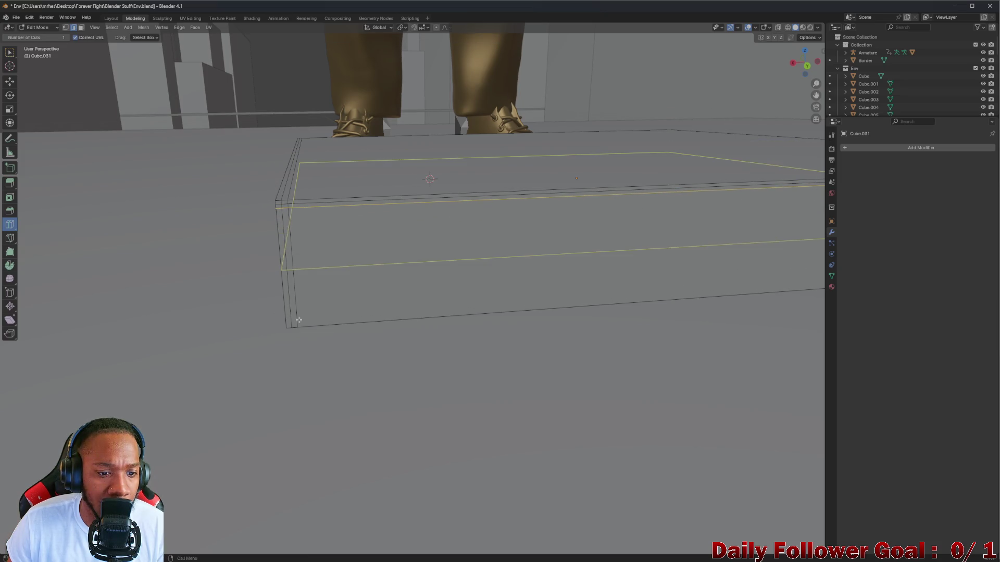
mouse_move(291, 323)
mouse_down()
mouse_move(288, 382)
mouse_move(286, 279)
mouse_move(288, 334)
mouse_move(315, 315)
mouse_up()
mouse_move(315, 314)
middle_down()
mouse_move(326, 259)
mouse_move(511, 250)
middle_up()
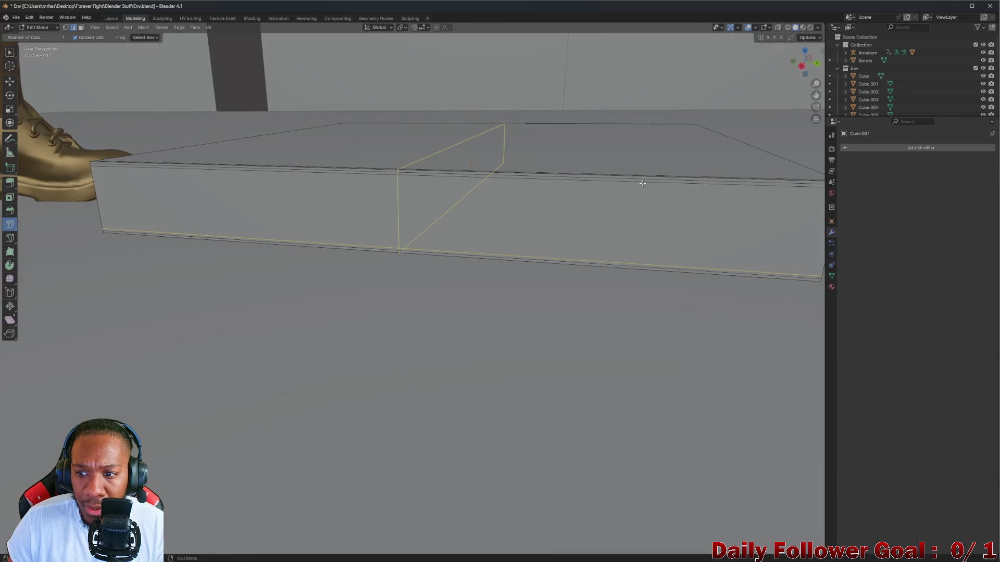
Cut a loop near the slab's right end and another close to its top edge
shift+middle_drag(654, 165, 537, 184)
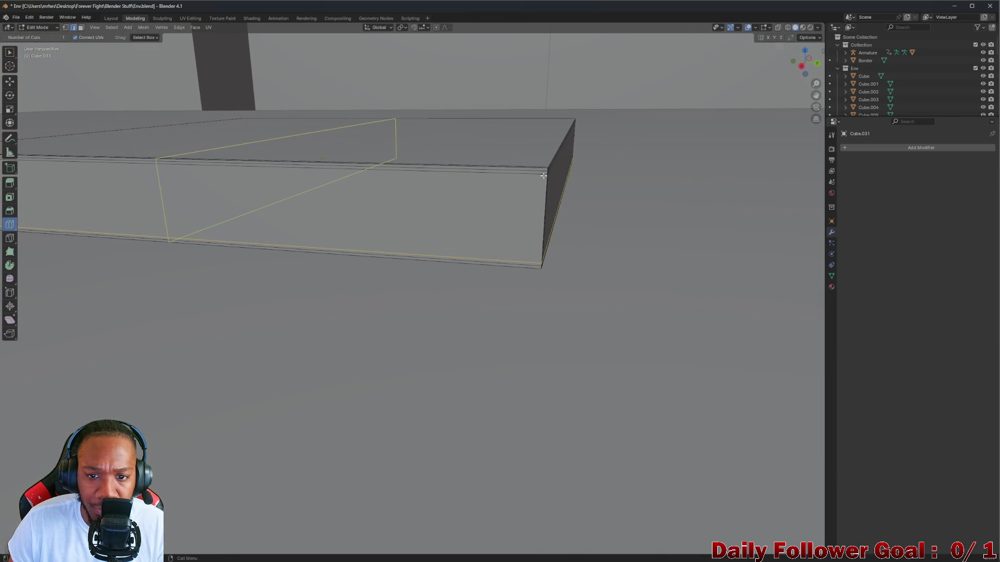
drag(544, 175, 549, 180)
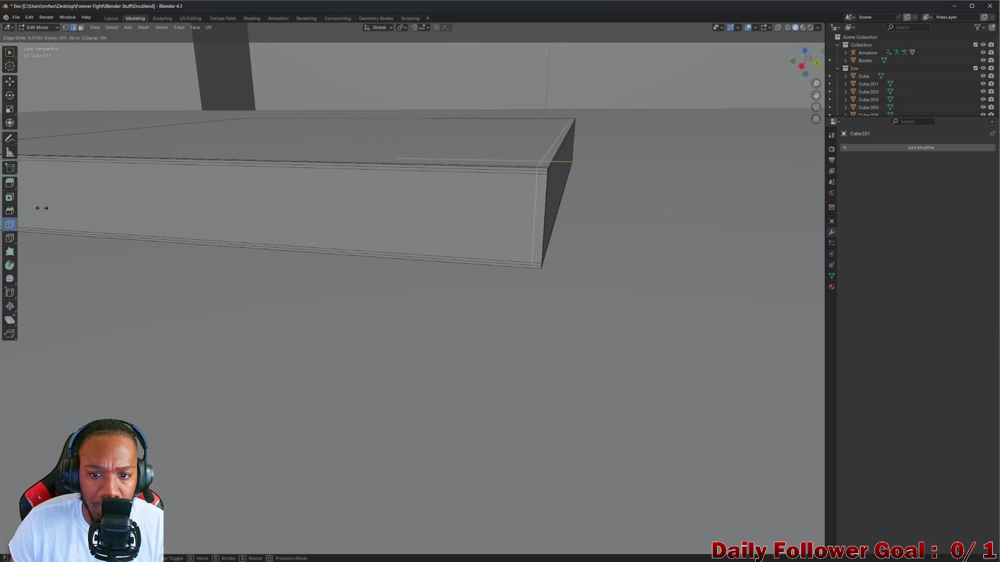
drag(47, 209, 47, 209)
mouse_move(68, 188)
middle_down()
mouse_move(217, 217)
mouse_move(94, 198)
mouse_move(119, 199)
mouse_move(179, 167)
mouse_move(304, 182)
mouse_move(319, 187)
mouse_move(304, 197)
mouse_move(343, 204)
mouse_move(330, 214)
mouse_move(313, 196)
mouse_move(314, 208)
middle_up()
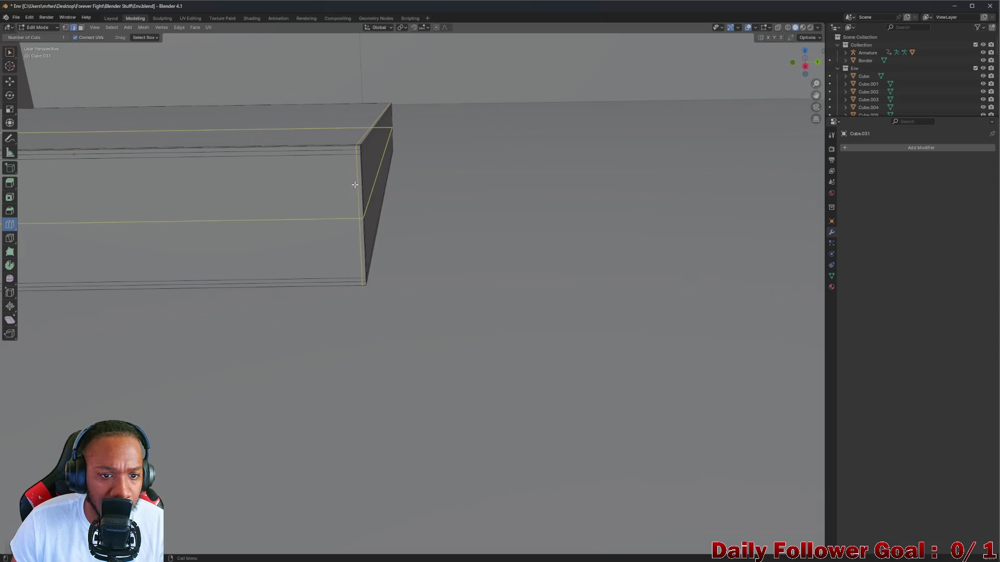
drag(346, 145, 349, 144)
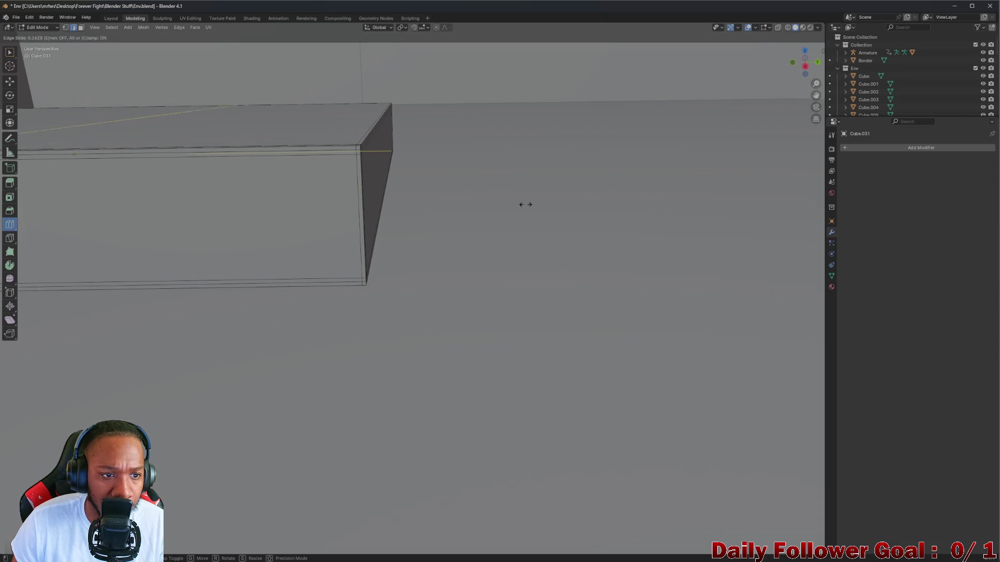
click(170, 223)
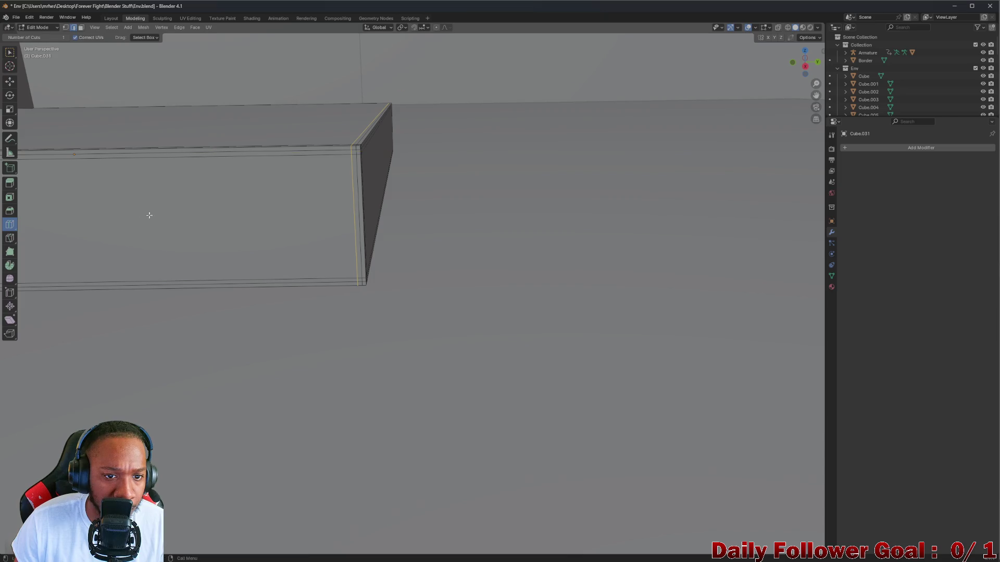
Orbit around the slab to inspect the new loops from below and above
mouse_move(380, 296)
middle_down()
mouse_move(321, 261)
mouse_move(361, 288)
middle_up()
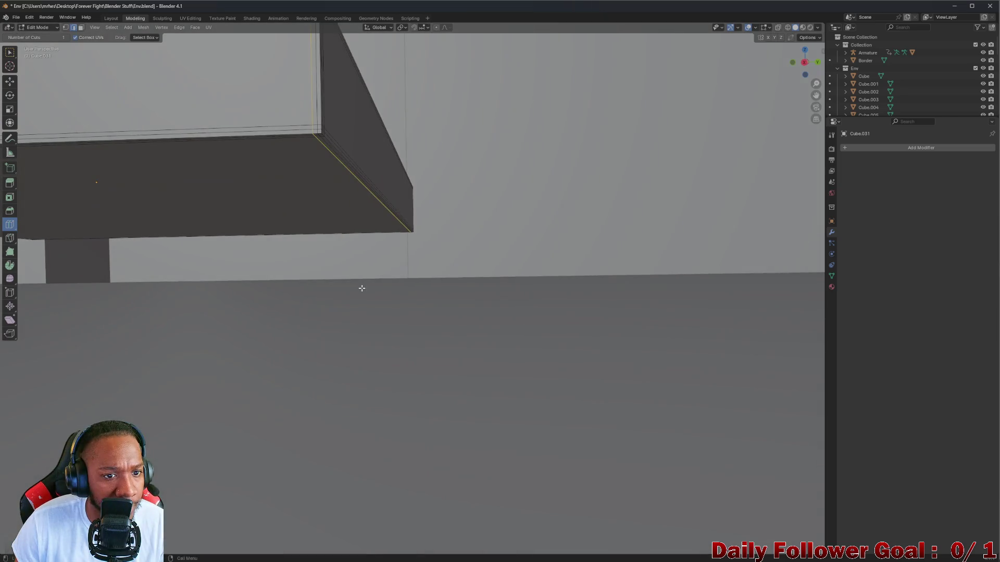
mouse_move(277, 226)
middle_down()
mouse_move(265, 277)
mouse_move(232, 286)
mouse_move(279, 298)
mouse_move(288, 270)
mouse_move(250, 310)
mouse_move(107, 249)
mouse_move(94, 266)
mouse_move(96, 250)
middle_up()
scroll(292, 266, up, 2)
scroll(134, 268, down, 3)
scroll(335, 268, up, 4)
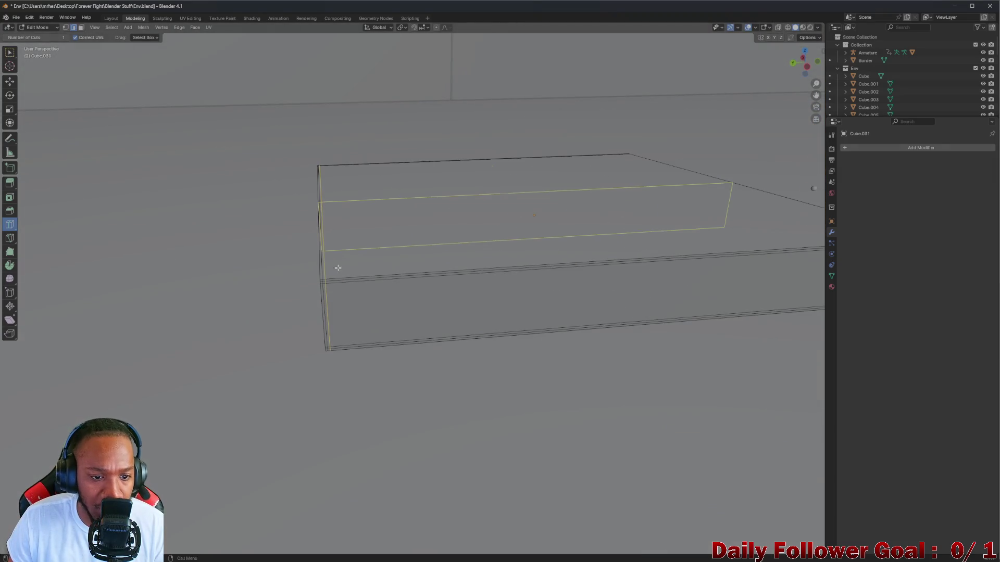
scroll(361, 258, down, 4)
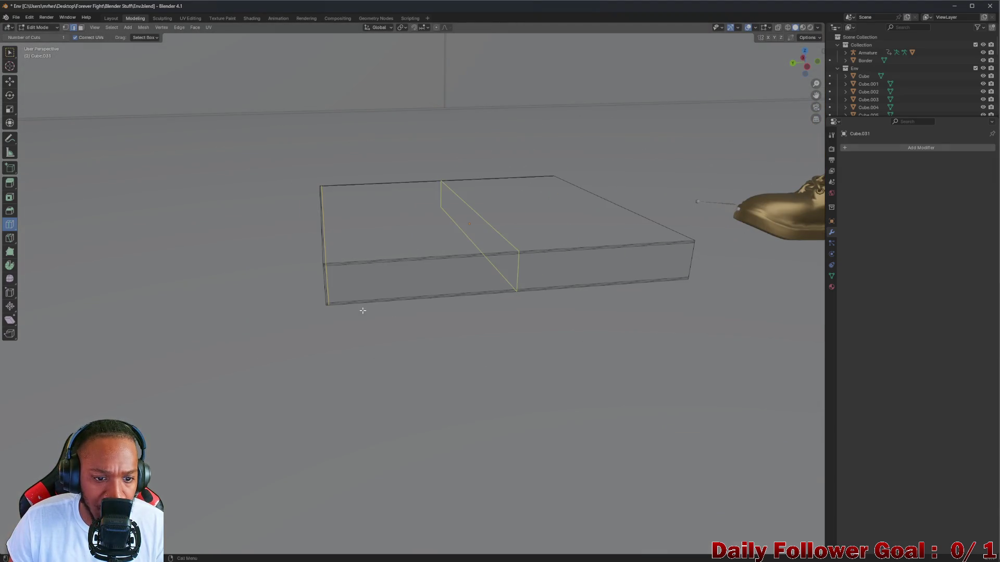
mouse_move(362, 310)
middle_down()
mouse_move(373, 290)
mouse_move(355, 337)
mouse_move(444, 245)
middle_up()
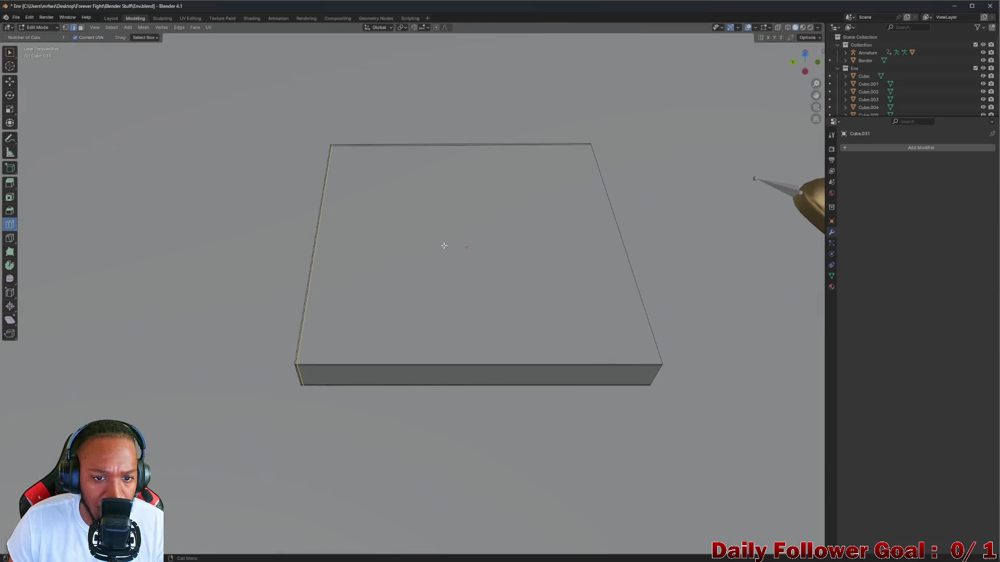
Orbit around the slab to inspect it from low, high and top-down angles
mouse_move(352, 228)
middle_down()
mouse_move(386, 250)
mouse_move(434, 210)
middle_up()
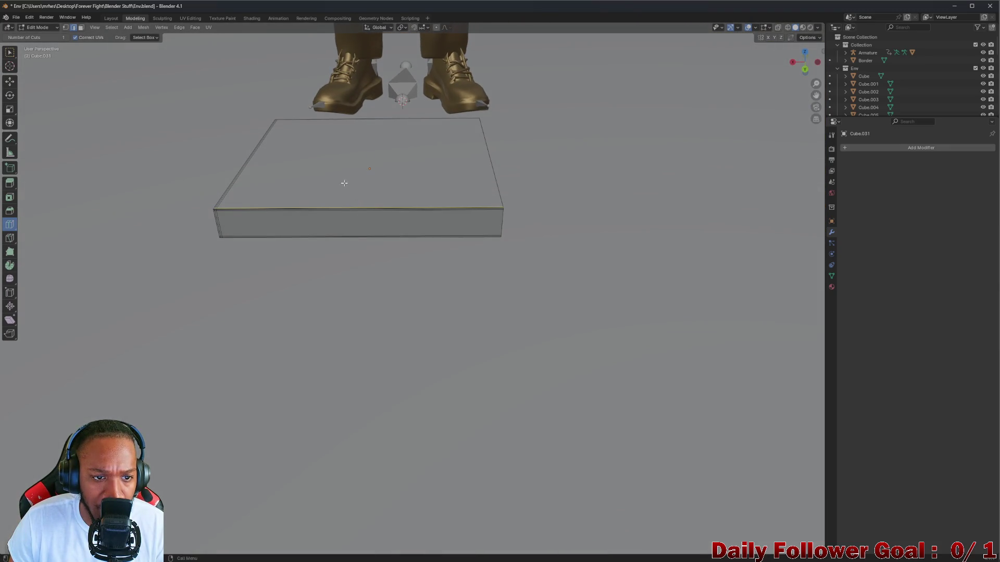
mouse_move(344, 183)
middle_down()
mouse_move(424, 207)
mouse_move(368, 203)
mouse_move(478, 205)
middle_up()
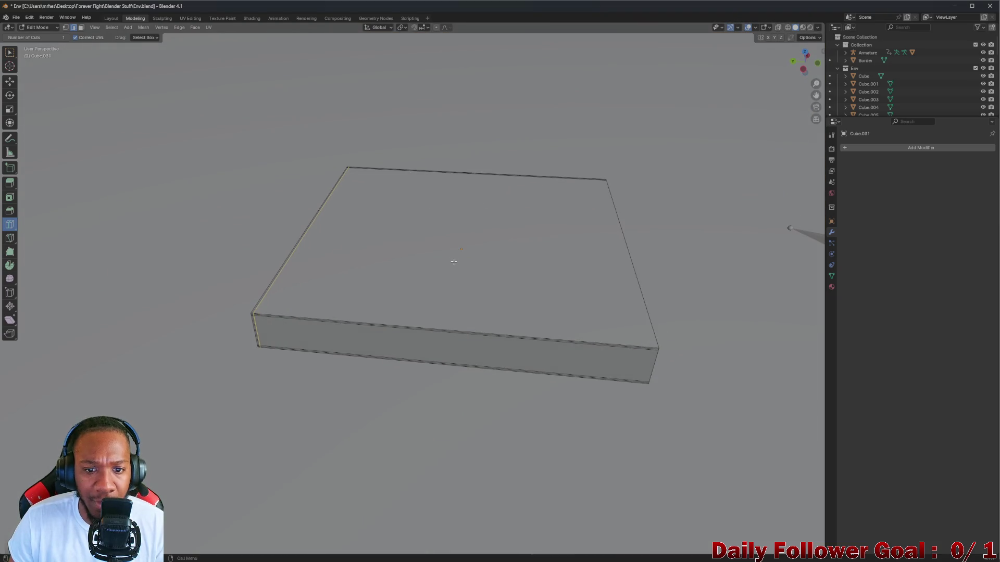
middle_drag(334, 230, 341, 282)
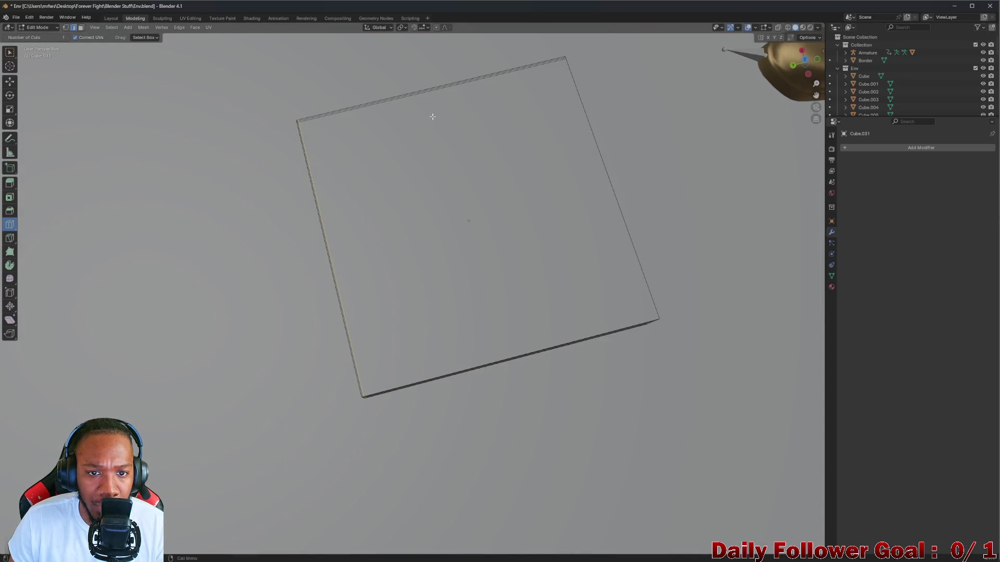
mouse_move(436, 127)
middle_down()
mouse_move(379, 196)
mouse_move(413, 174)
mouse_move(550, 168)
mouse_move(531, 207)
mouse_move(518, 172)
mouse_move(447, 182)
middle_up()
middle_drag(322, 155, 430, 140)
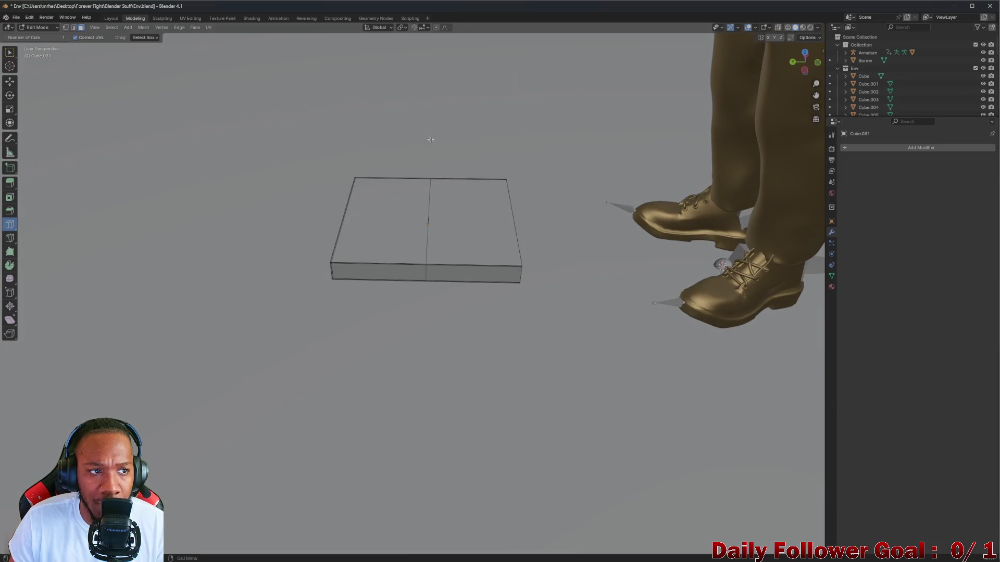
With X-ray on, box-select the slab's right-half faces and delete them
click(9, 53)
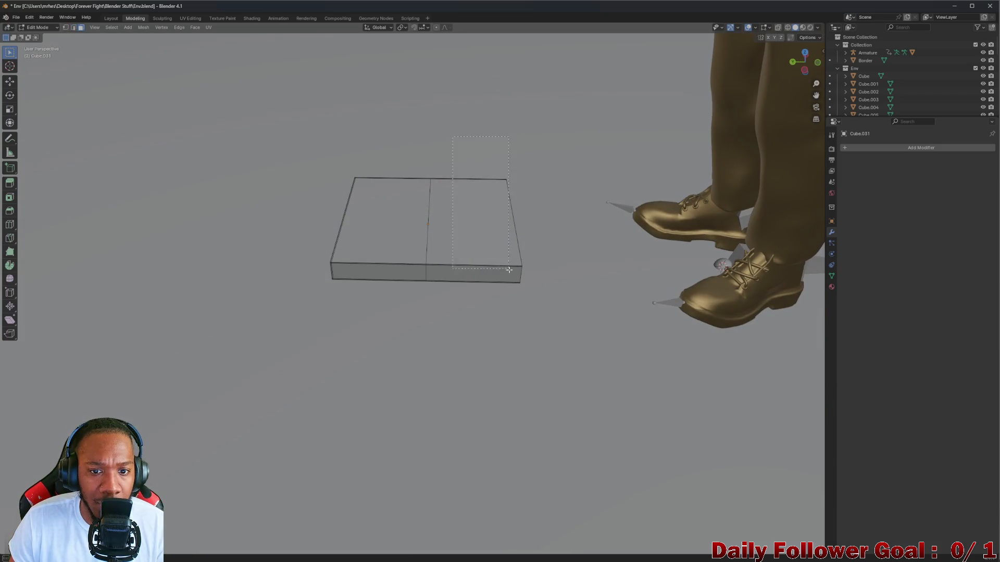
drag(509, 270, 509, 270)
mouse_move(514, 320)
middle_down()
mouse_move(489, 240)
mouse_move(453, 295)
mouse_move(501, 321)
mouse_move(669, 172)
middle_up()
click(778, 28)
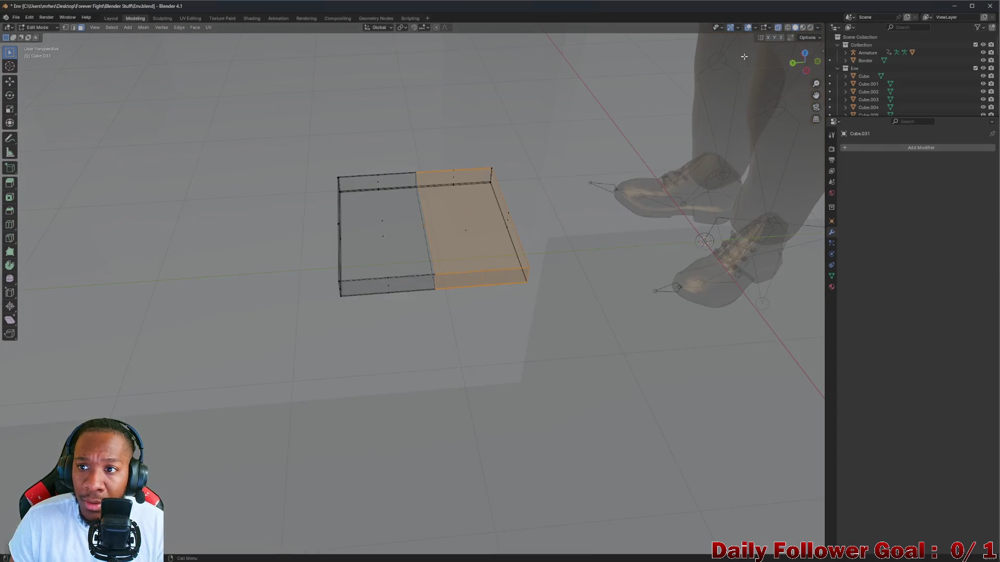
mouse_move(677, 94)
middle_down()
mouse_move(607, 157)
mouse_move(467, 92)
middle_up()
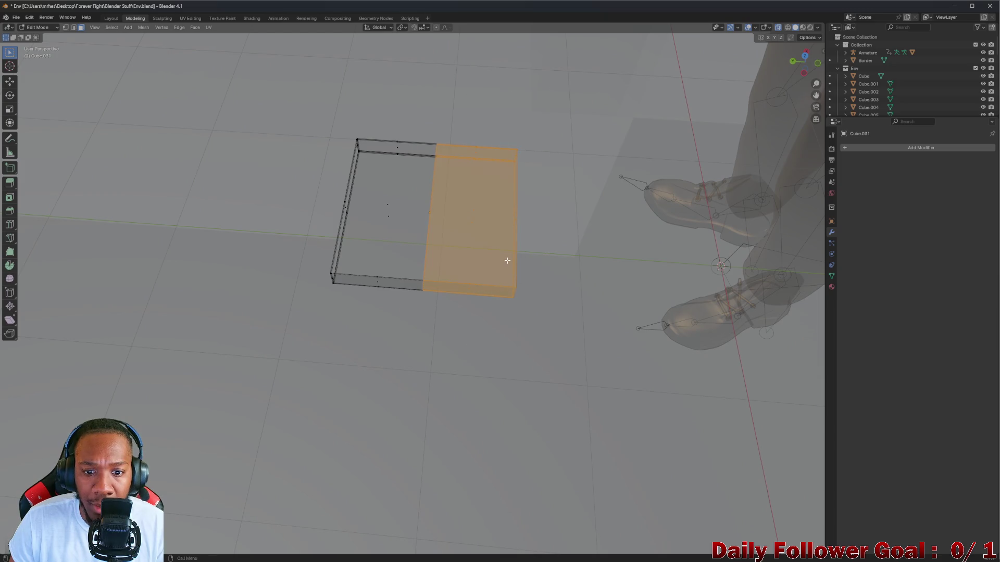
key(x)
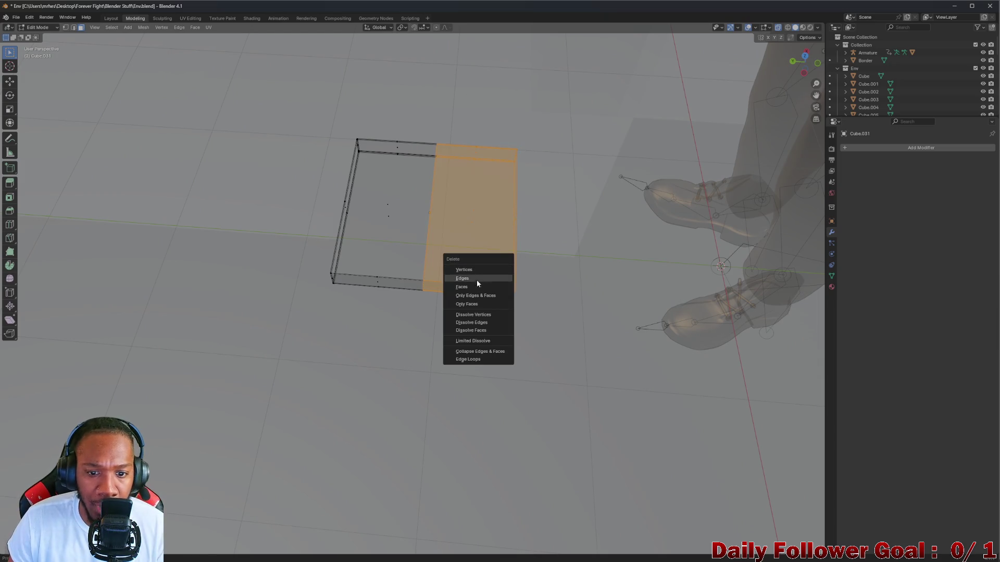
click(468, 285)
mouse_move(468, 285)
middle_down()
mouse_move(424, 214)
mouse_move(453, 230)
mouse_move(470, 189)
mouse_move(435, 212)
mouse_move(464, 232)
mouse_move(478, 214)
mouse_move(358, 205)
mouse_move(357, 224)
mouse_move(366, 205)
mouse_move(544, 197)
mouse_move(527, 170)
mouse_move(500, 161)
mouse_move(524, 188)
middle_up()
Select the remaining half's bottom face, turn X-ray off and view the slab from above
click(456, 210)
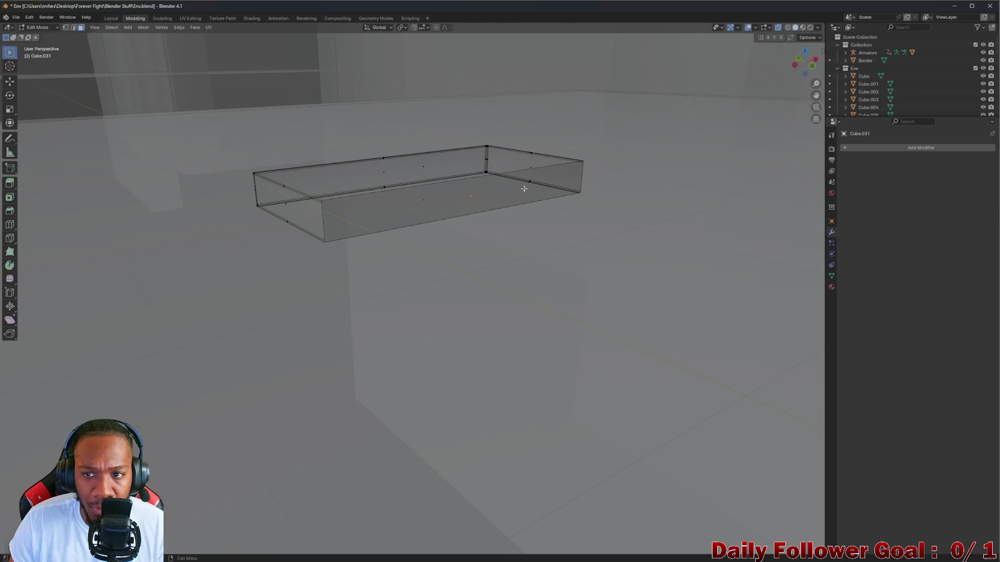
click(779, 30)
mouse_move(500, 156)
middle_down()
mouse_move(479, 174)
mouse_move(509, 179)
mouse_move(531, 208)
mouse_move(649, 156)
mouse_move(797, 178)
mouse_move(694, 218)
mouse_move(680, 203)
mouse_move(611, 191)
mouse_move(663, 170)
mouse_move(632, 158)
mouse_move(511, 166)
mouse_move(542, 210)
mouse_move(561, 199)
middle_up()
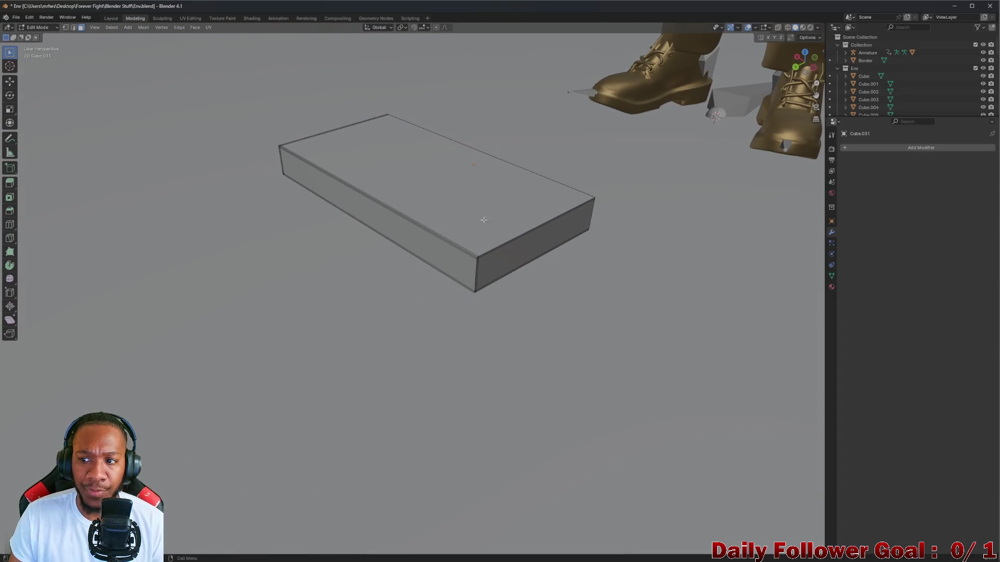
mouse_move(484, 220)
middle_down()
mouse_move(540, 224)
mouse_move(448, 245)
mouse_move(400, 222)
mouse_move(411, 197)
middle_up()
scroll(400, 222, down, 3)
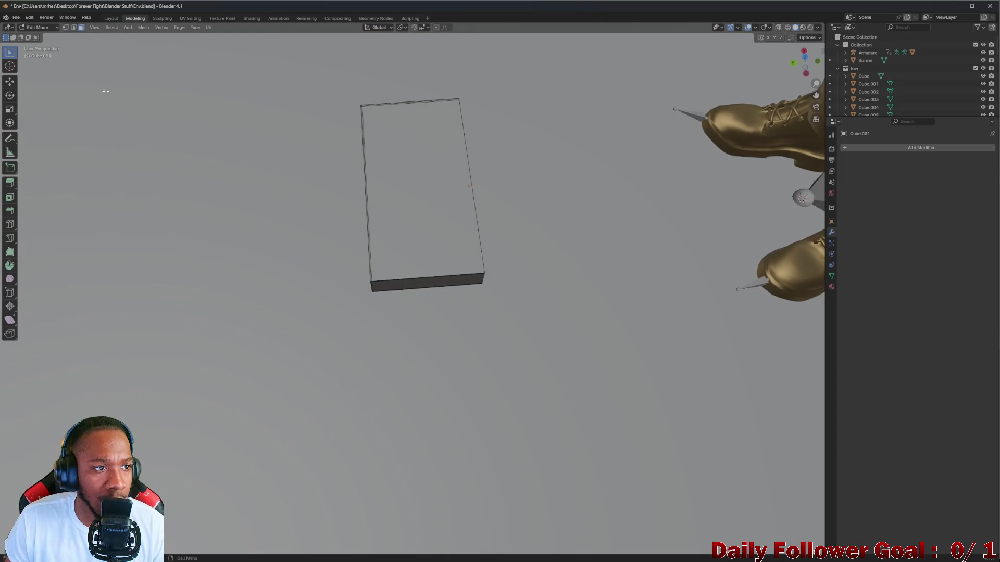
In Object Mode, add a Mirror modifier via 'mir' search and set it to the Y axis
click(45, 30)
click(40, 39)
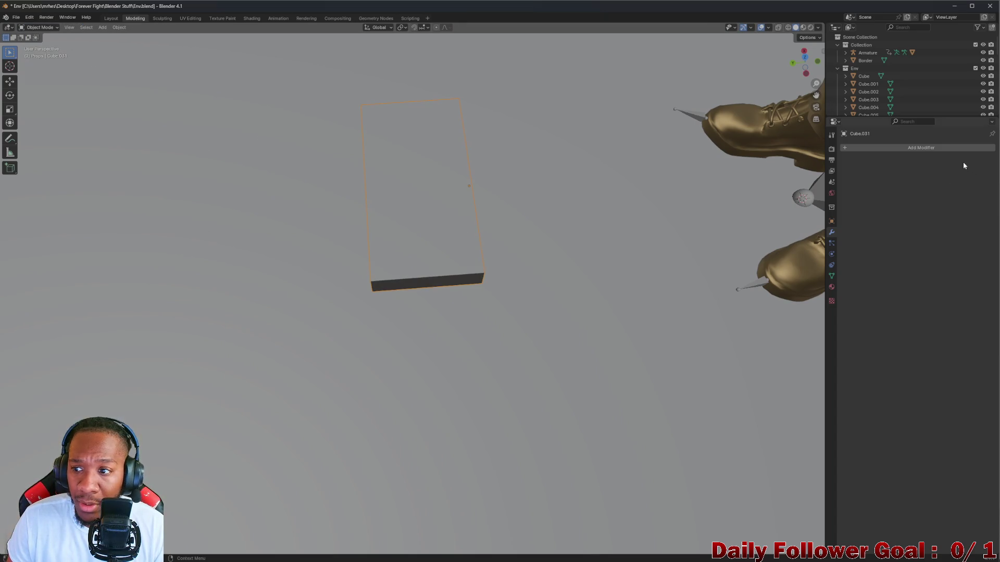
click(919, 149)
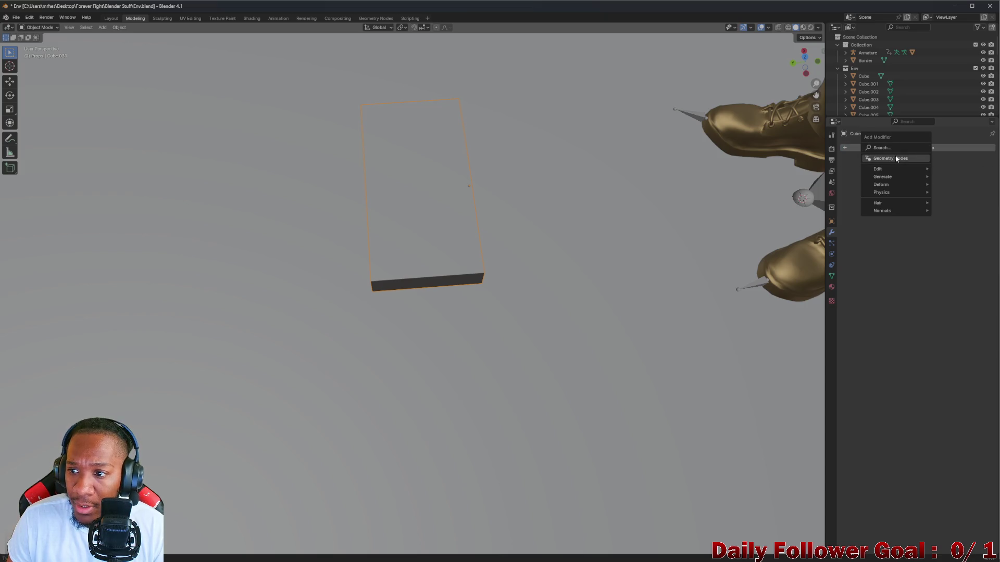
click(891, 149)
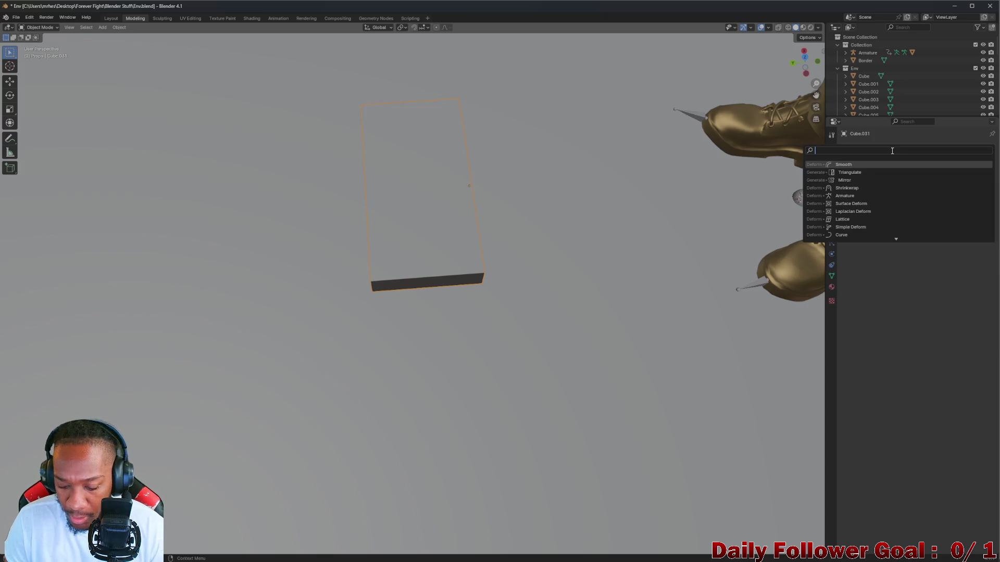
text(mir)
click(842, 164)
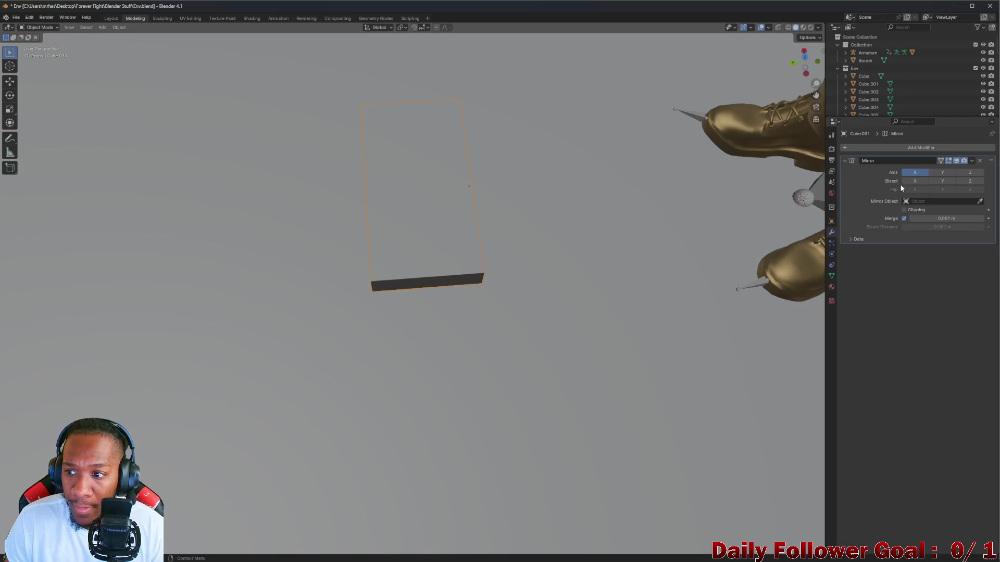
click(942, 172)
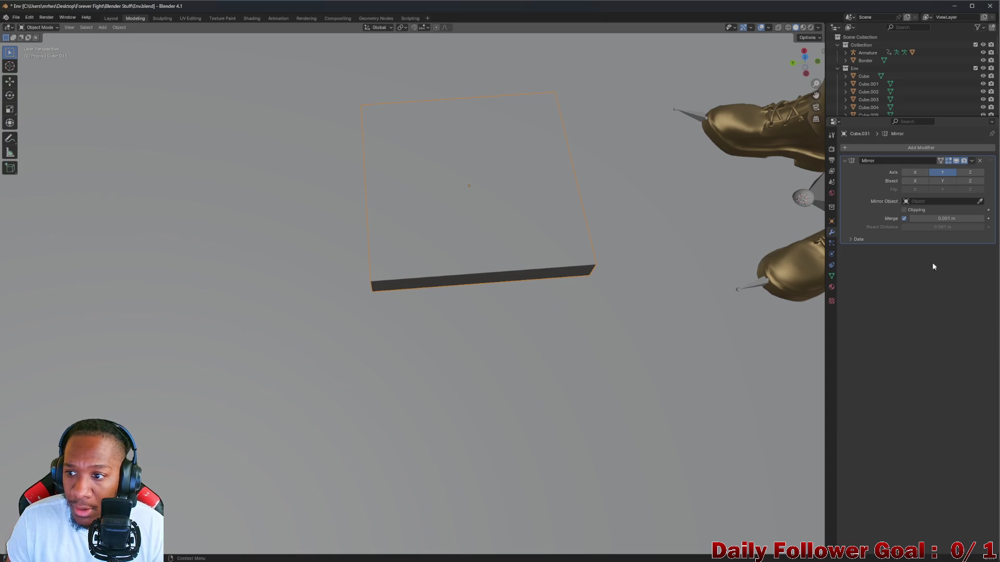
Return to Edit Mode and orbit to view the mirrored slab from above
click(45, 29)
click(48, 46)
mouse_move(490, 188)
middle_down()
mouse_move(456, 171)
mouse_move(508, 221)
middle_up()
middle_drag(543, 163, 636, 129)
Return to Object Mode, try applying the Mirror modifier, then re-enter Edit Mode
click(42, 27)
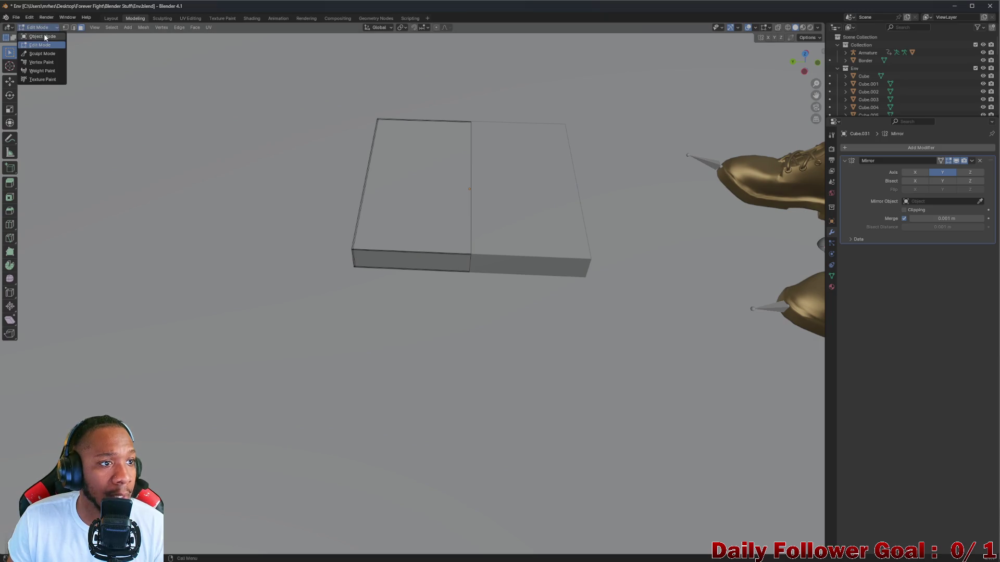
click(39, 36)
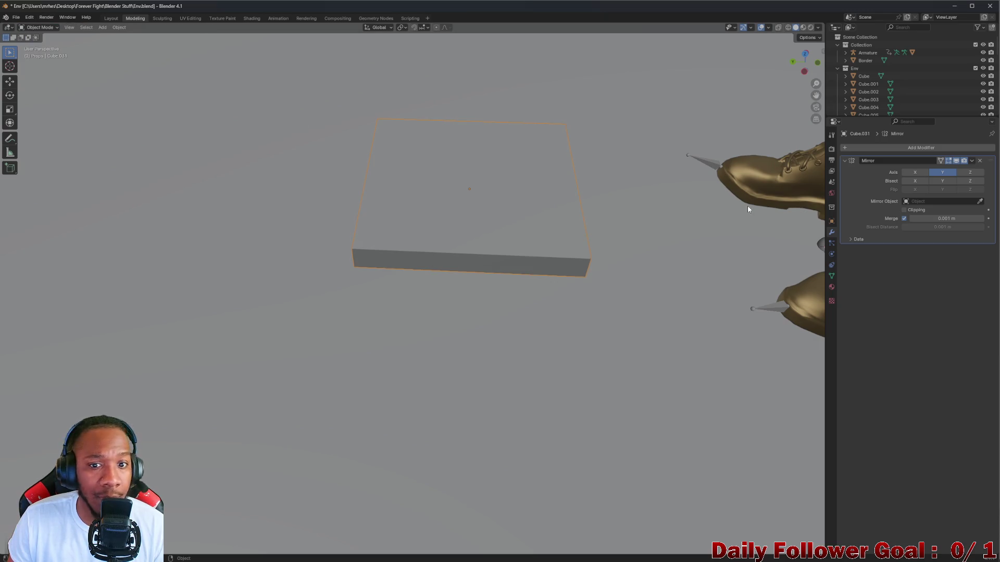
click(972, 162)
click(943, 169)
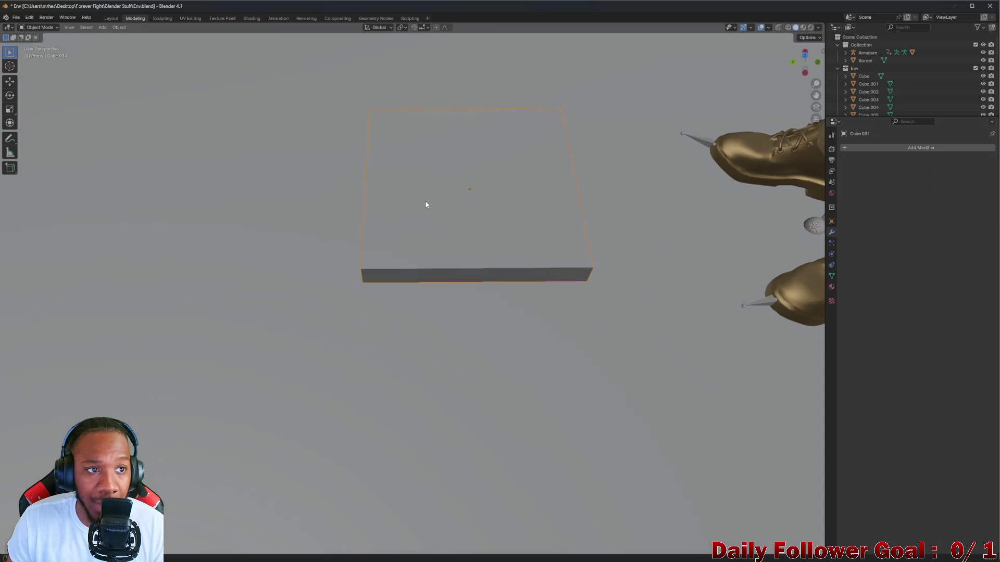
click(42, 27)
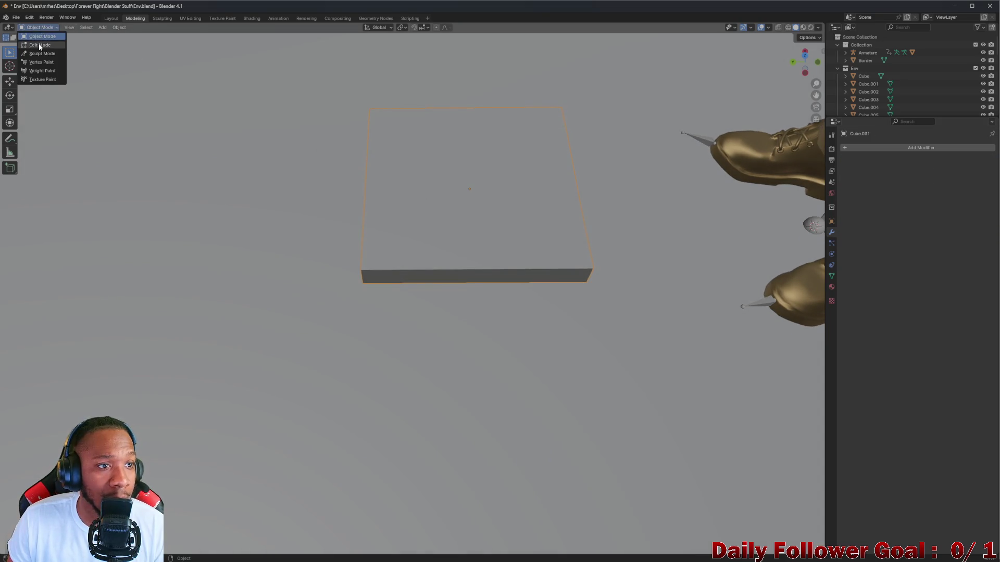
click(38, 44)
Move the right half of the top face to close the gap, then deselect and exit Edit Mode
mouse_move(458, 212)
middle_down()
mouse_move(477, 234)
mouse_move(472, 206)
mouse_move(495, 213)
middle_up()
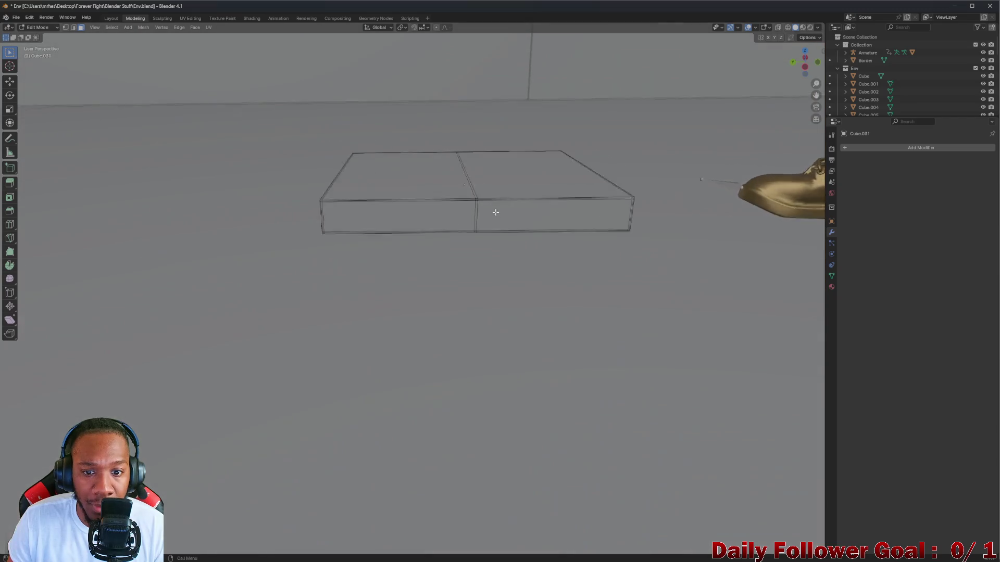
scroll(496, 212, up, 6)
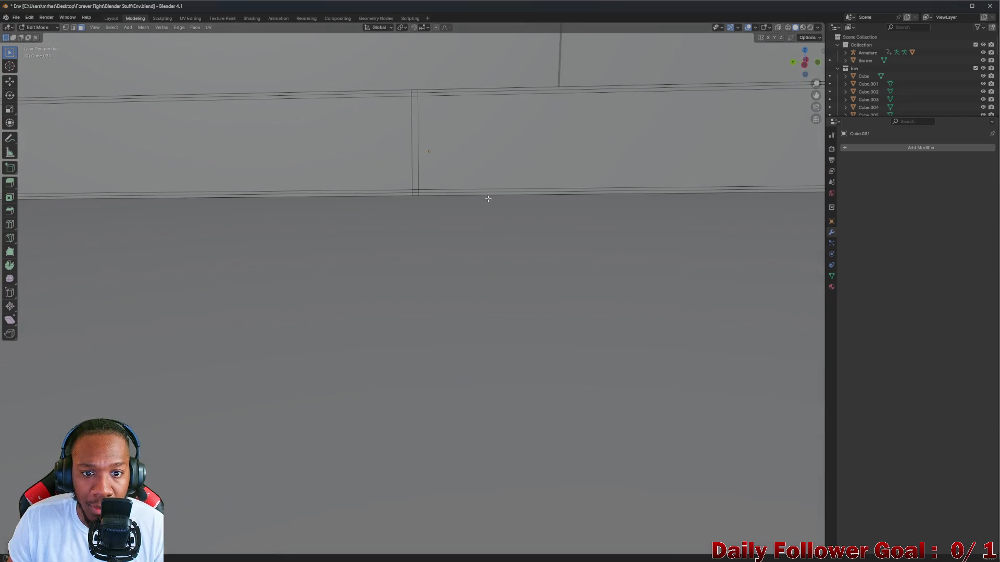
scroll(488, 198, down, 5)
mouse_move(467, 217)
middle_down()
mouse_move(487, 214)
mouse_move(479, 248)
middle_up()
click(420, 256)
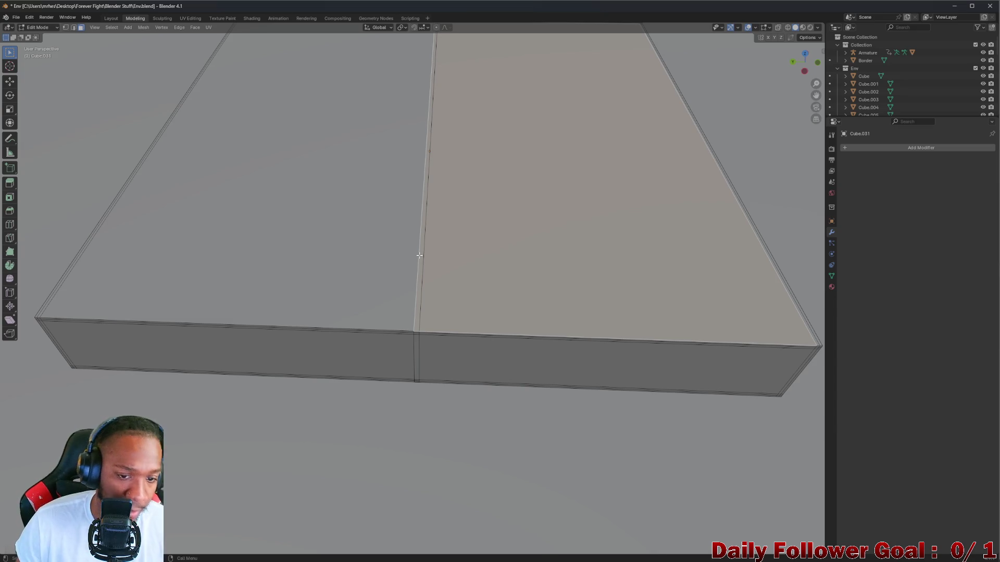
key(g)
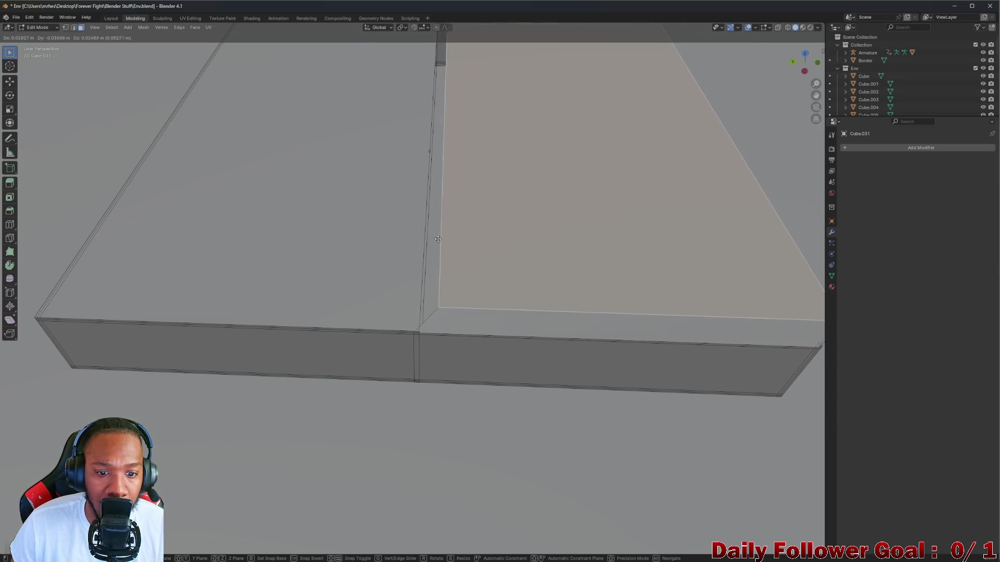
click(440, 244)
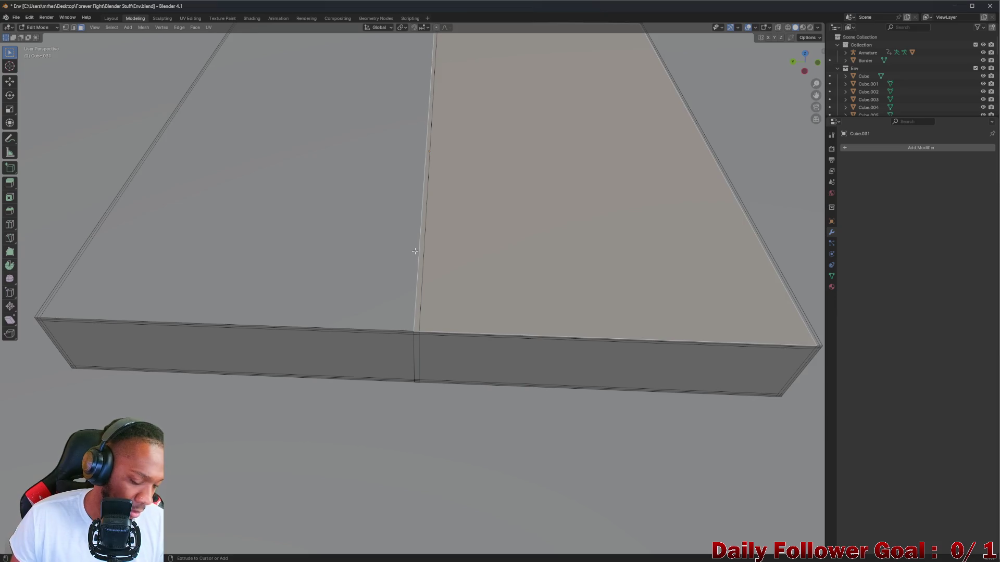
key(alt+a)
key(Tab)
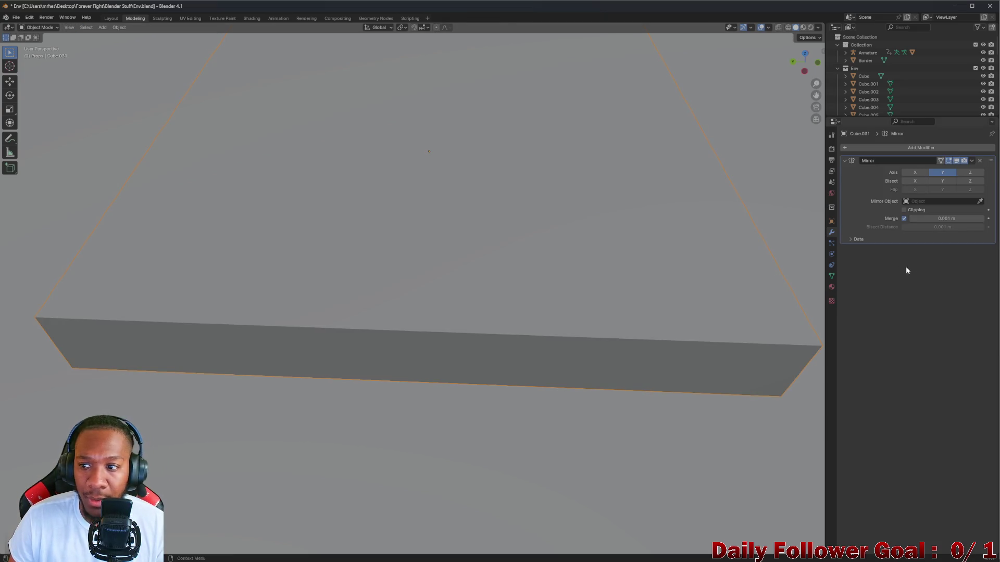
Raise the Mirror merge distance to 1 m and enable clipping at the mirror plane
scroll(583, 245, down, 5)
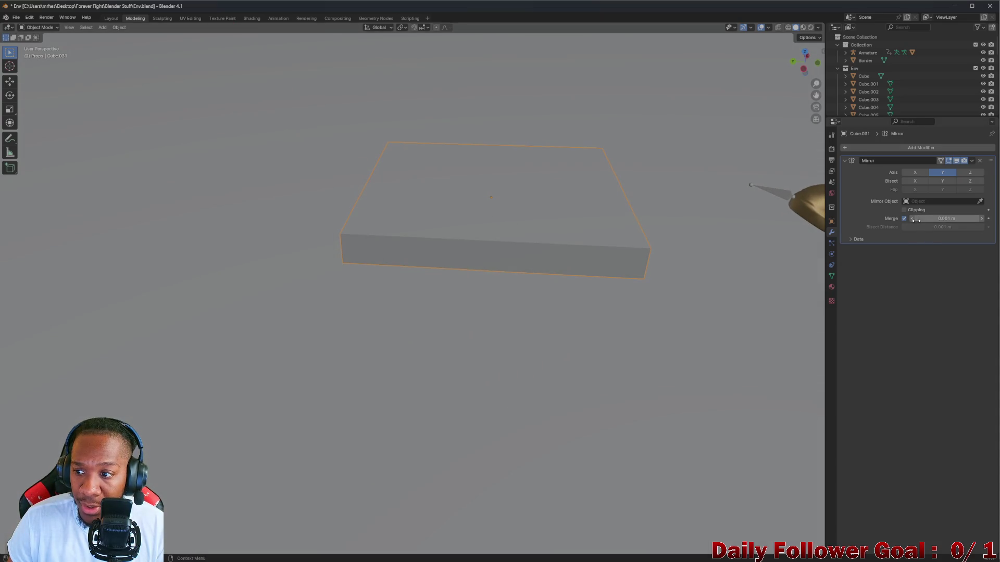
drag(951, 219, 963, 219)
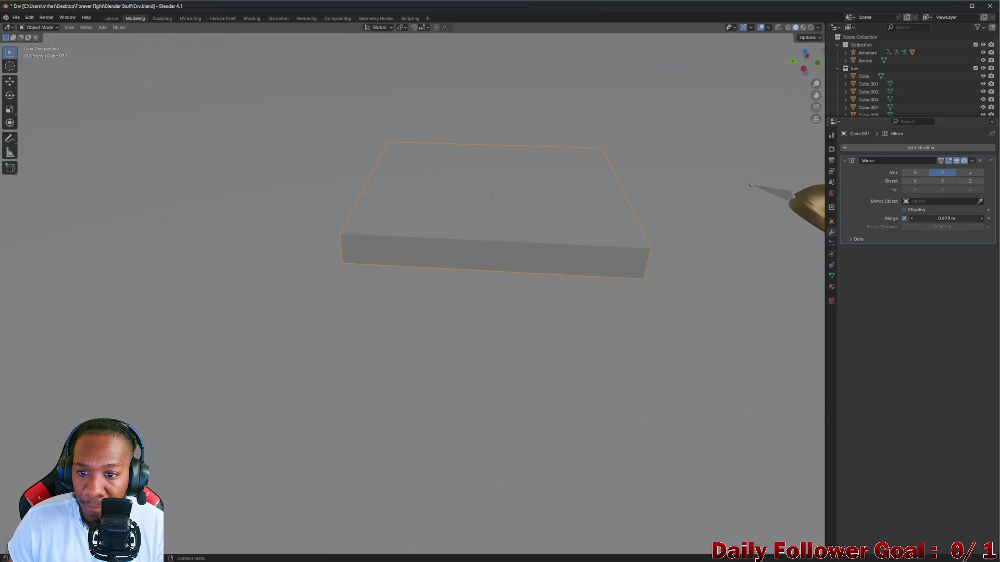
drag(964, 218, 979, 219)
mouse_move(526, 245)
middle_down()
mouse_move(514, 240)
mouse_move(520, 281)
mouse_move(516, 235)
middle_up()
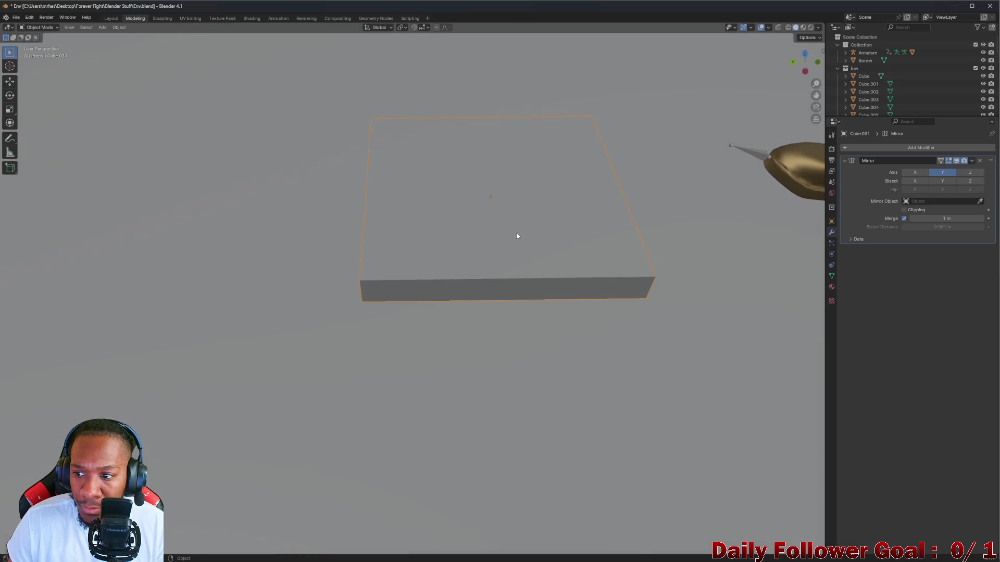
click(905, 211)
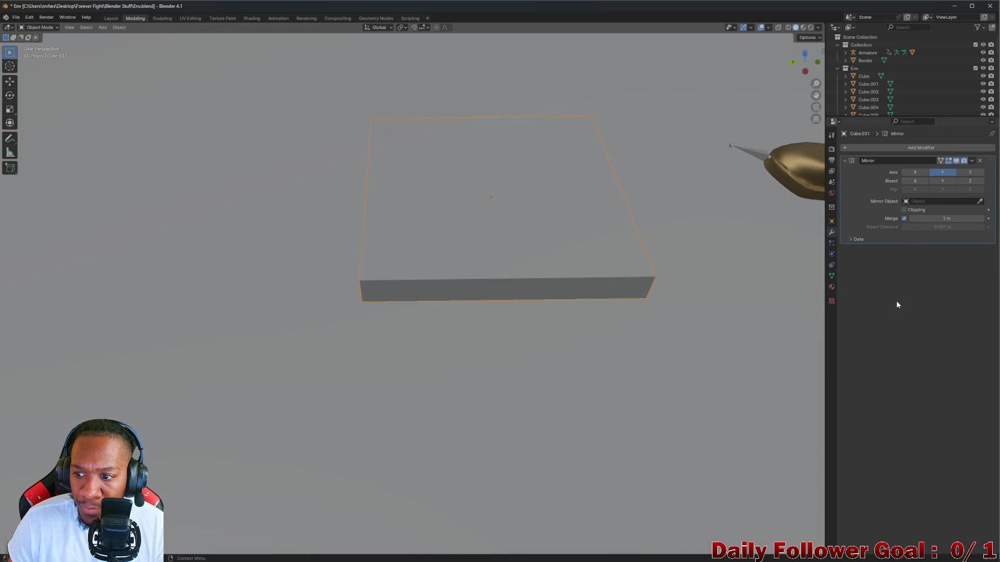
Check the slab in Edit Mode, then return to Object Mode with the Mirror options menu shown
click(39, 27)
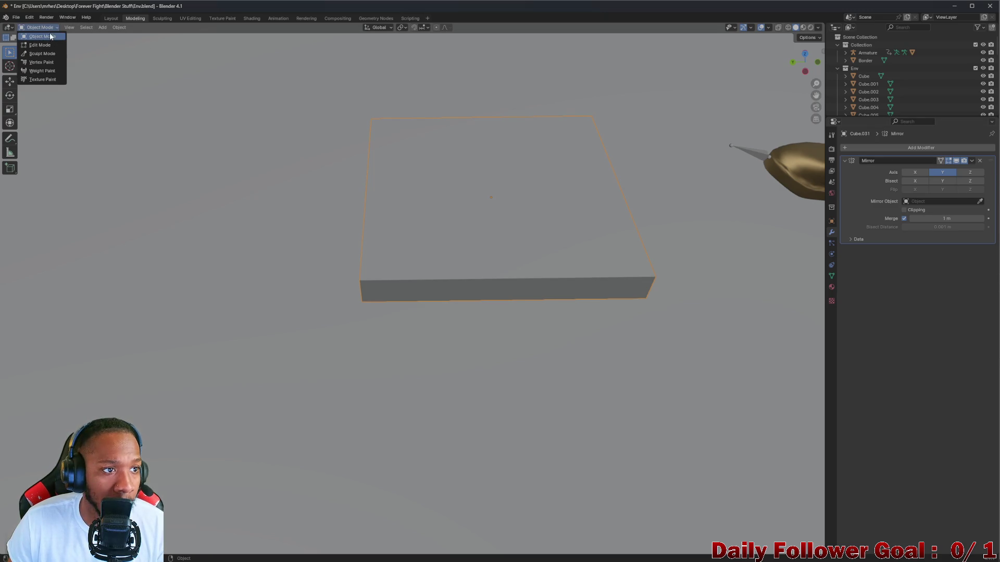
click(41, 47)
mouse_move(529, 267)
middle_down()
mouse_move(498, 246)
mouse_move(500, 223)
mouse_move(507, 293)
mouse_move(498, 271)
middle_up()
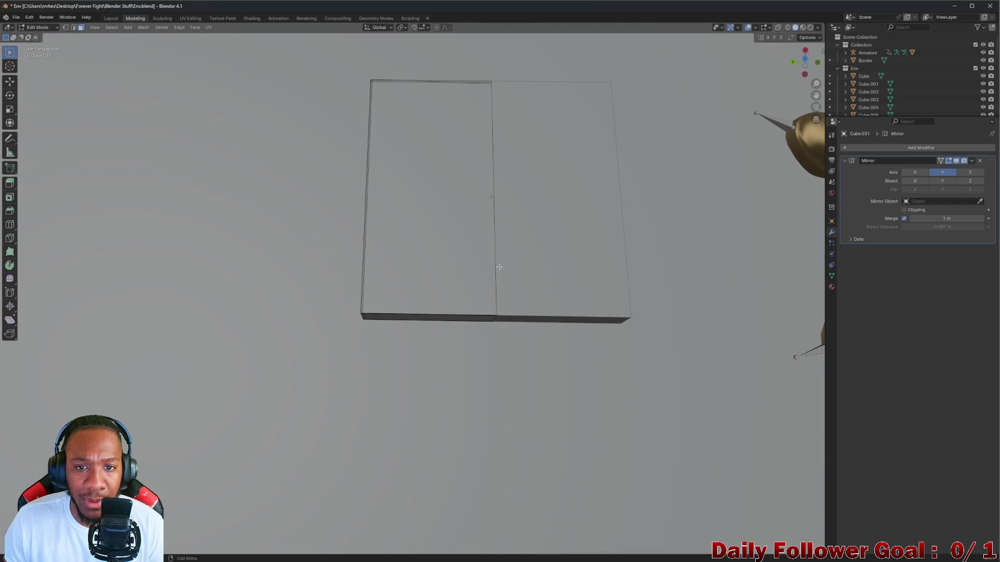
middle_drag(479, 78, 495, 119)
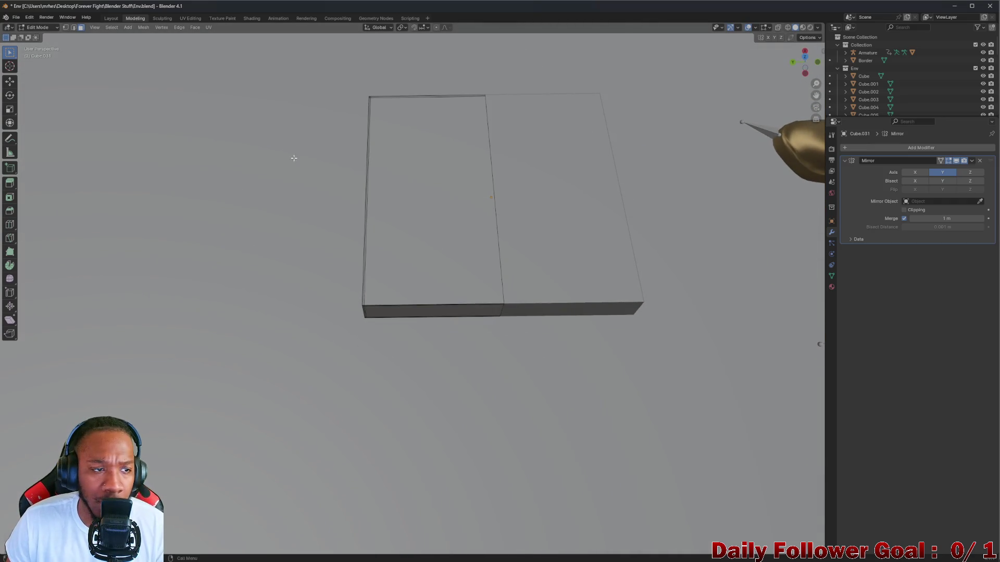
click(971, 161)
click(39, 25)
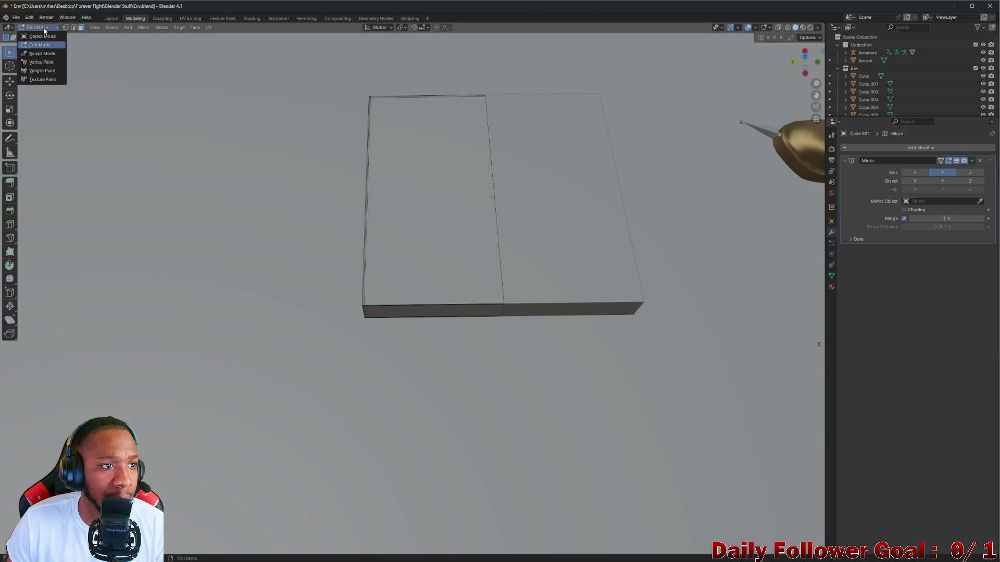
click(40, 36)
click(972, 161)
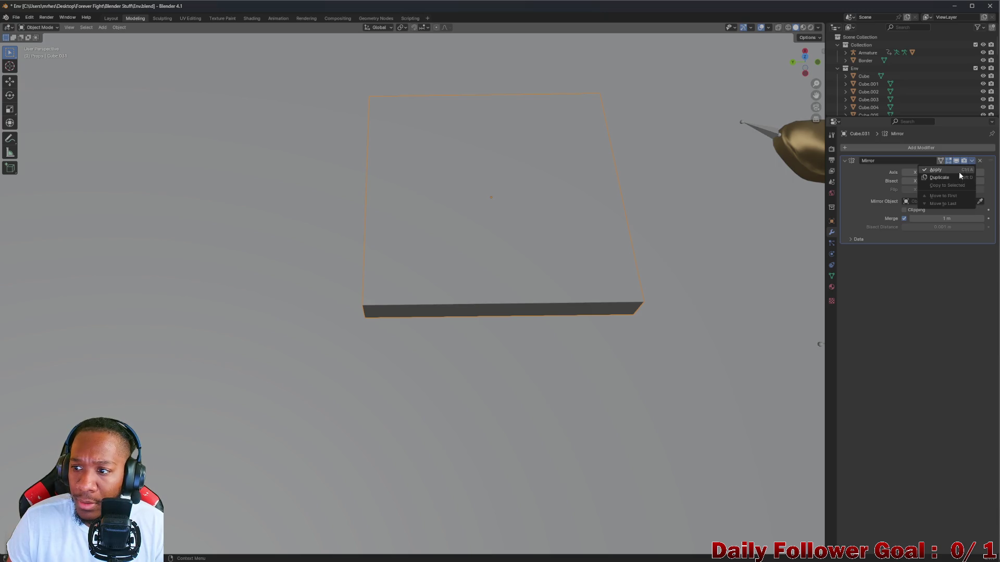
Apply the Mirror modifier and, in Edit Mode, select the slab's top face and side edge strip
click(958, 171)
click(28, 30)
click(33, 46)
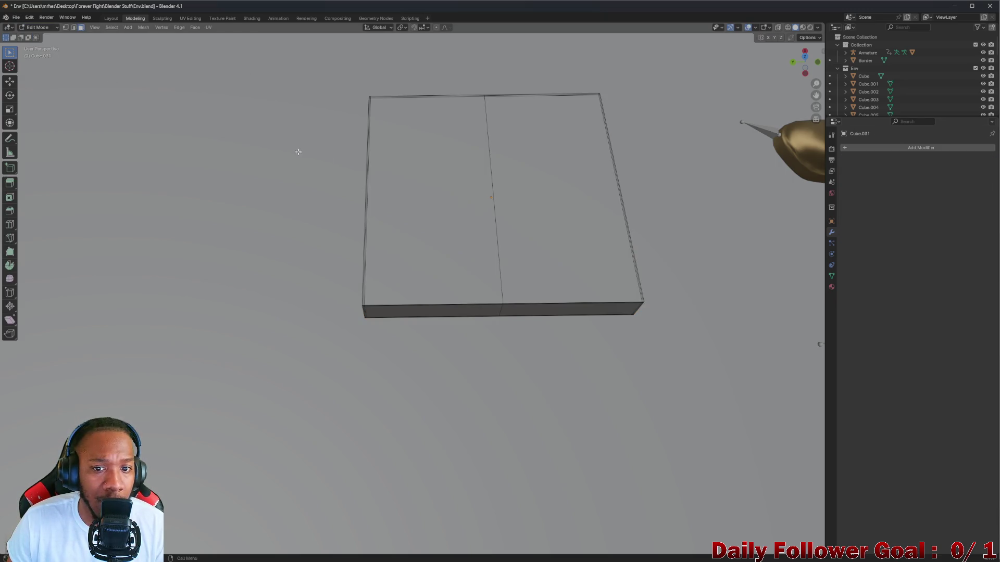
mouse_move(491, 209)
middle_down()
mouse_move(497, 172)
mouse_move(513, 230)
mouse_move(557, 248)
mouse_move(495, 212)
middle_up()
click(514, 230)
scroll(425, 217, up, 5)
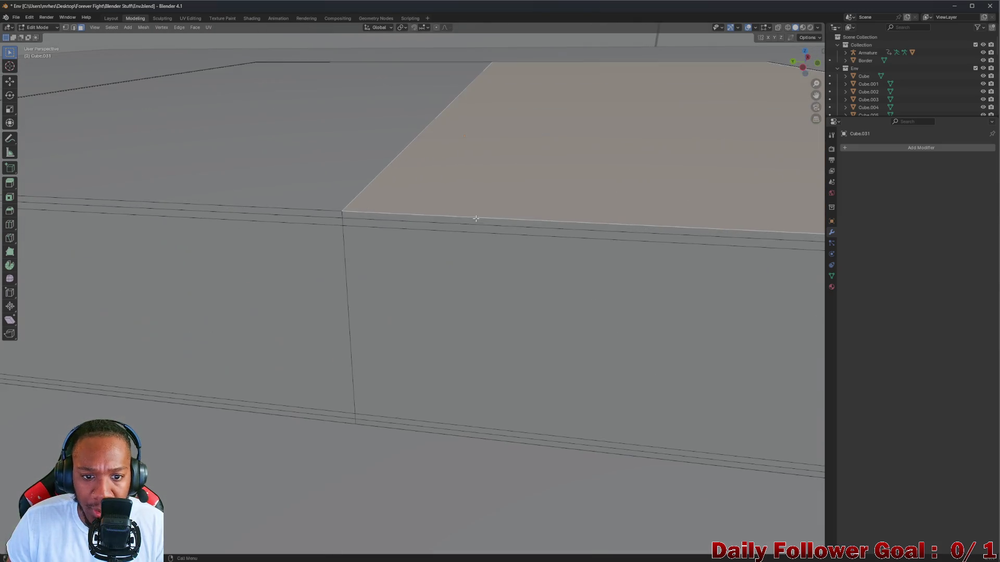
click(443, 170)
mouse_move(442, 170)
middle_down()
mouse_move(480, 163)
mouse_move(444, 149)
mouse_move(443, 163)
mouse_move(399, 145)
mouse_move(405, 171)
middle_up()
In vertex mode, select the seam vertices and then the upper horizontal edges
key(1)
click(412, 145)
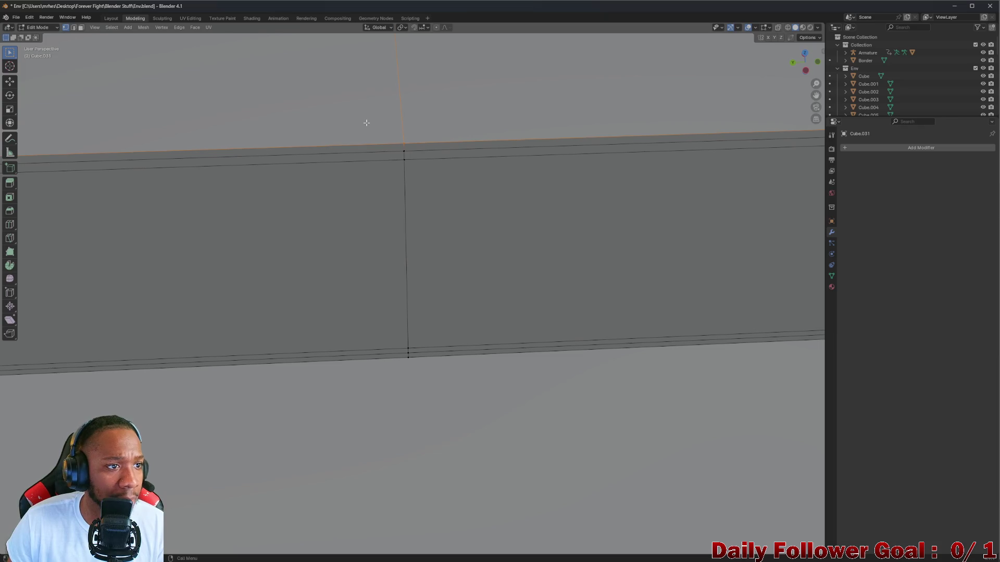
key(ctrl+KP_Add)
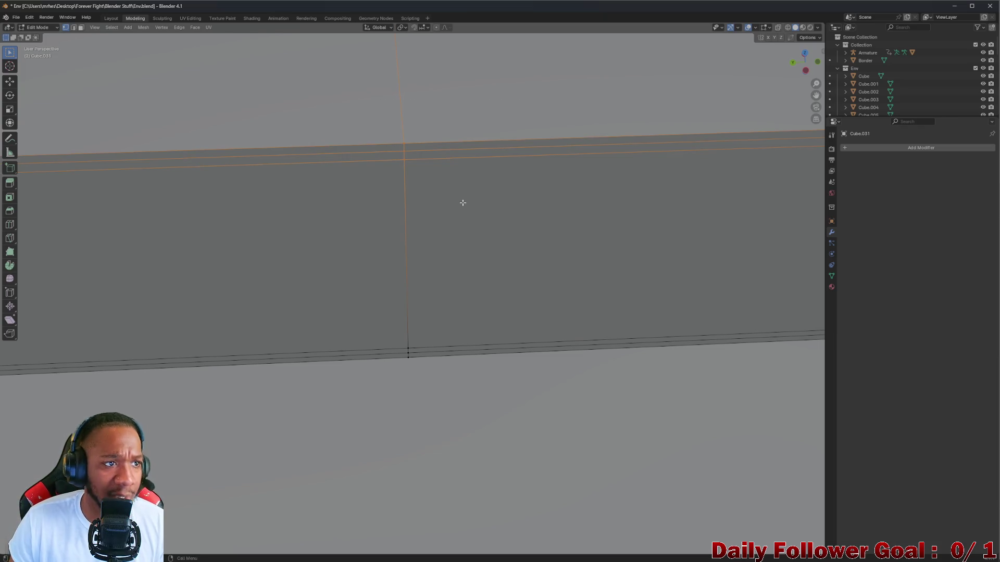
drag(368, 100, 479, 207)
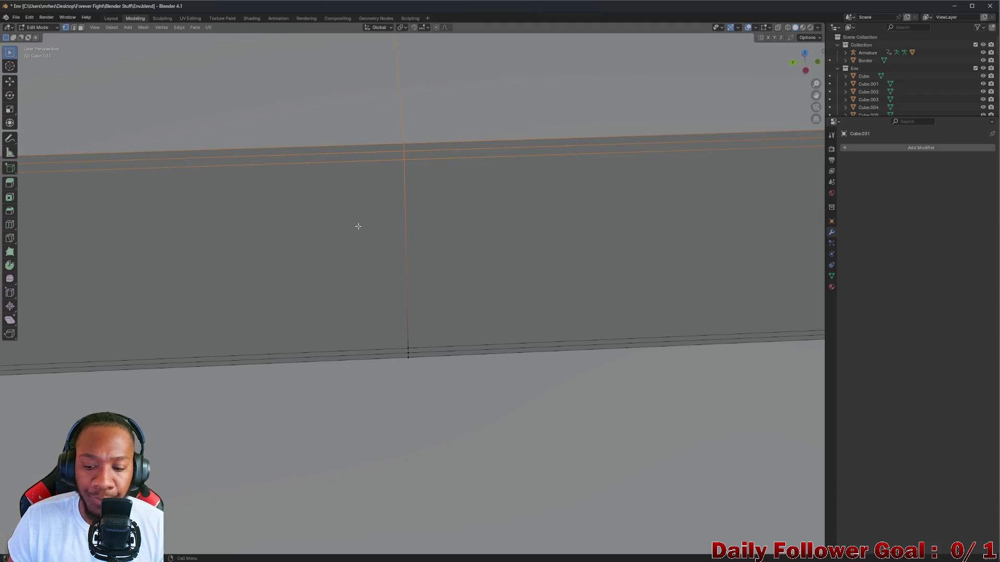
drag(348, 218, 494, 405)
drag(357, 107, 473, 211)
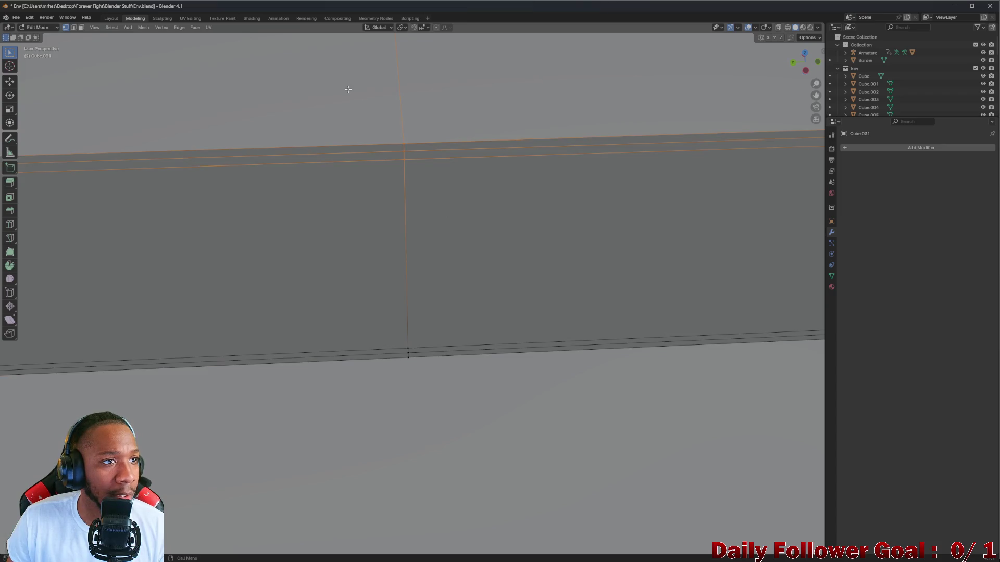
click(811, 37)
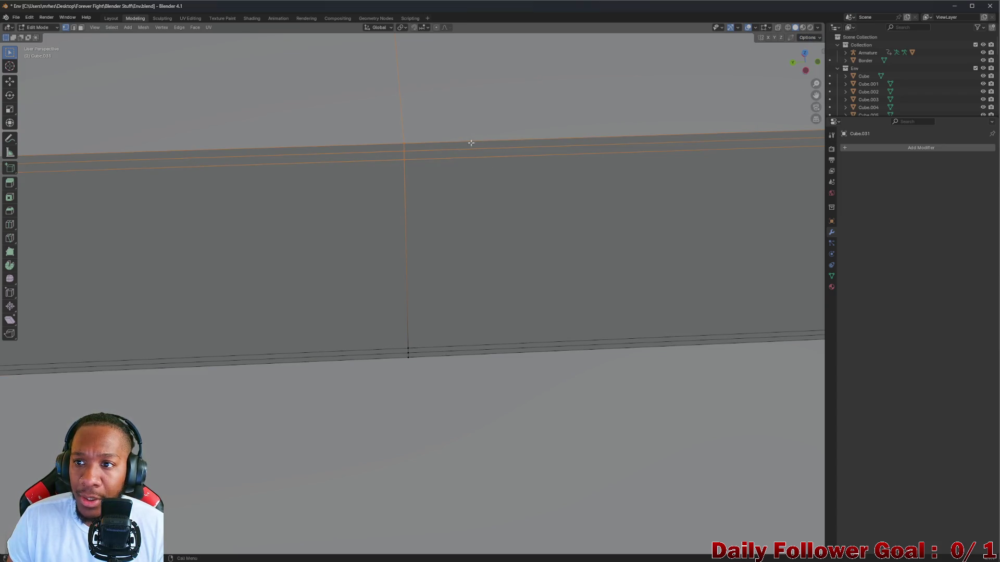
click(370, 135)
drag(339, 123, 417, 182)
Select the top horizontal edge and inspect its actions menu, then cancel and clear the selection
right_click(407, 145)
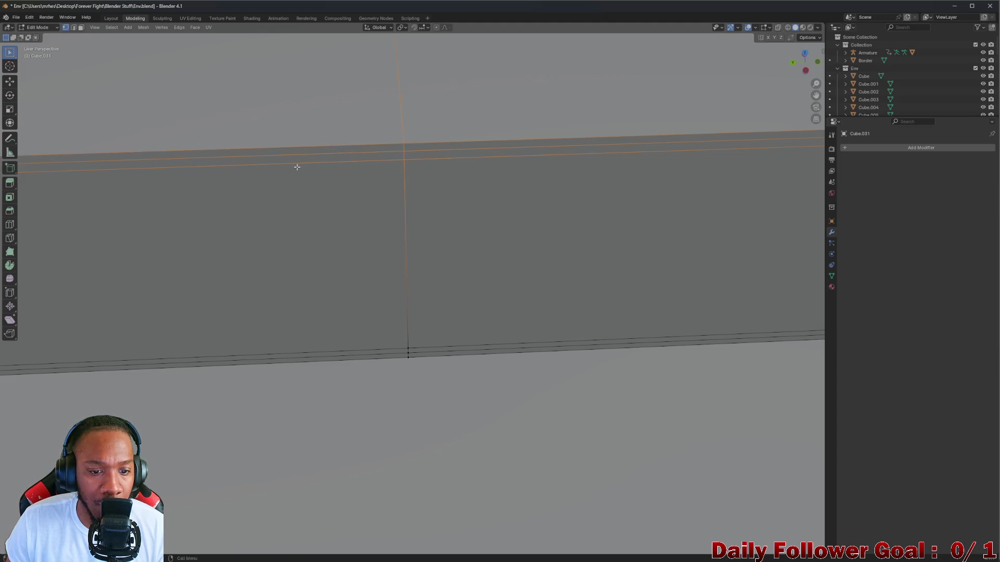
key(alt+a)
click(418, 150)
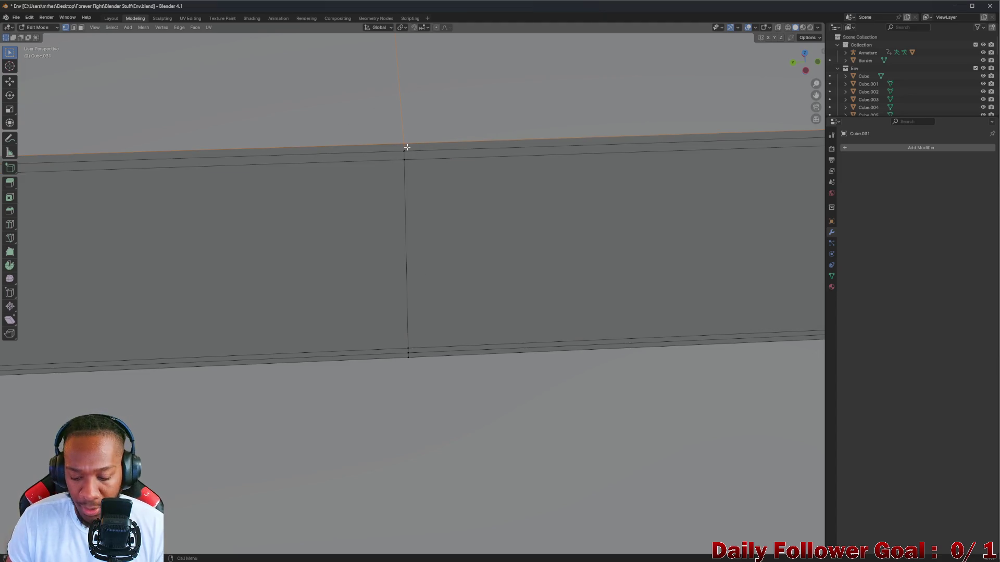
right_click(408, 146)
key(Escape)
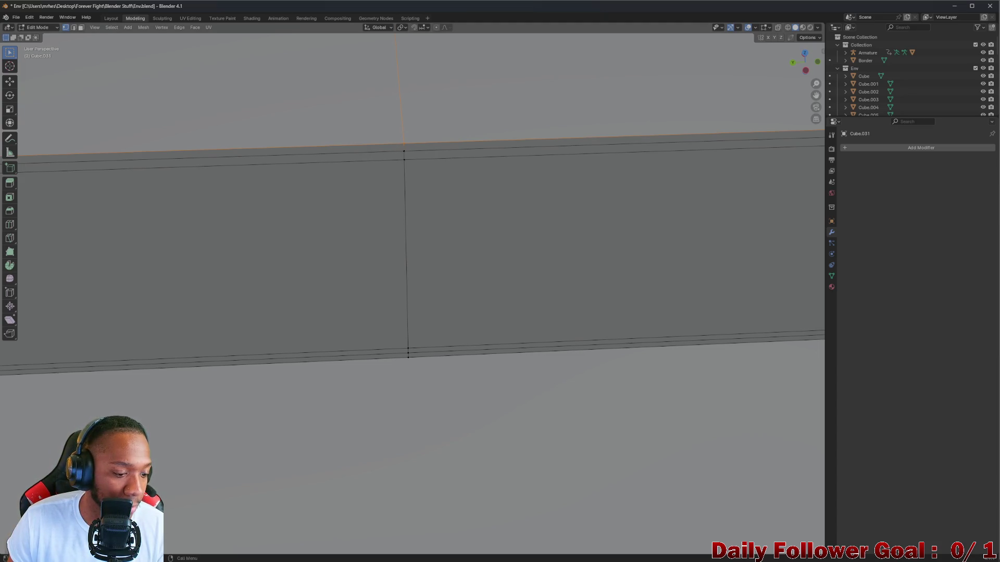
key(alt+a)
scroll(308, 166, down, 2)
Select the box's top edge and move it to a new position
mouse_move(308, 165)
middle_down()
mouse_move(342, 172)
mouse_move(314, 138)
middle_up()
scroll(314, 138, up, 3)
click(314, 168)
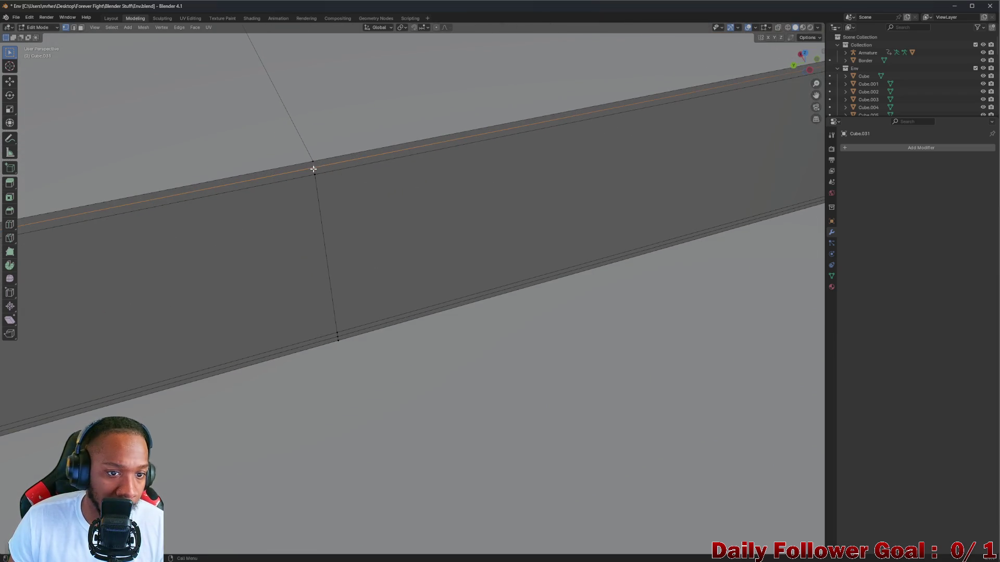
key(g)
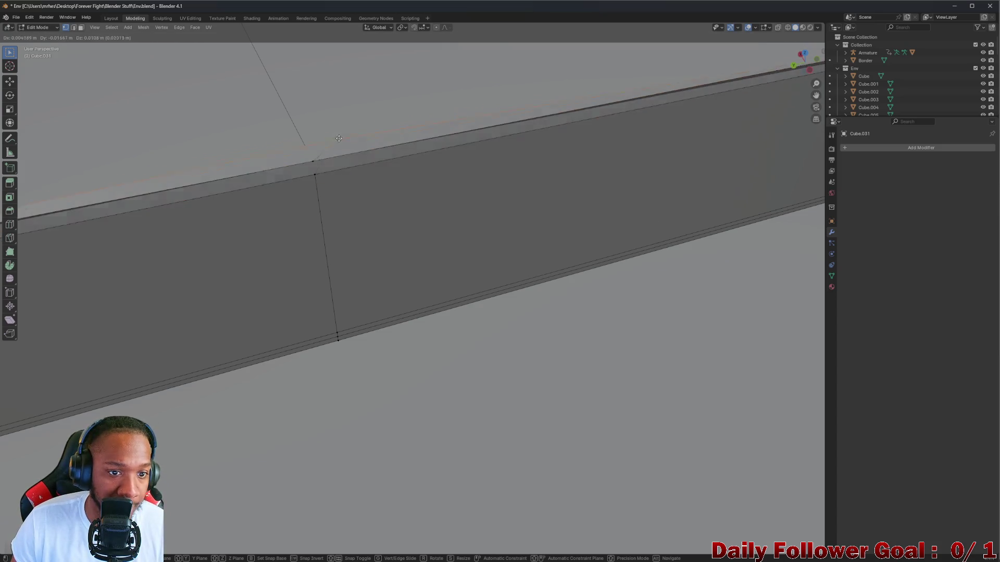
click(335, 154)
scroll(286, 139, down, 3)
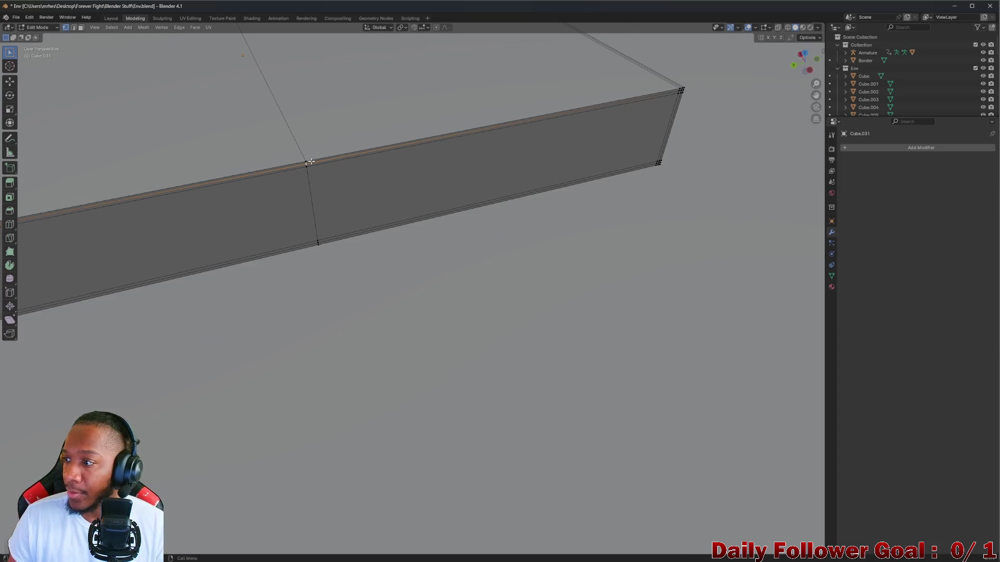
scroll(286, 139, down, 6)
Add a loop cut around the slab's side with Ctrl+R
mouse_move(393, 250)
middle_down()
mouse_move(518, 205)
mouse_move(364, 245)
middle_up()
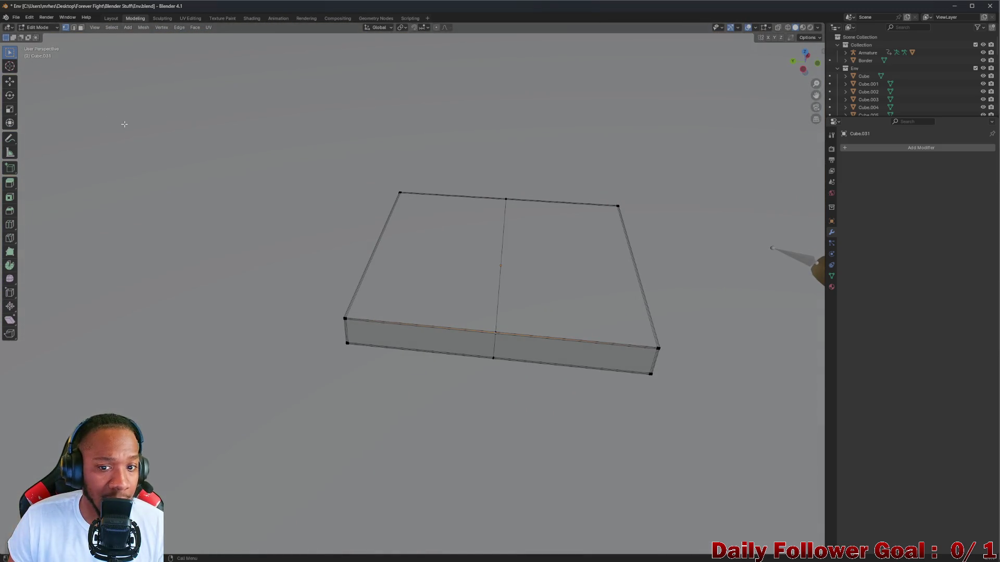
mouse_move(466, 258)
middle_down()
mouse_move(487, 216)
mouse_move(268, 323)
mouse_move(261, 297)
mouse_move(237, 312)
mouse_move(242, 330)
mouse_move(264, 328)
mouse_move(78, 317)
mouse_move(116, 328)
mouse_move(124, 290)
mouse_move(83, 296)
mouse_move(737, 308)
mouse_move(654, 292)
middle_up()
key(ctrl+r)
click(266, 322)
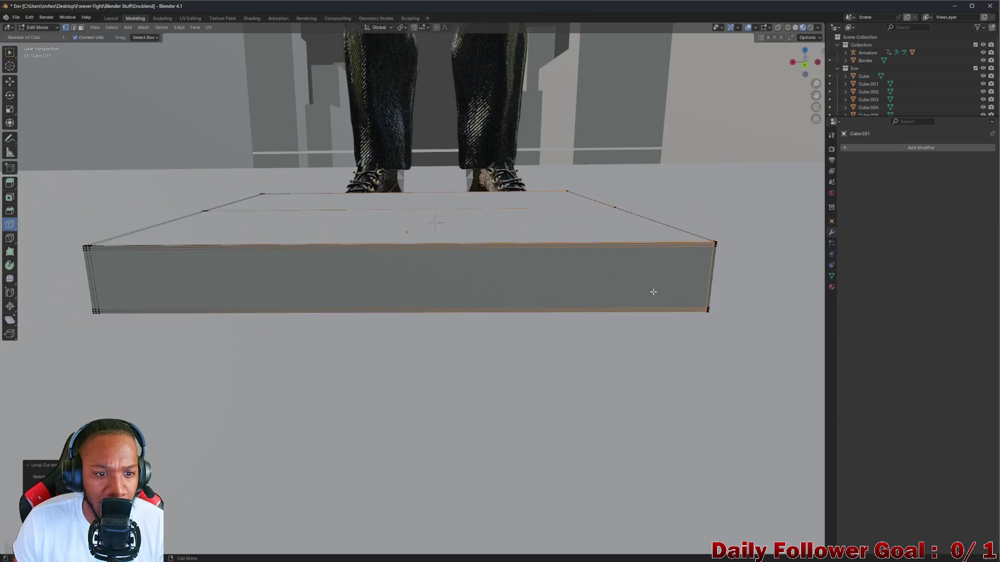
scroll(654, 292, down, 2)
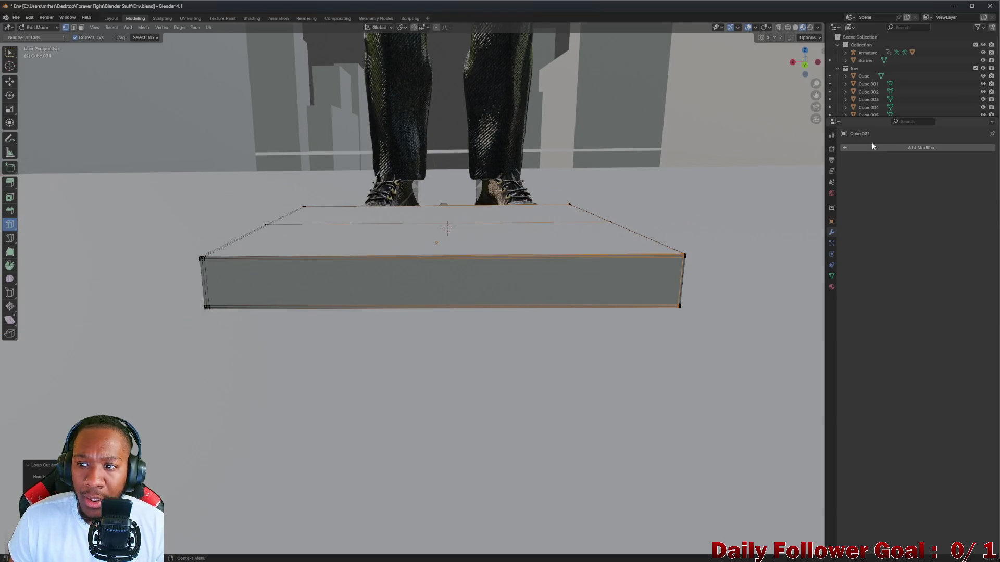
click(37, 27)
In Object Mode, add a Bevel modifier via 'beve' search and drag its amount to 1.63 m
click(37, 38)
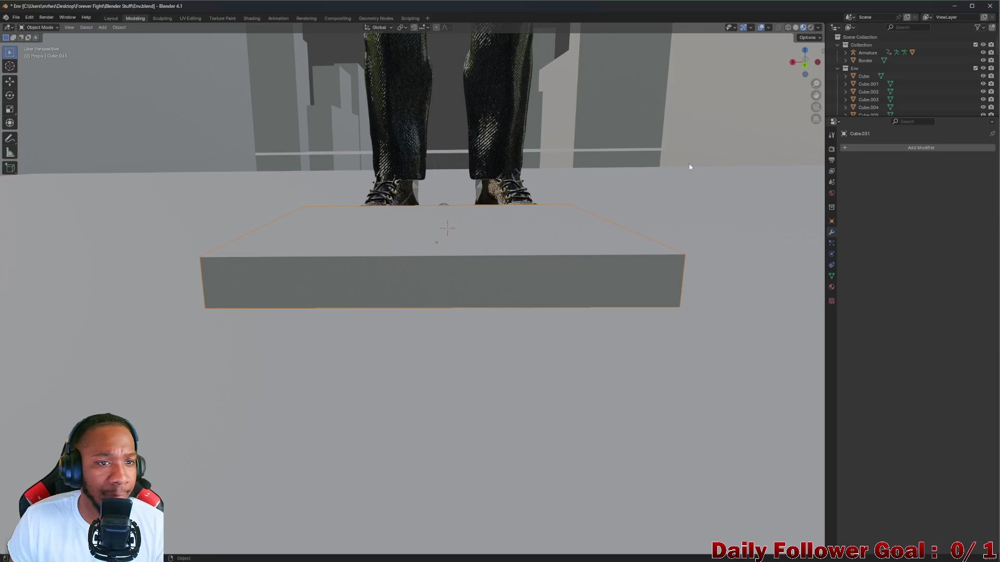
click(911, 148)
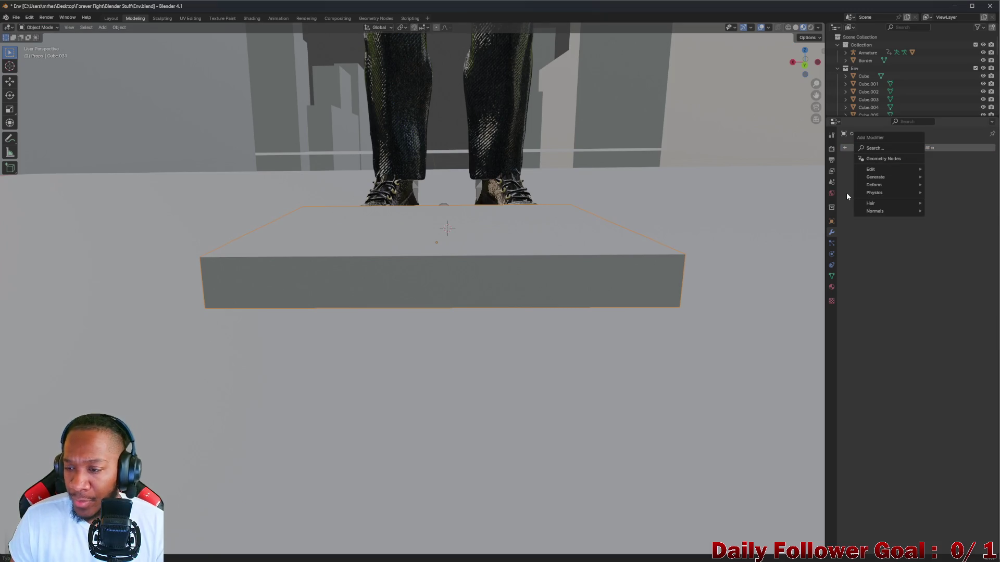
click(880, 151)
text(beve)
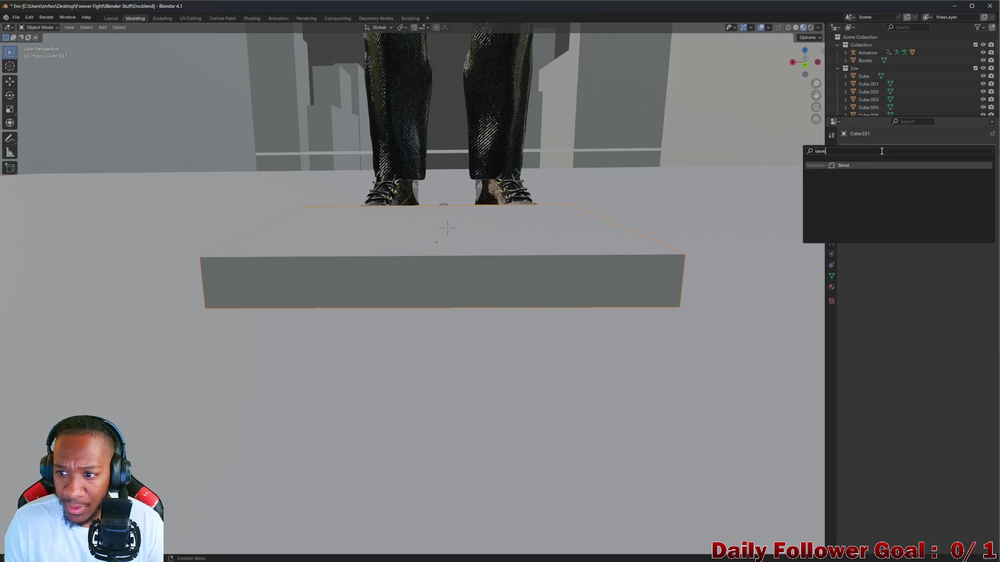
click(838, 166)
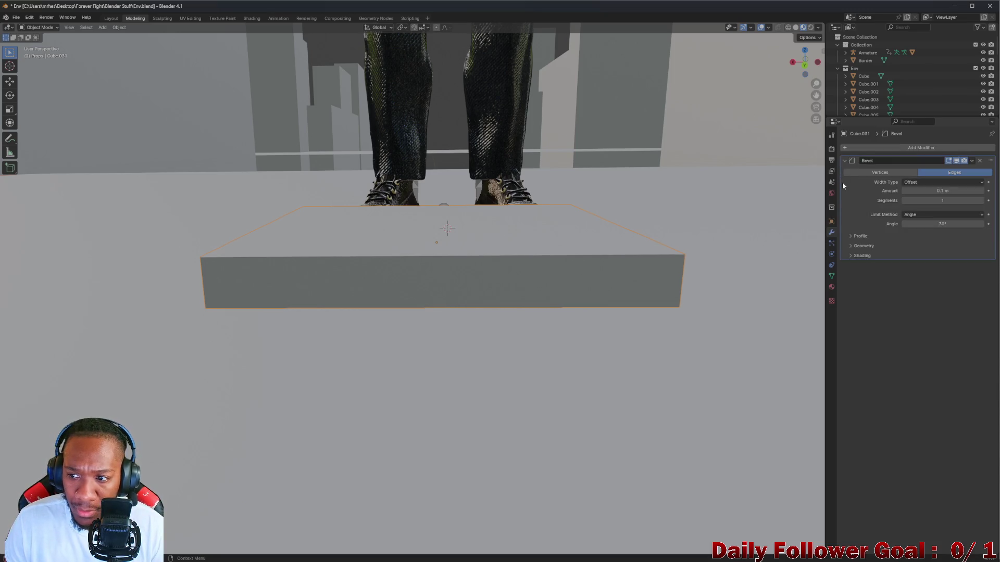
mouse_move(719, 201)
middle_down()
mouse_move(656, 221)
mouse_move(786, 232)
mouse_move(822, 214)
middle_up()
click(916, 182)
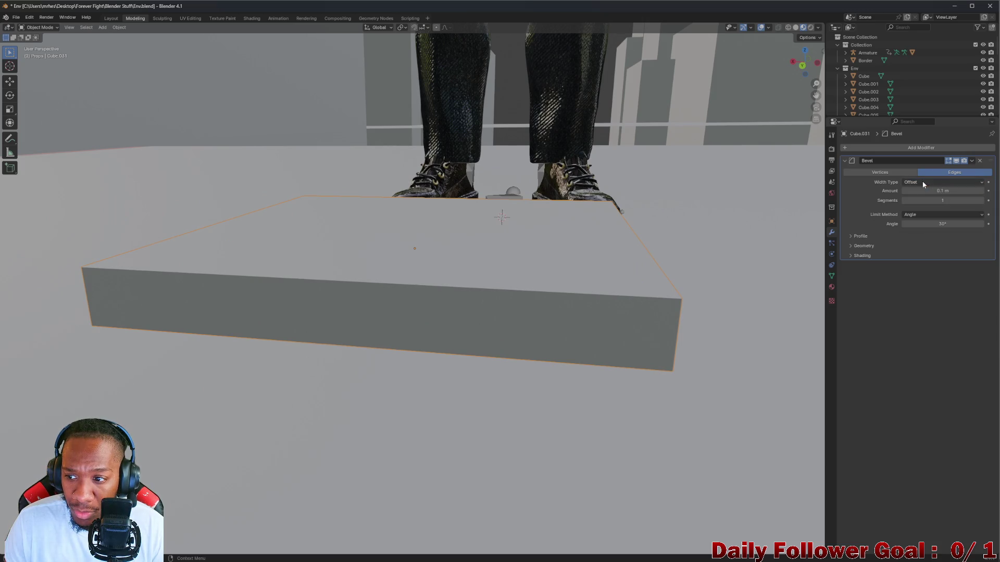
mouse_move(943, 191)
mouse_down()
mouse_move(964, 191)
mouse_move(932, 191)
mouse_move(937, 201)
mouse_move(964, 200)
mouse_up()
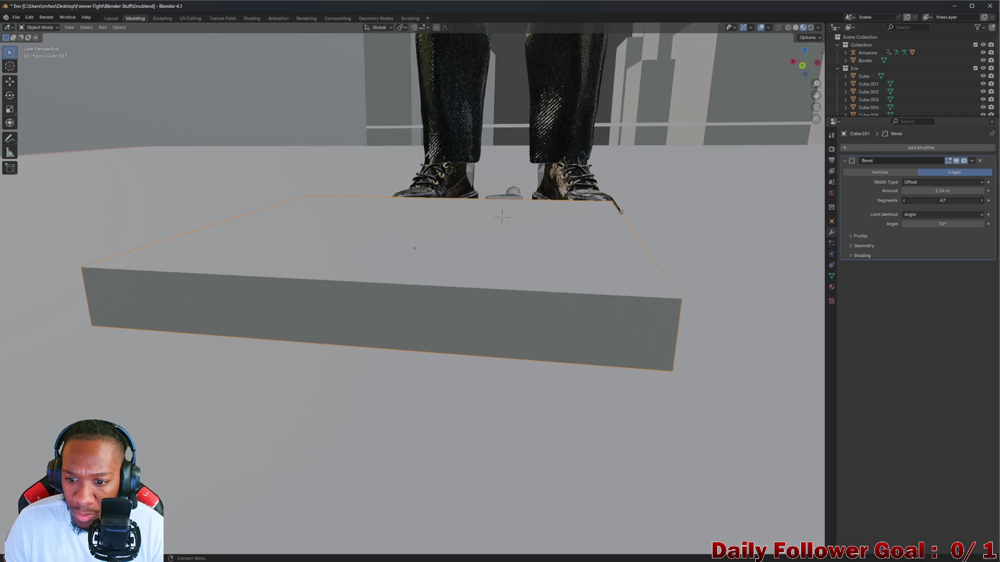
Set the Bevel width type to Width and its amount to 3.65 m
click(917, 182)
click(917, 200)
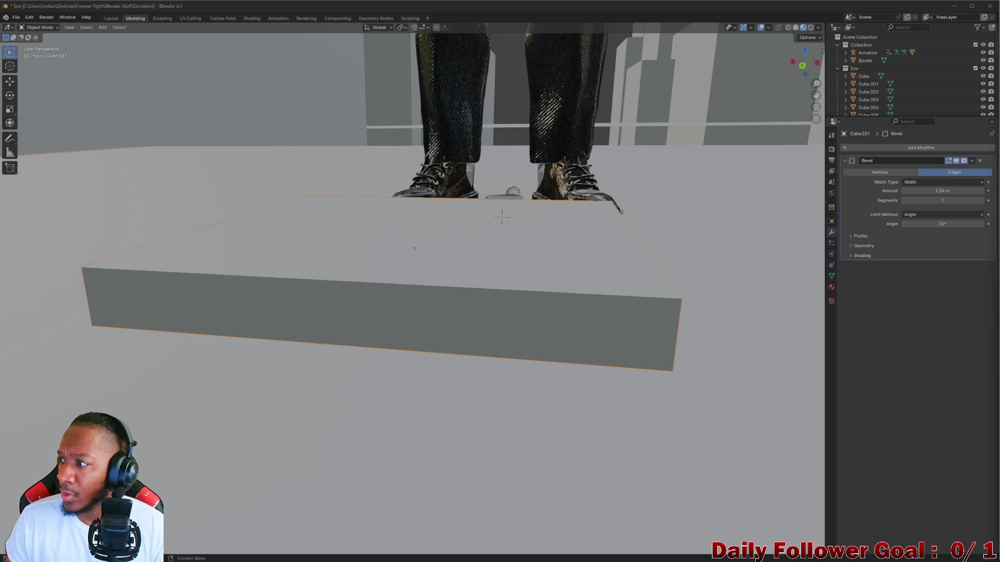
click(916, 182)
click(914, 186)
click(914, 191)
text(3.65)
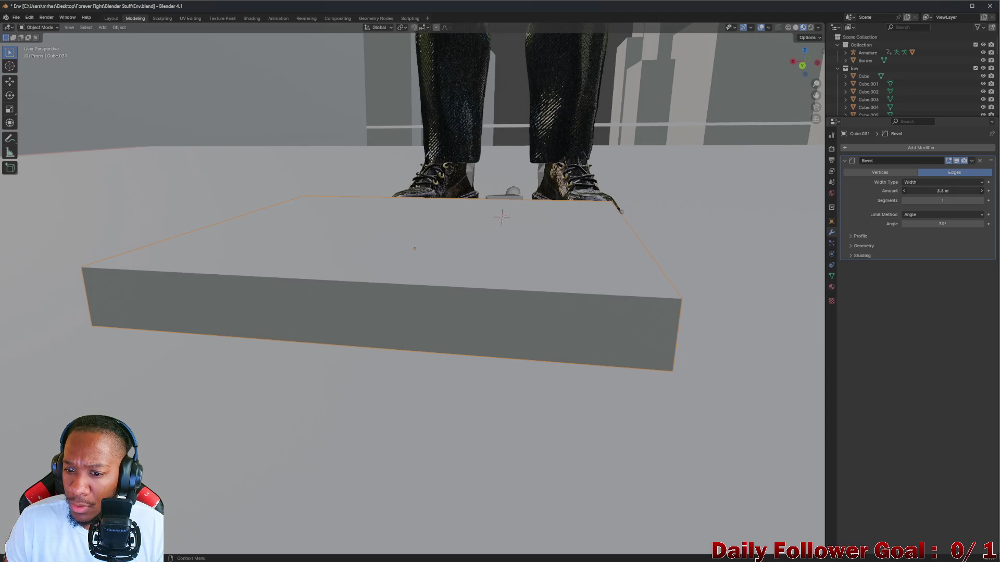
key(Return)
Raise the bevel to about 28 segments and retune the amount to about 1.9 m, then check in Object Mode
mouse_move(906, 201)
mouse_down()
mouse_move(943, 201)
mouse_move(932, 200)
mouse_up()
click(917, 214)
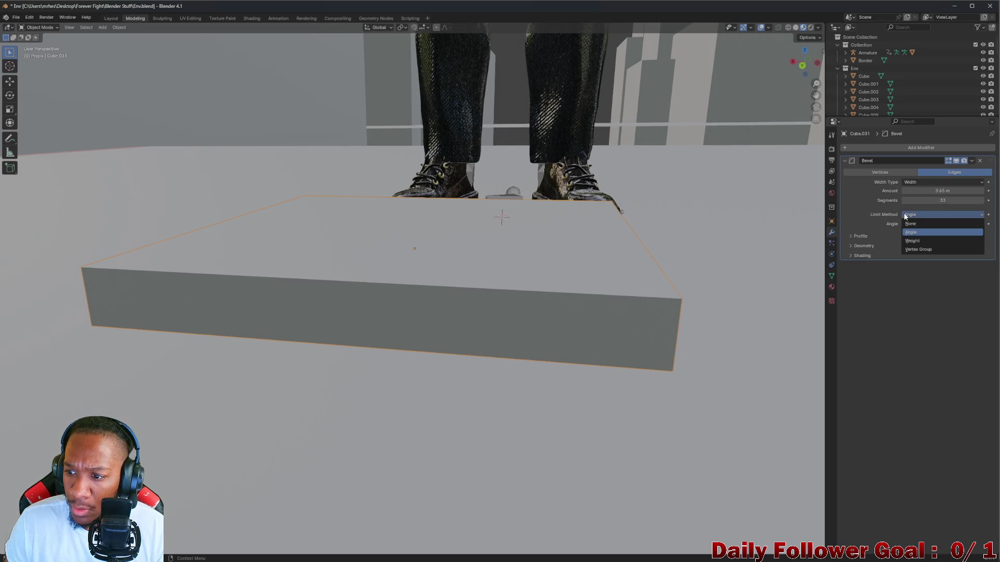
click(803, 210)
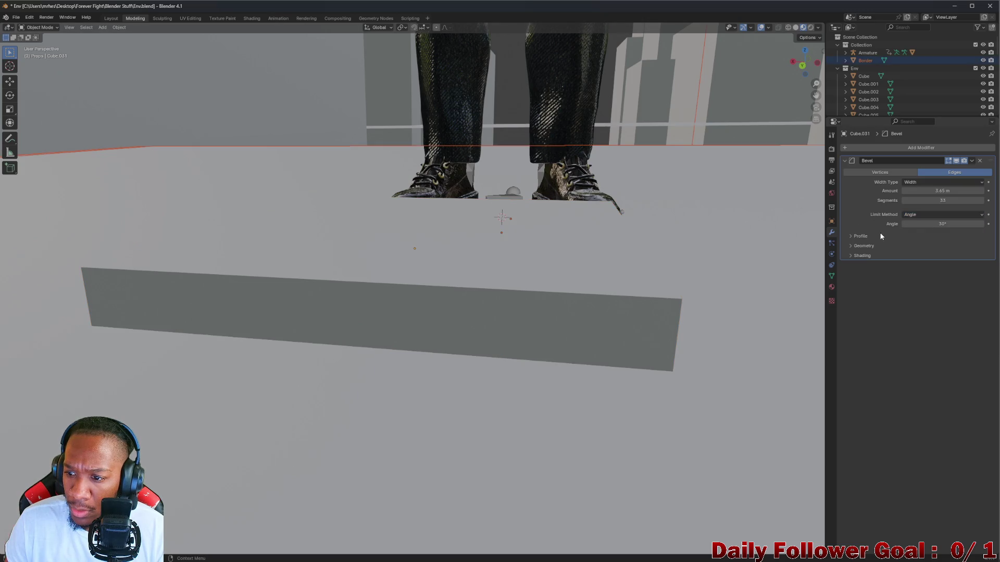
click(39, 27)
click(39, 46)
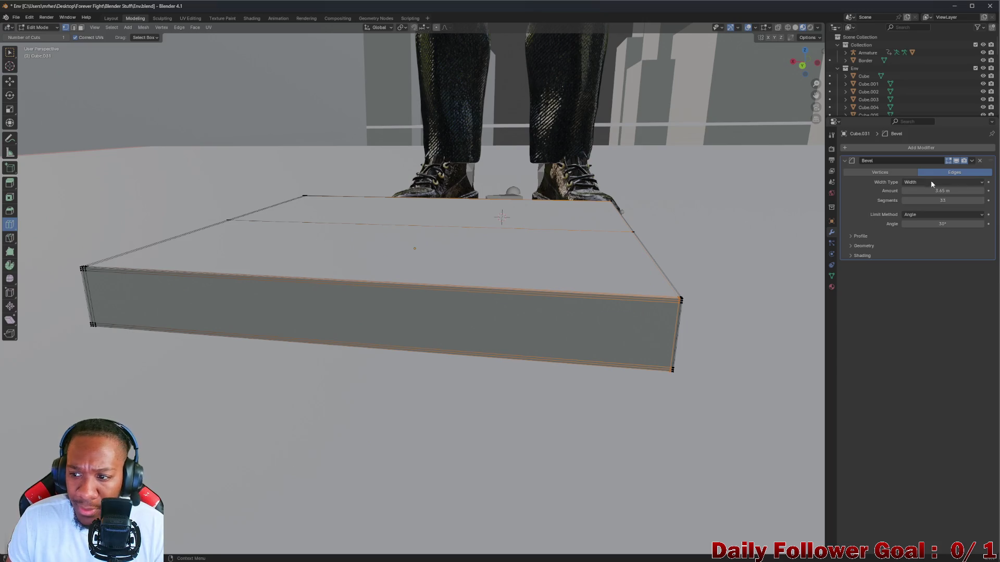
mouse_move(920, 191)
mouse_down()
mouse_move(933, 191)
mouse_move(917, 191)
mouse_move(922, 201)
mouse_move(958, 200)
mouse_up()
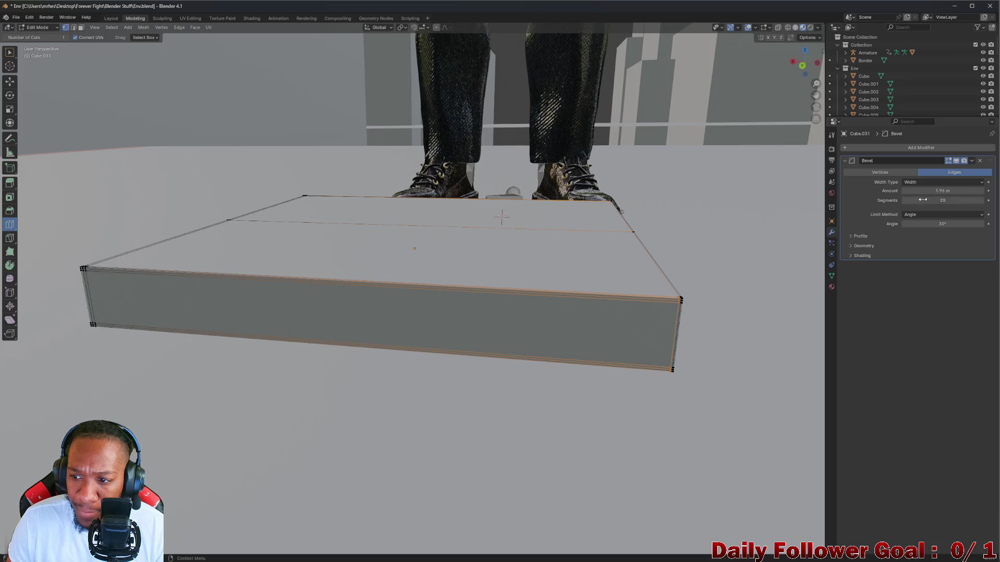
click(48, 30)
click(41, 37)
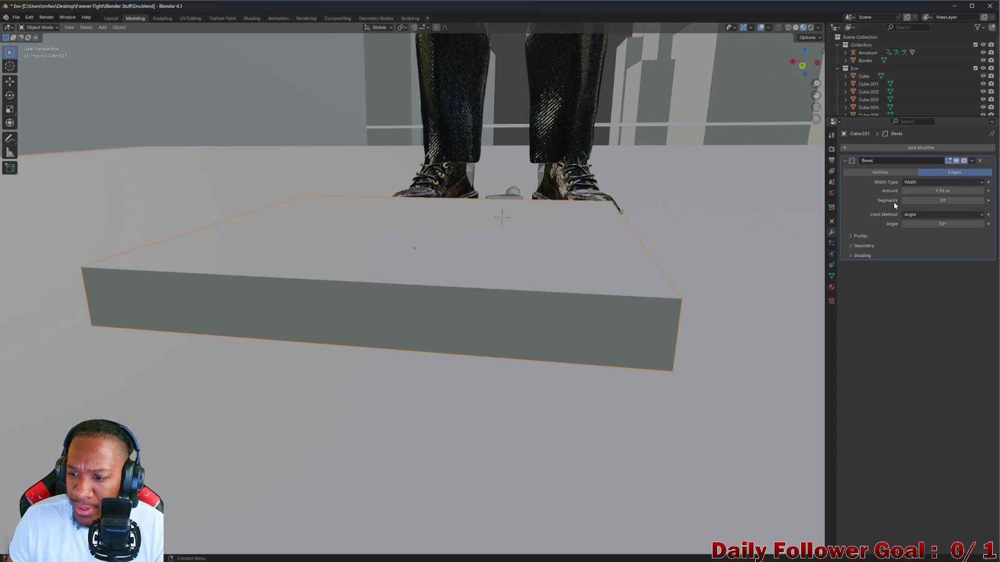
mouse_move(611, 238)
middle_down()
mouse_move(712, 227)
mouse_move(610, 234)
mouse_move(625, 232)
middle_up()
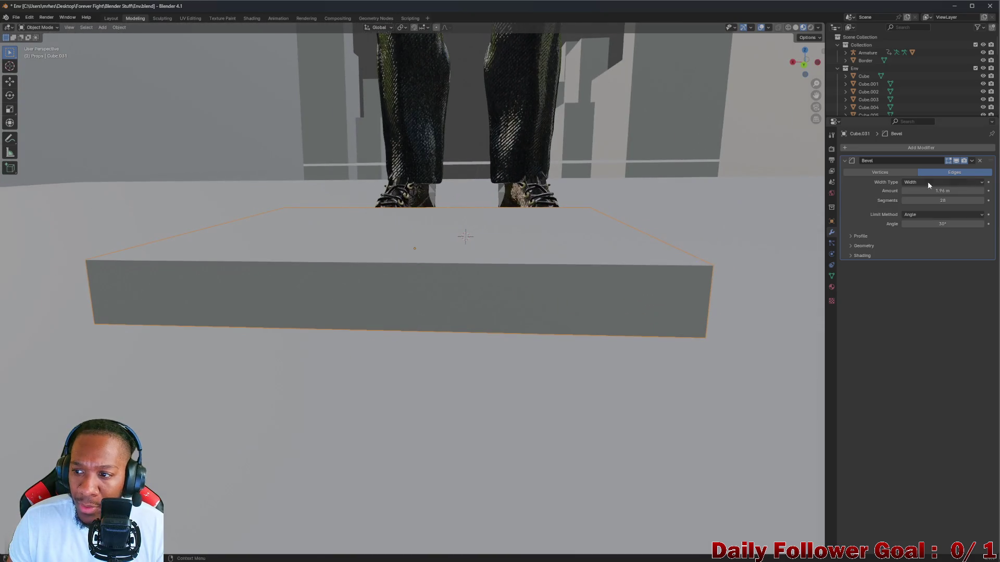
Remove the existing Bevel modifier and try searching the modifier list for 'chap'
click(980, 161)
click(898, 148)
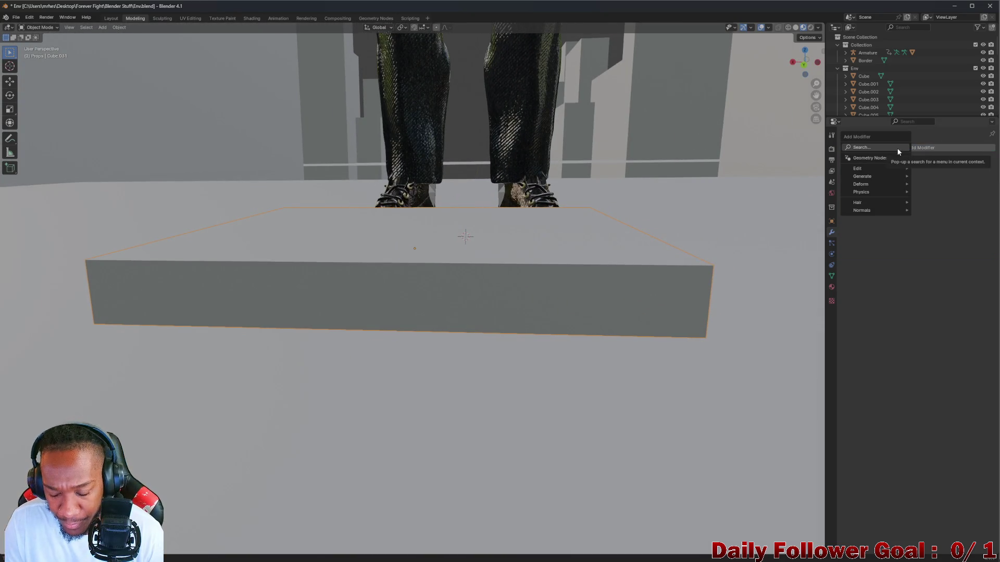
click(898, 150)
text(chap)
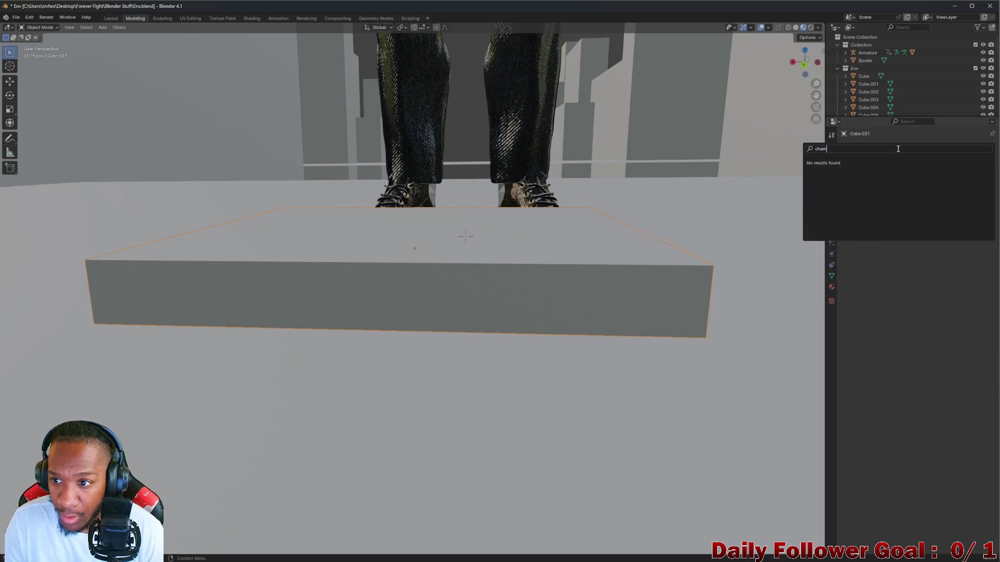
key(BackSpace)
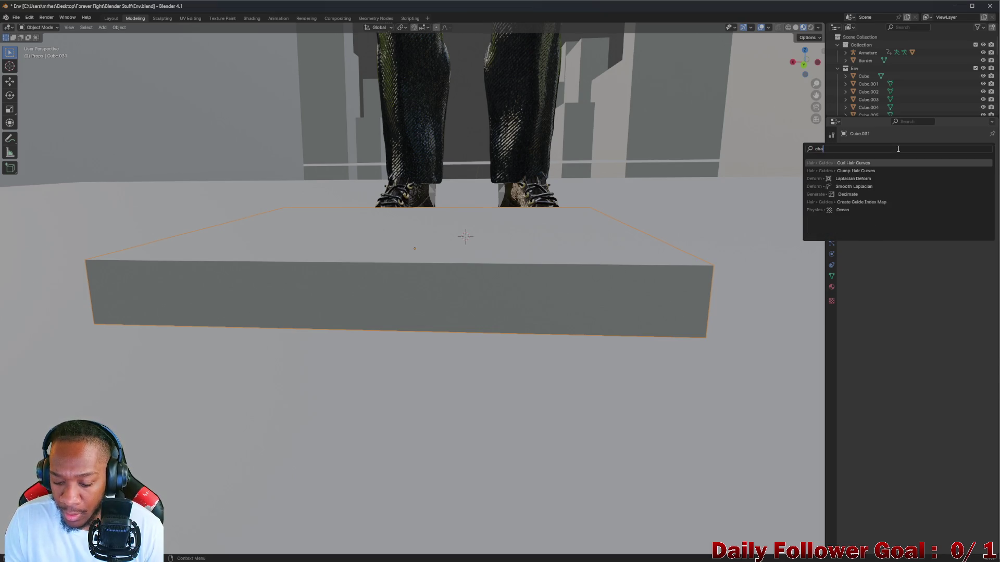
key(BackSpace)
key(BackSpace)
key(BackSpace)
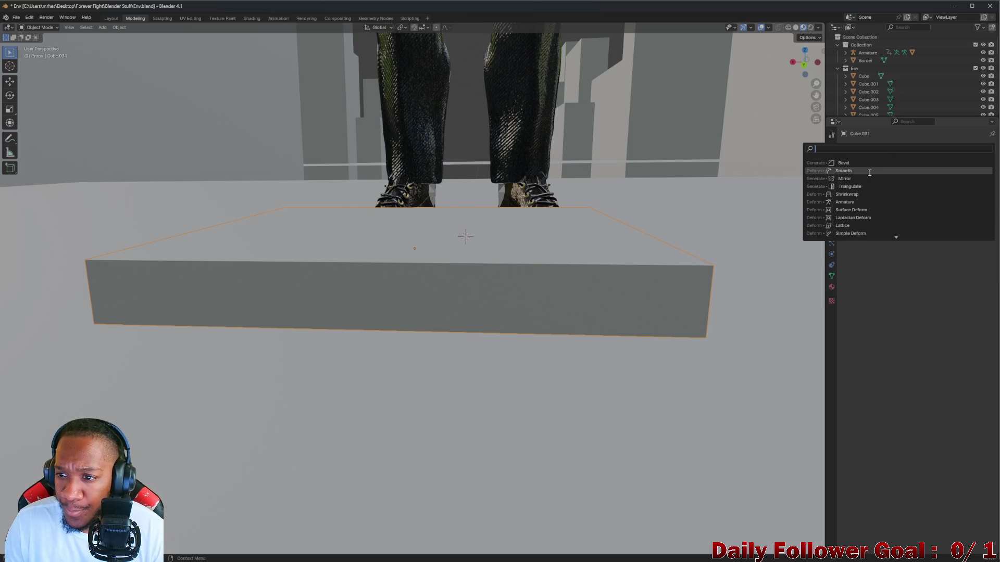
click(889, 147)
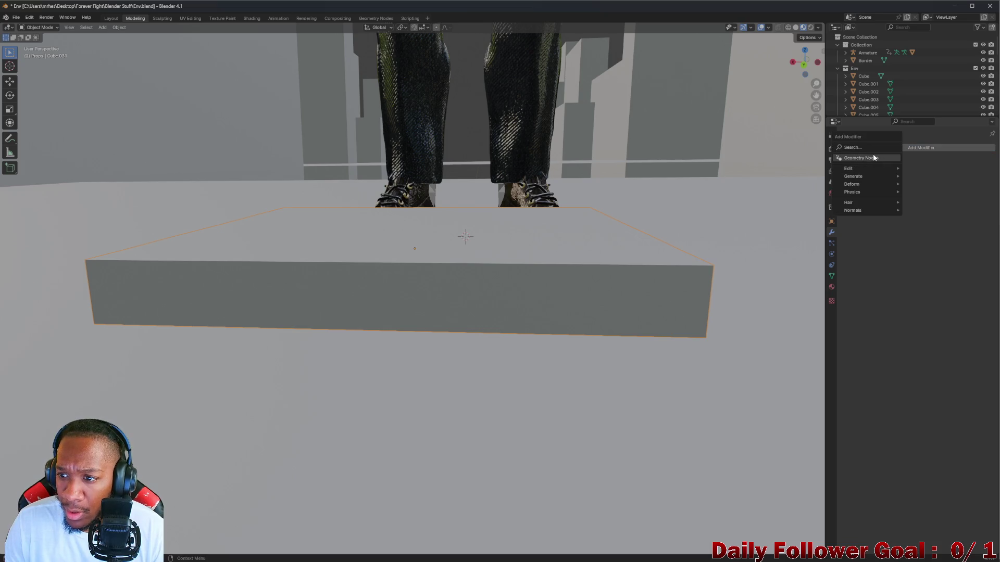
Add a new default Bevel from the Generate category: Offset width, 0.1 m, 1 segment
mouse_move(874, 167)
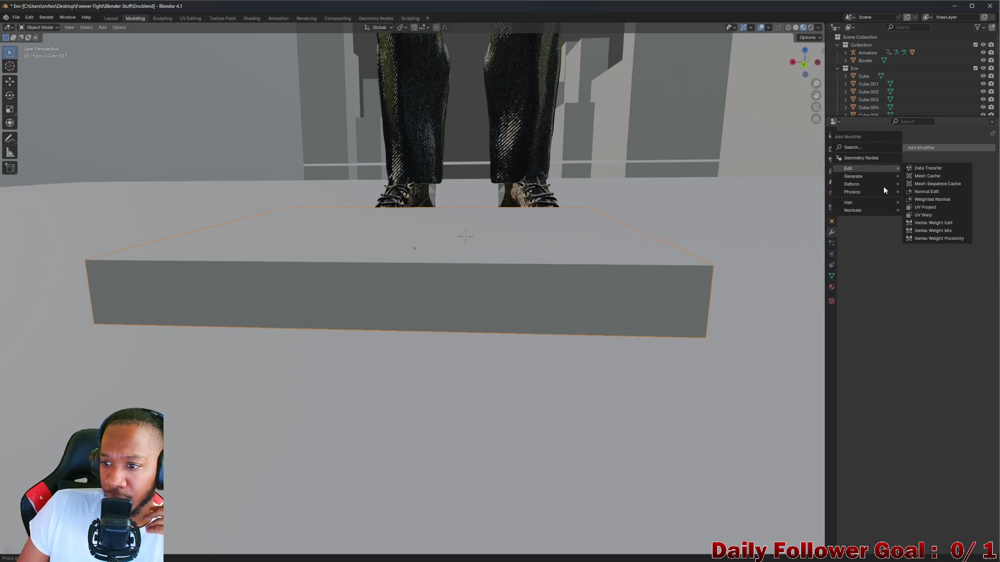
mouse_move(858, 183)
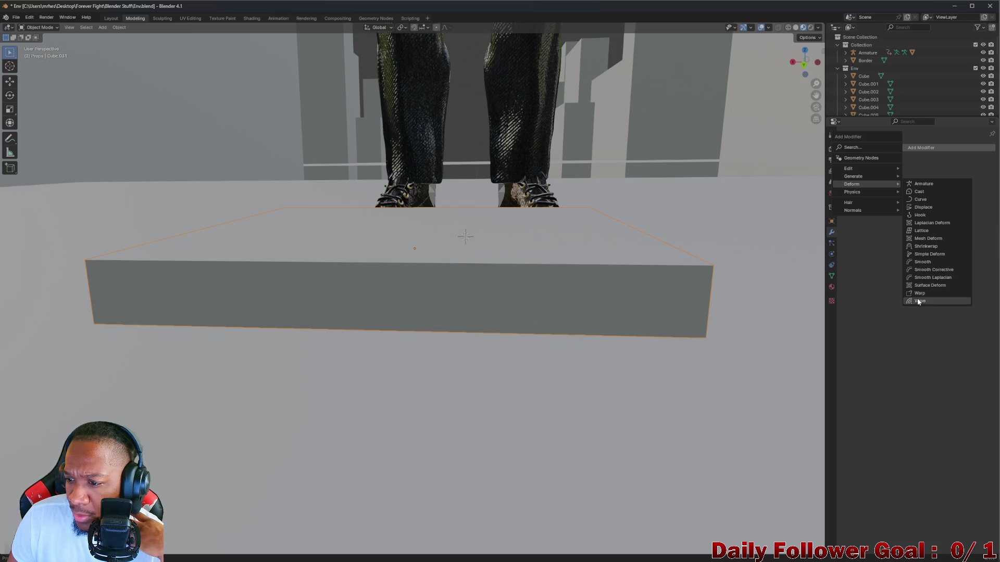
mouse_move(875, 195)
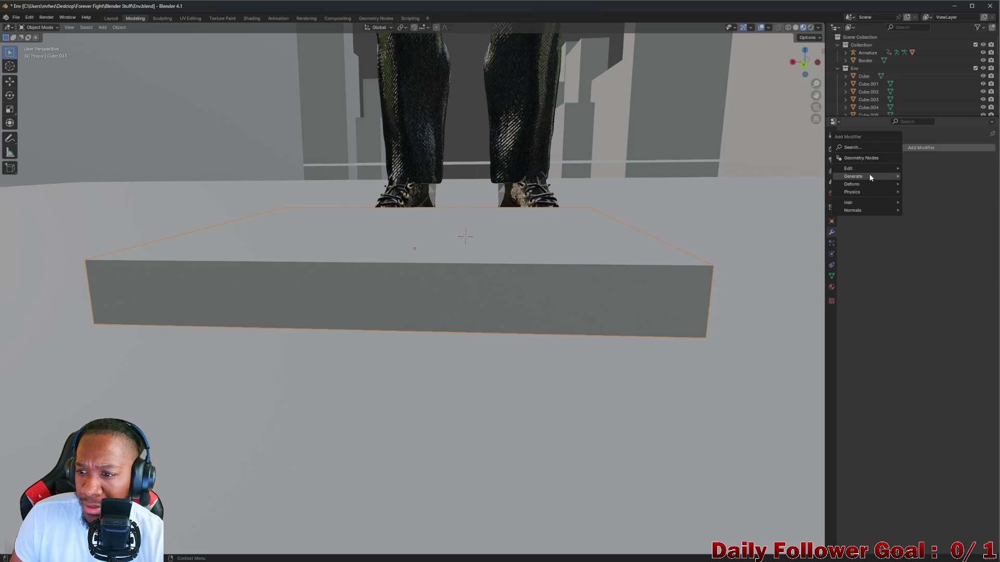
mouse_move(870, 175)
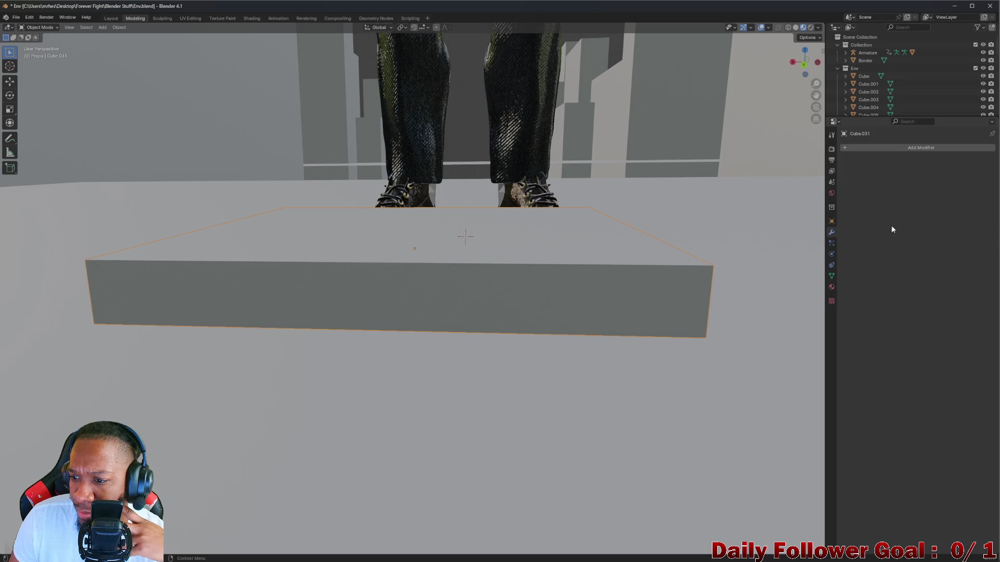
click(861, 148)
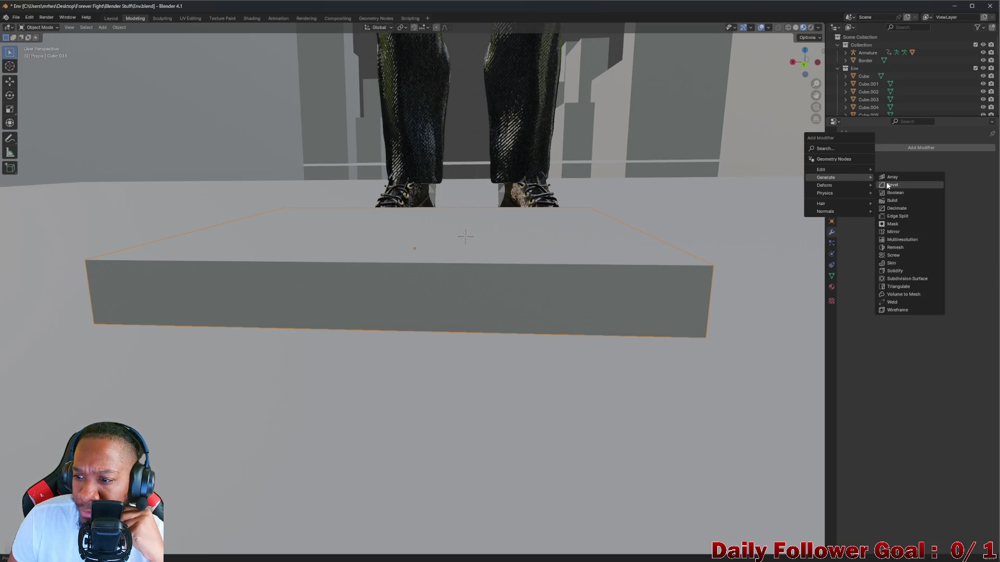
click(888, 185)
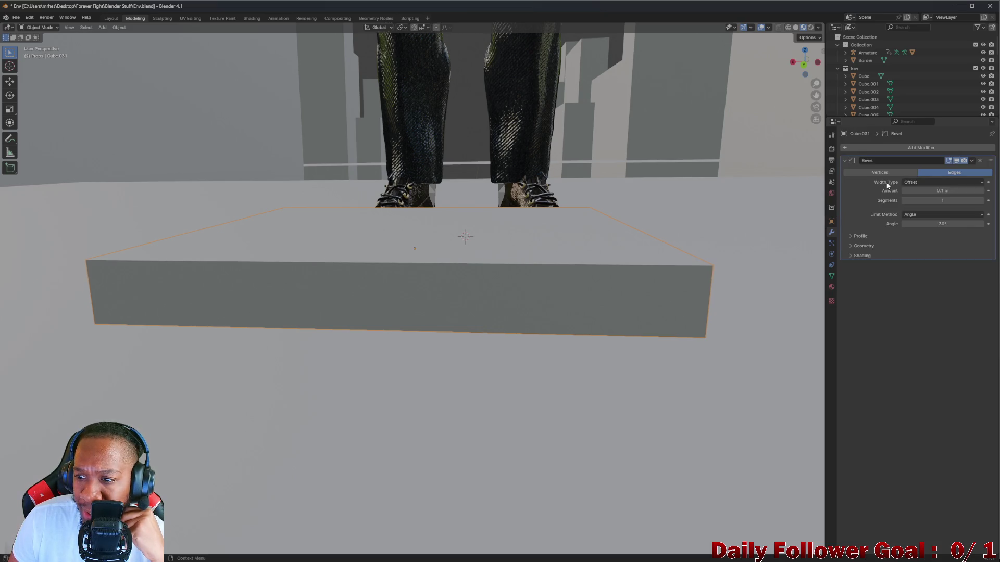
Toggle the Bevel modifier on and off to compare the slab with and without it
click(957, 161)
click(956, 161)
click(956, 161)
click(957, 161)
click(956, 161)
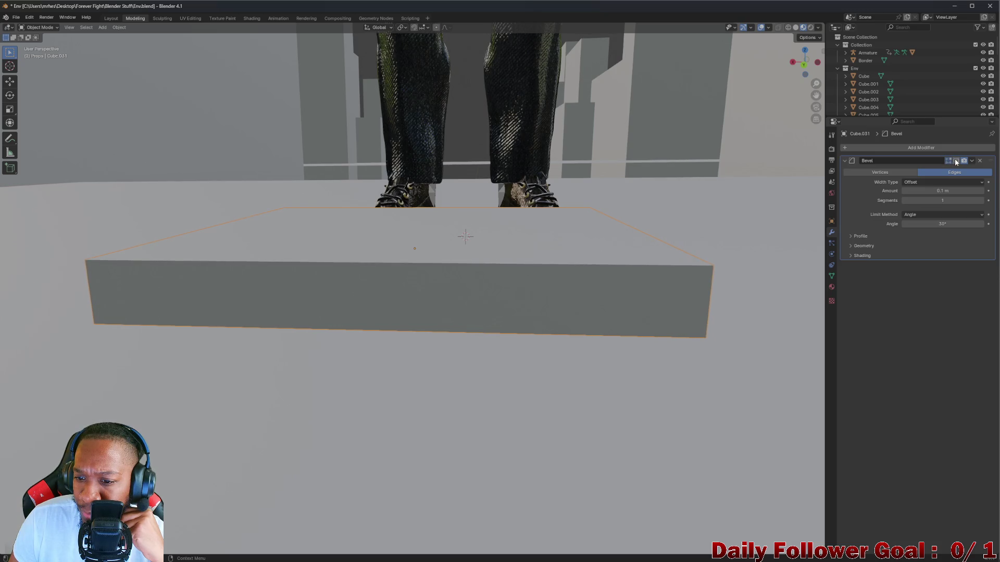
click(957, 161)
click(957, 161)
click(956, 161)
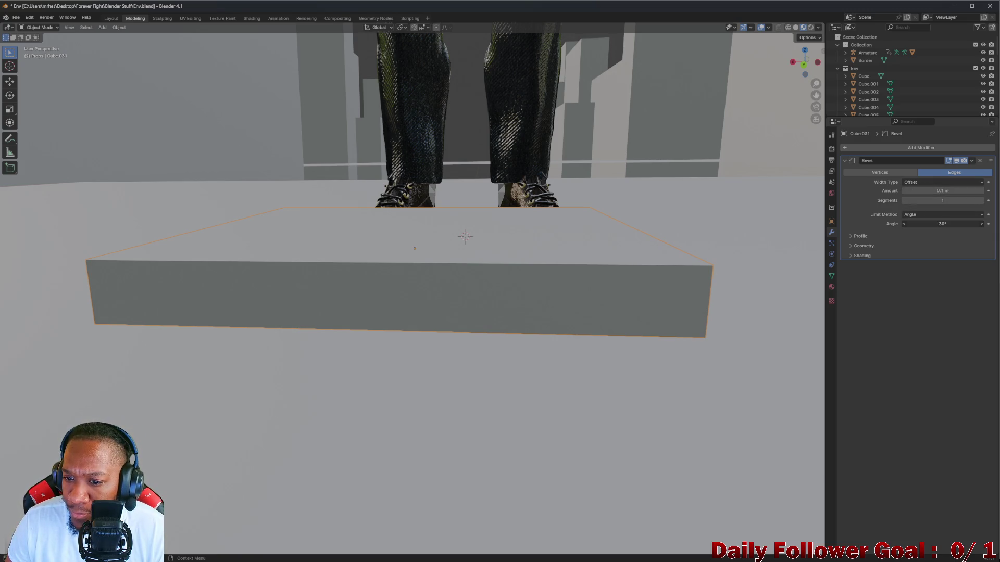
After trying a 72° angle and 24 segments, set the bevel Amount to 1 m with 1 segment
drag(943, 224, 963, 224)
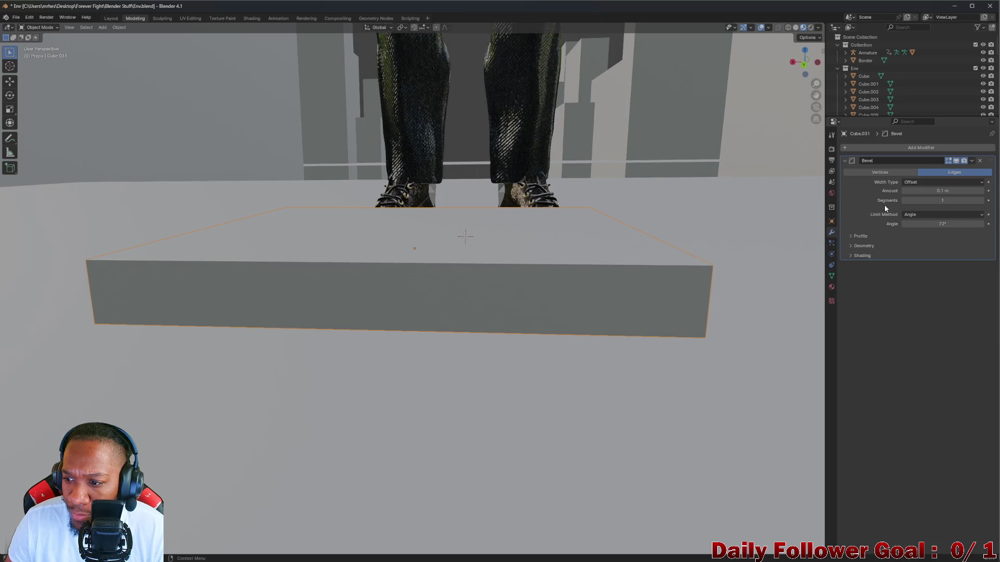
mouse_move(916, 200)
mouse_down()
mouse_move(968, 200)
mouse_move(963, 191)
mouse_move(917, 191)
mouse_move(968, 191)
mouse_move(960, 190)
mouse_up()
click(960, 190)
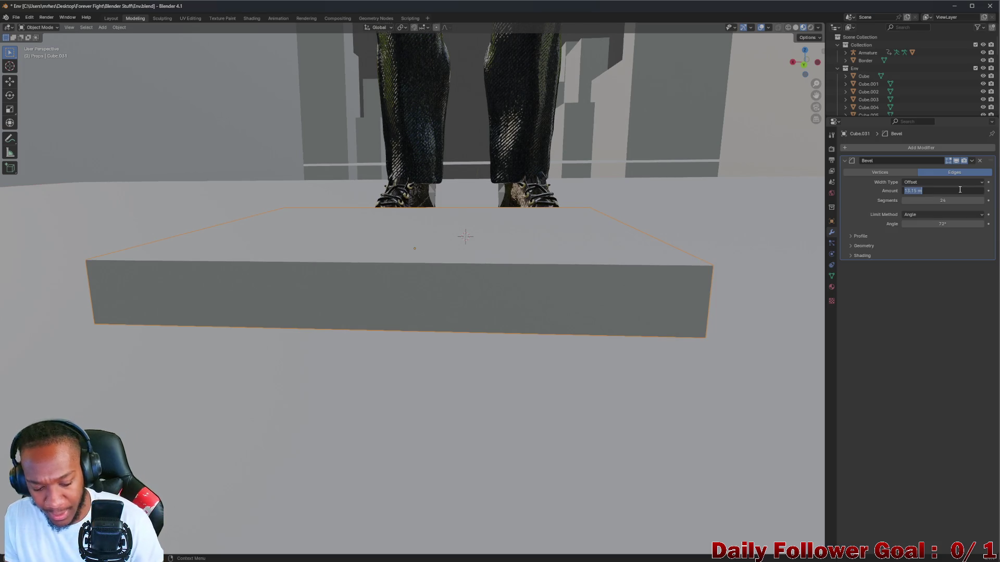
text(1)
key(Return)
click(917, 199)
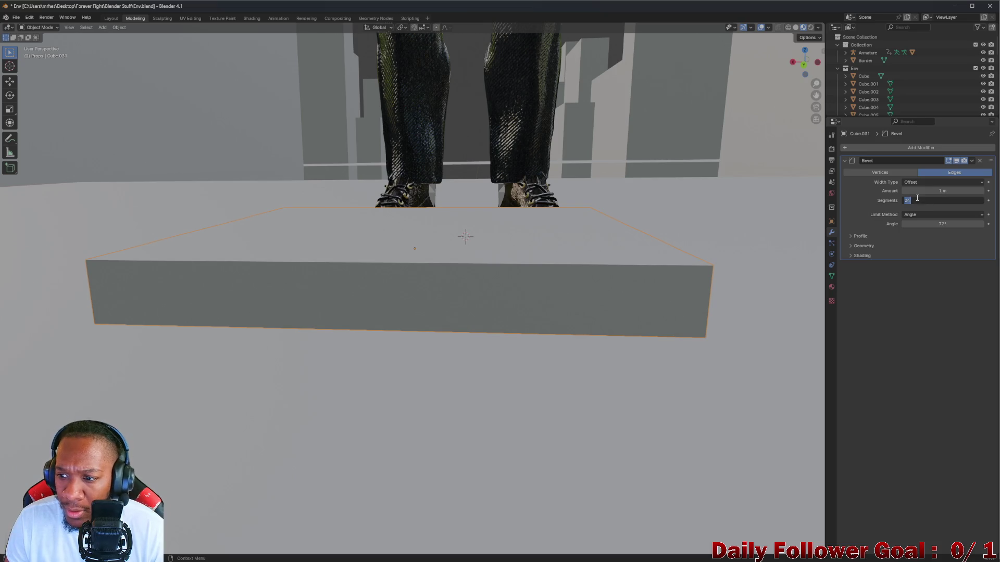
text(1)
key(Return)
Try Weight, then return the limit method to Angle and set the angle to 30°
click(922, 214)
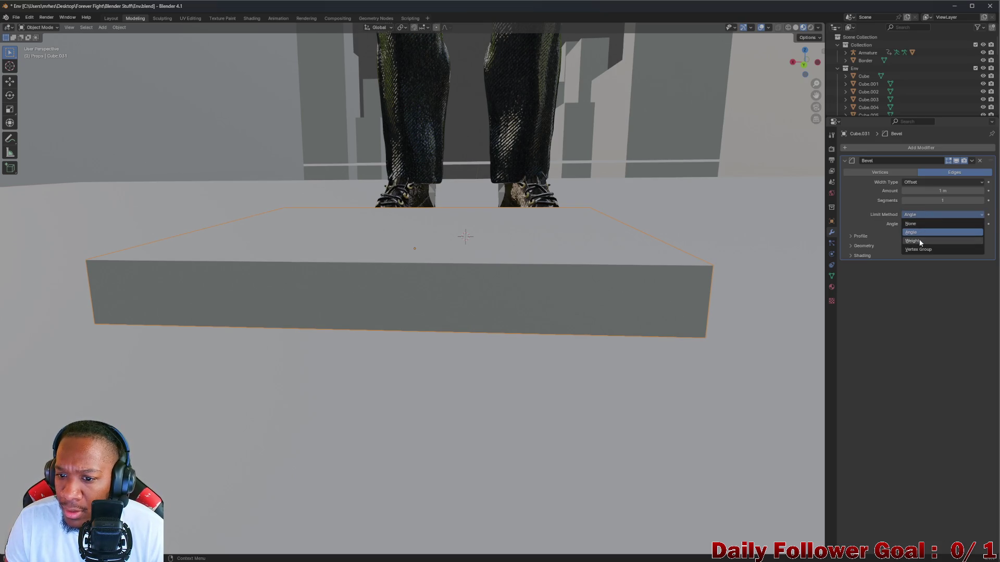
click(920, 242)
click(919, 215)
click(916, 232)
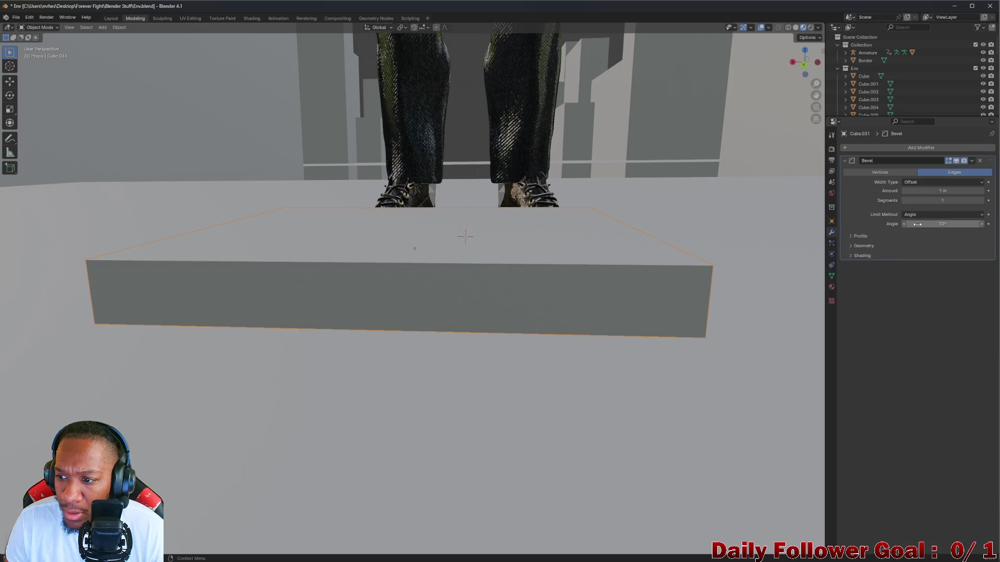
drag(943, 224, 968, 224)
click(968, 224)
text(30)
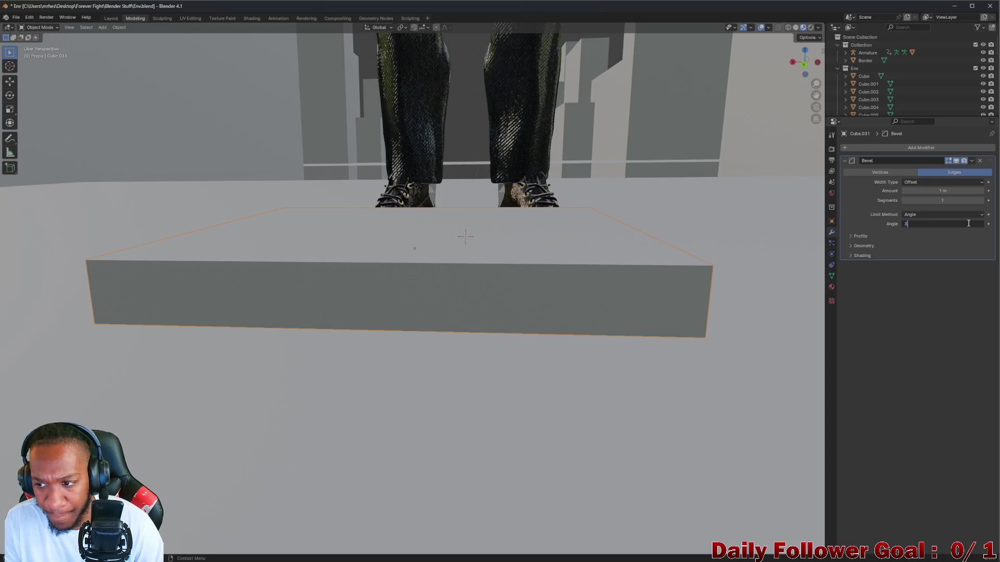
key(Return)
Check the Profile, Geometry and Shading subpanels, keeping a Superellipse profile and Sharp outer and inner miters
click(851, 236)
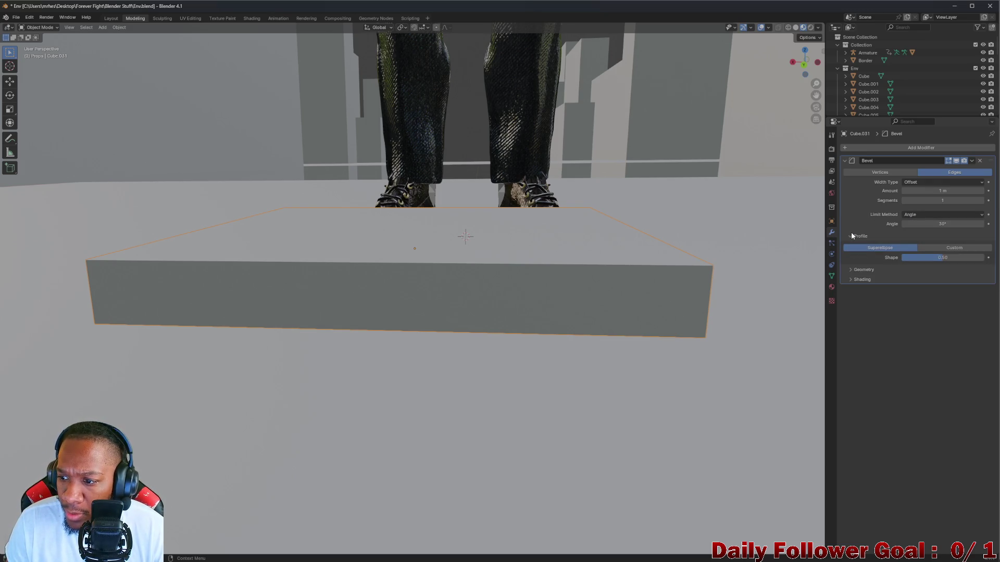
click(927, 248)
click(889, 248)
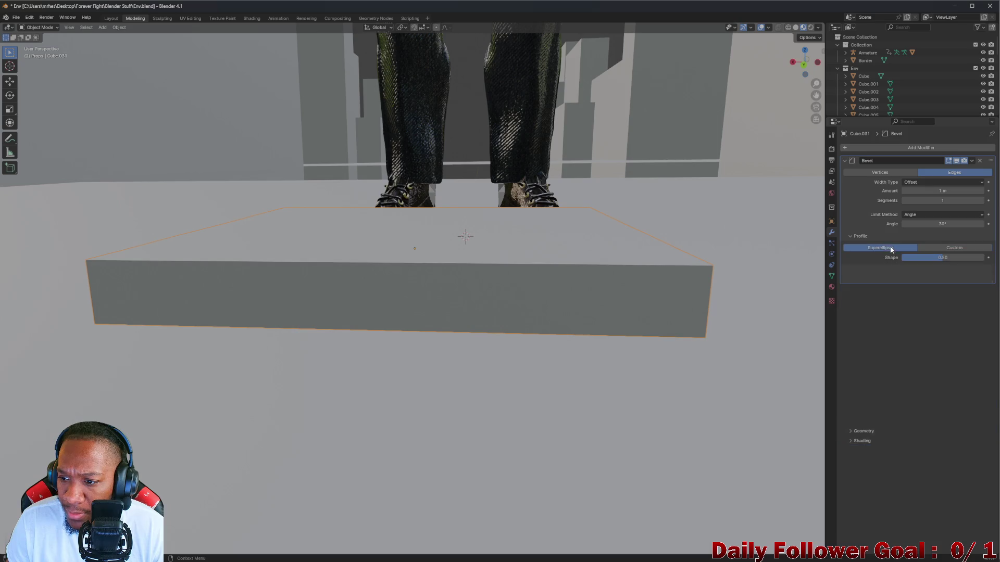
click(850, 269)
click(929, 283)
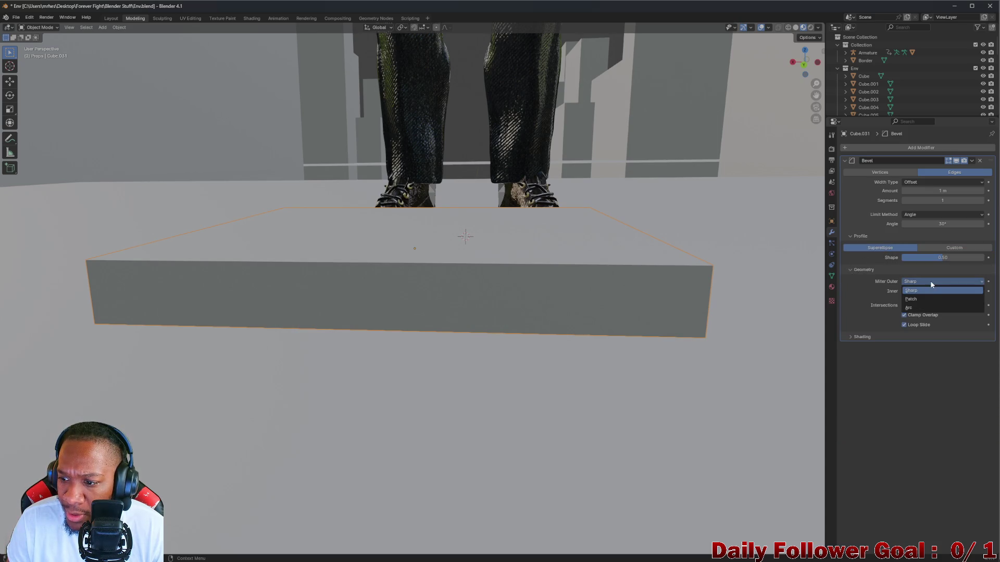
click(917, 309)
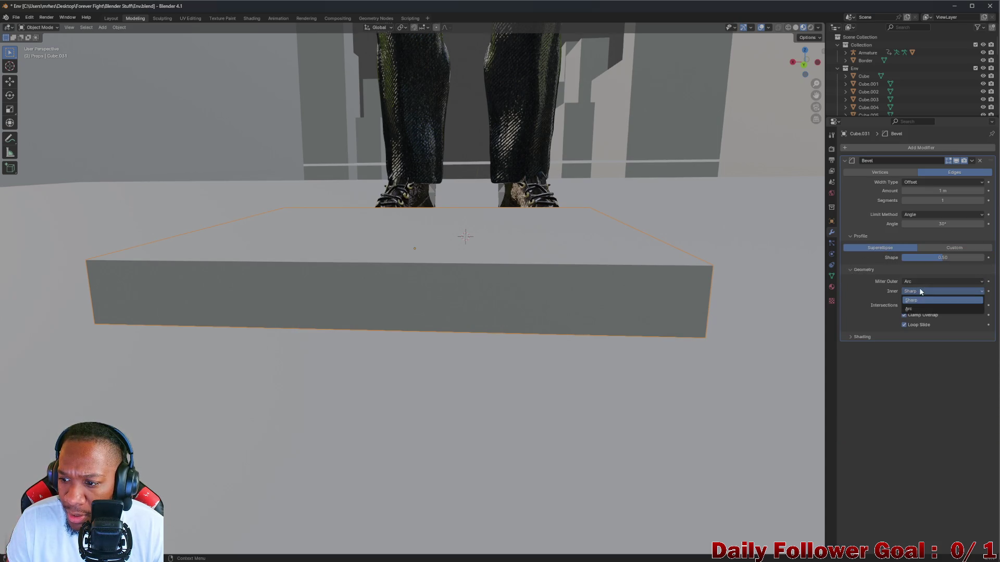
click(924, 282)
click(918, 290)
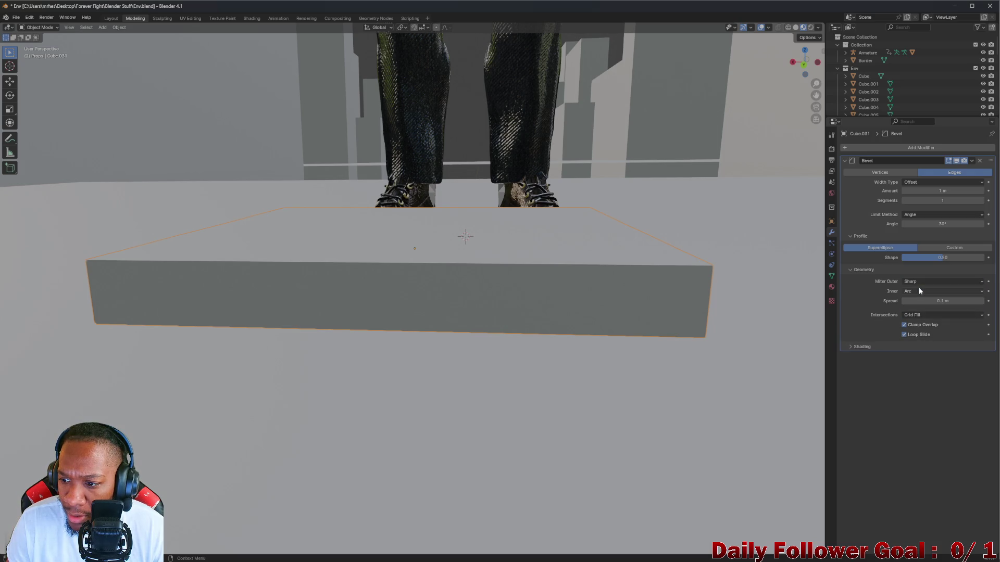
click(919, 289)
click(917, 299)
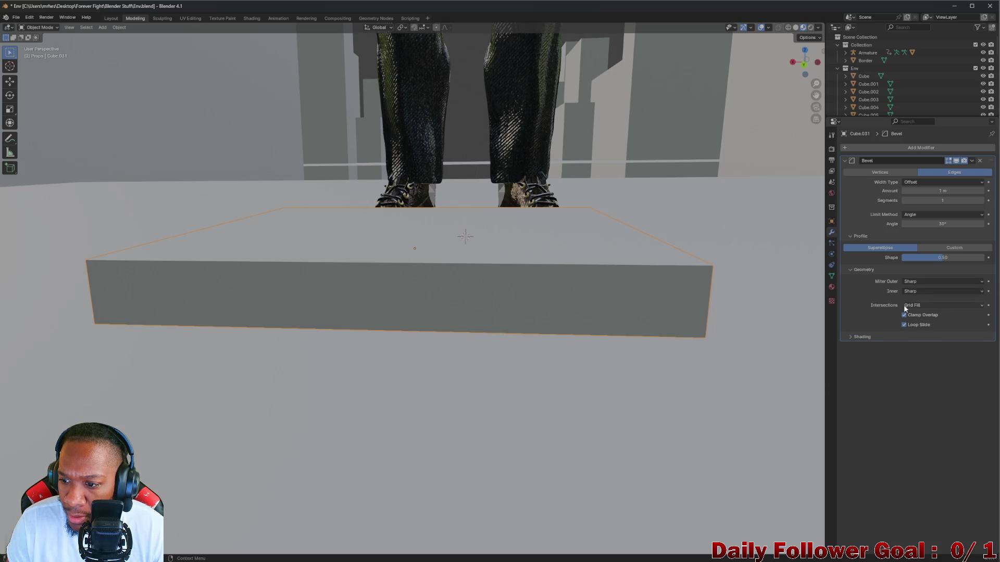
click(851, 337)
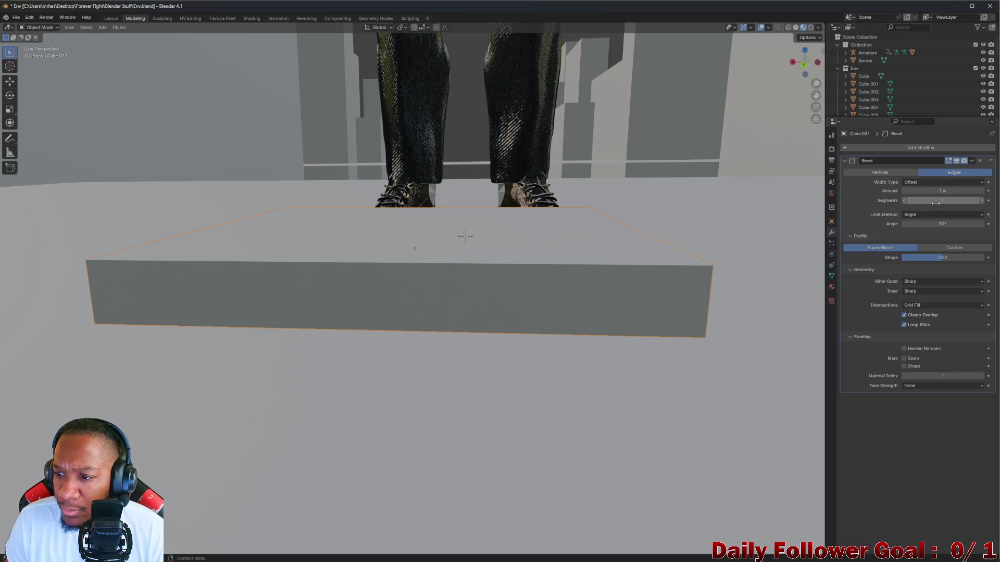
Try more bevel segments, view the slab's top, and reset the angle limit to 30°
drag(936, 203, 958, 202)
mouse_move(521, 271)
middle_down()
mouse_move(598, 259)
mouse_move(541, 230)
mouse_move(618, 199)
mouse_move(617, 213)
mouse_move(603, 216)
mouse_move(513, 199)
middle_up()
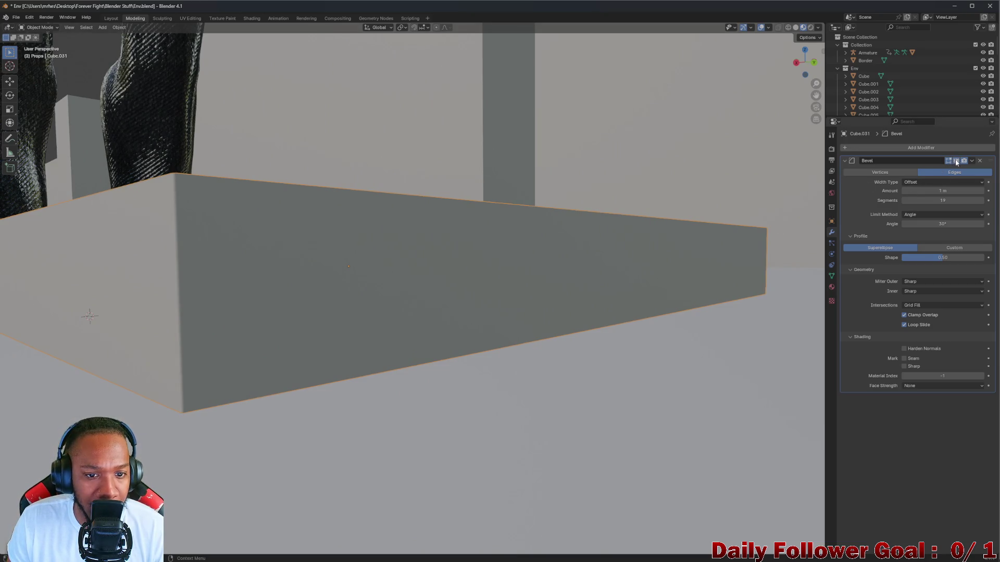
mouse_move(513, 192)
middle_down()
mouse_move(519, 232)
mouse_move(504, 279)
middle_up()
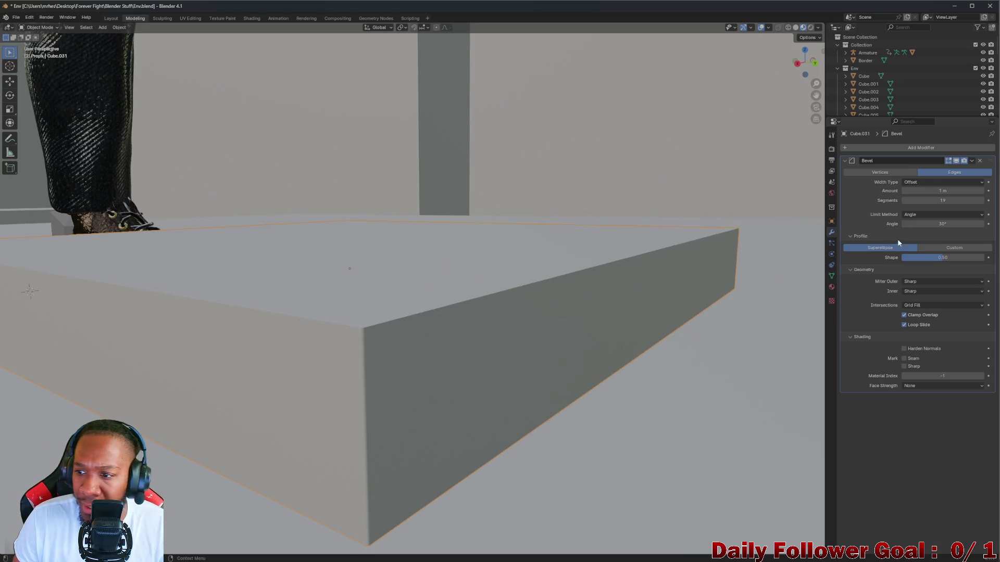
drag(906, 224, 965, 223)
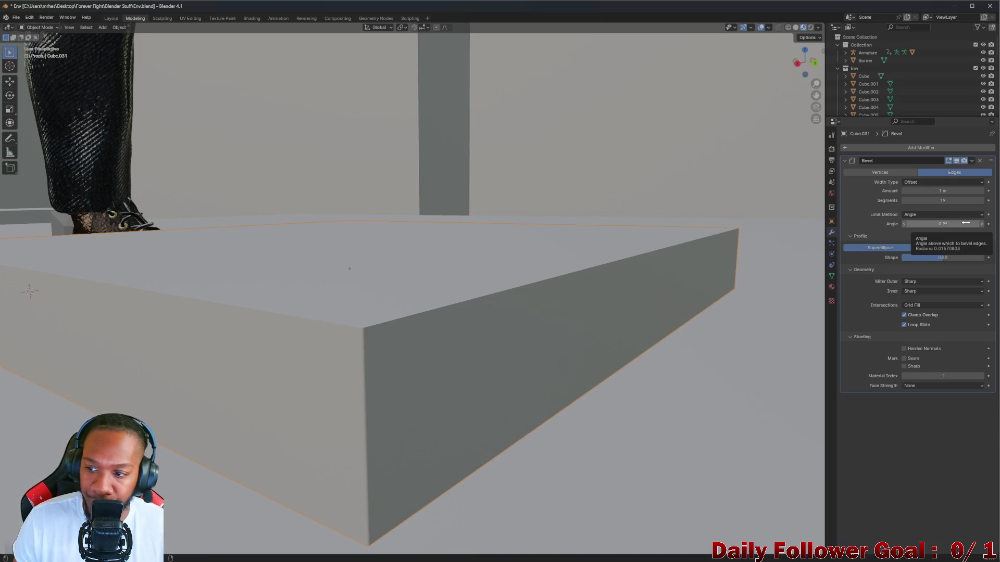
key(BackSpace)
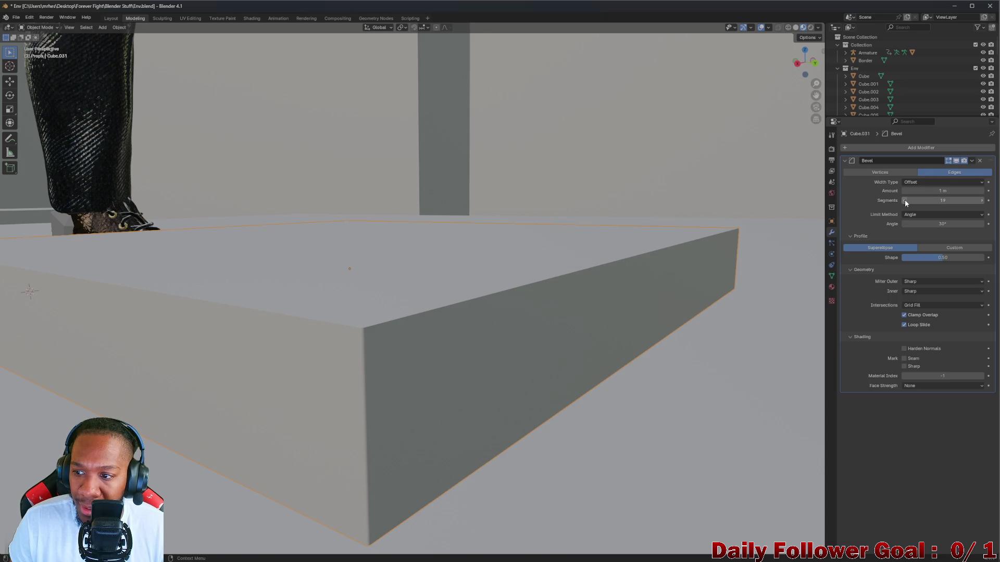
Set the bevel segments to 2 and keep the amount at 1 m
drag(903, 202, 875, 202)
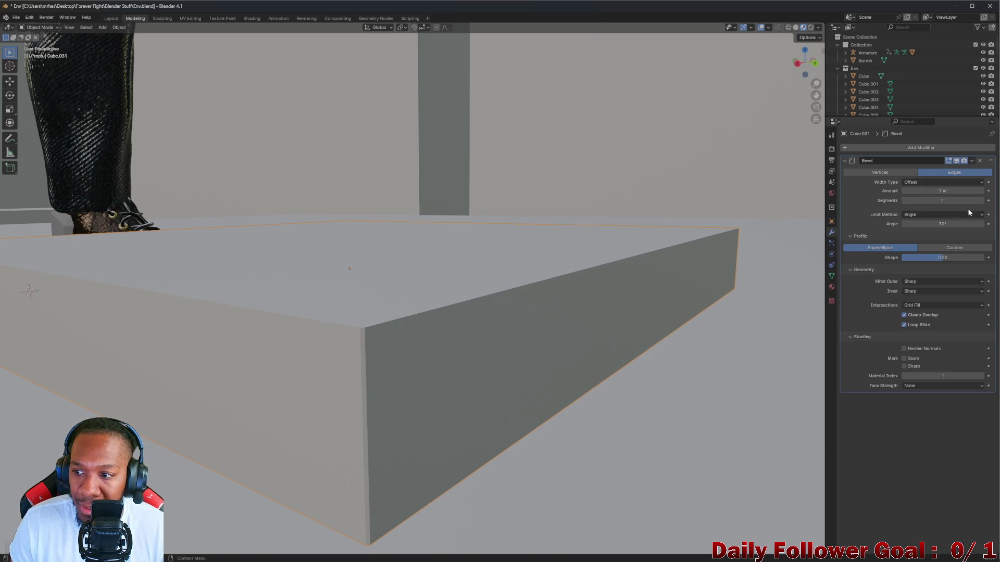
click(983, 203)
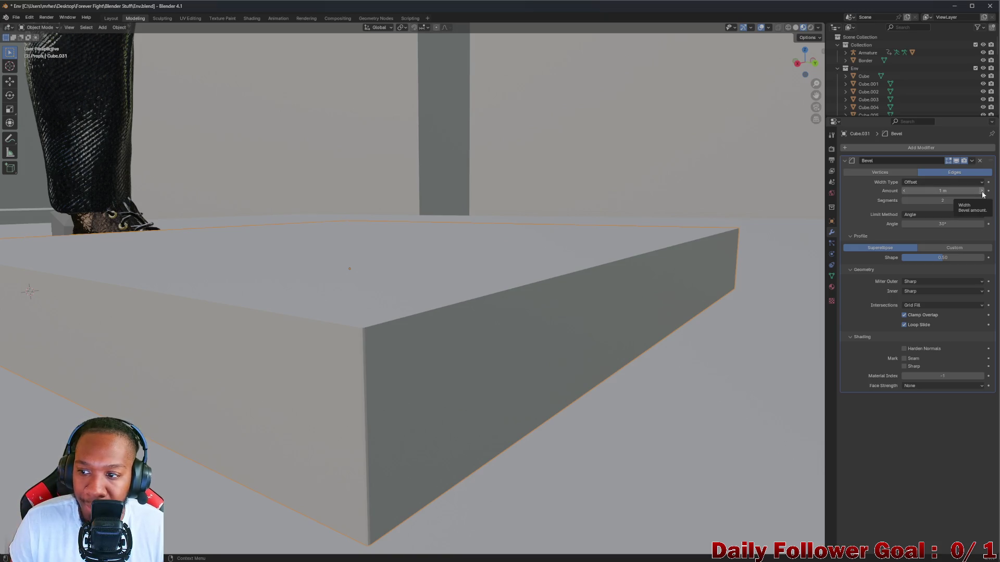
drag(983, 194, 996, 194)
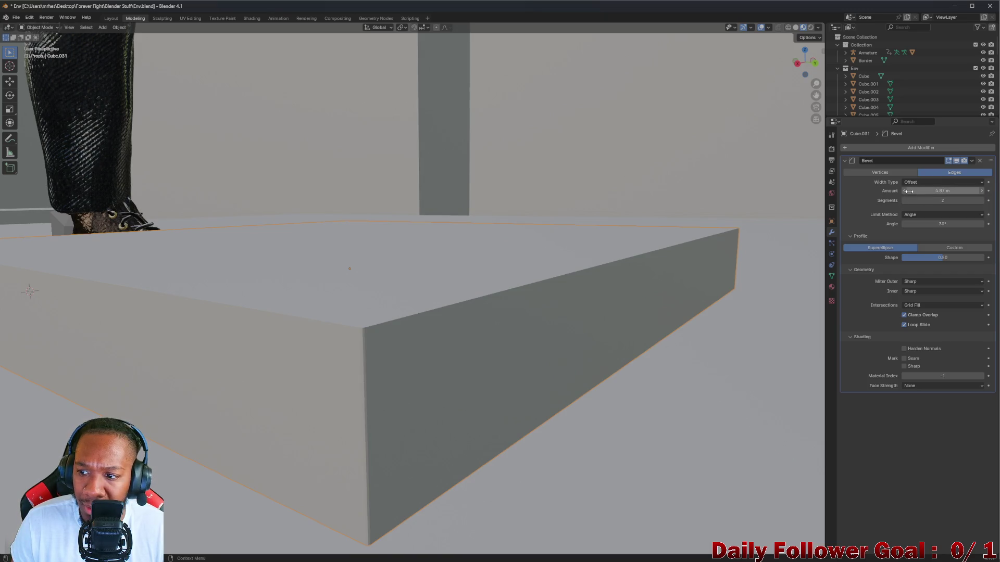
drag(909, 191, 932, 191)
key(Escape)
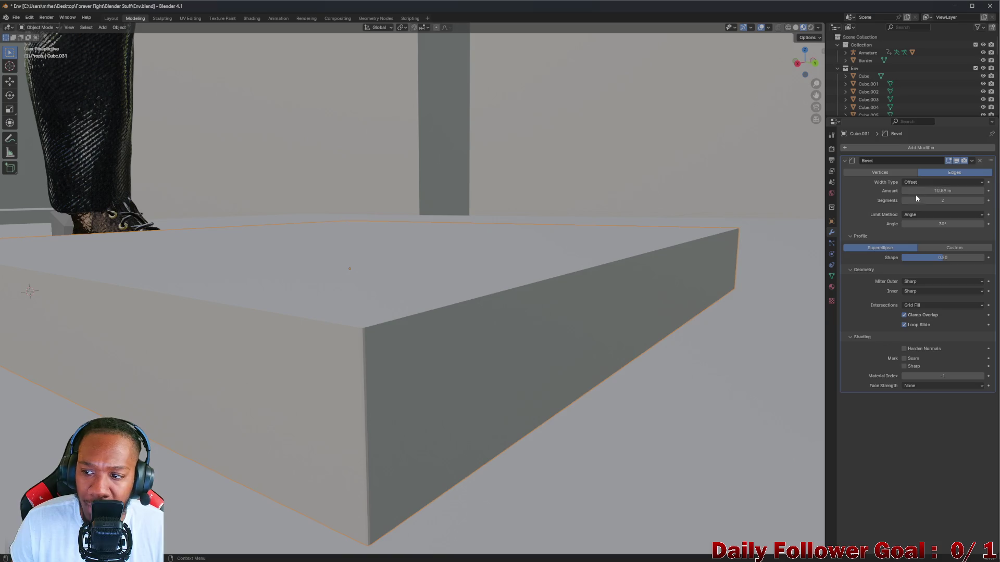
click(928, 191)
key(Escape)
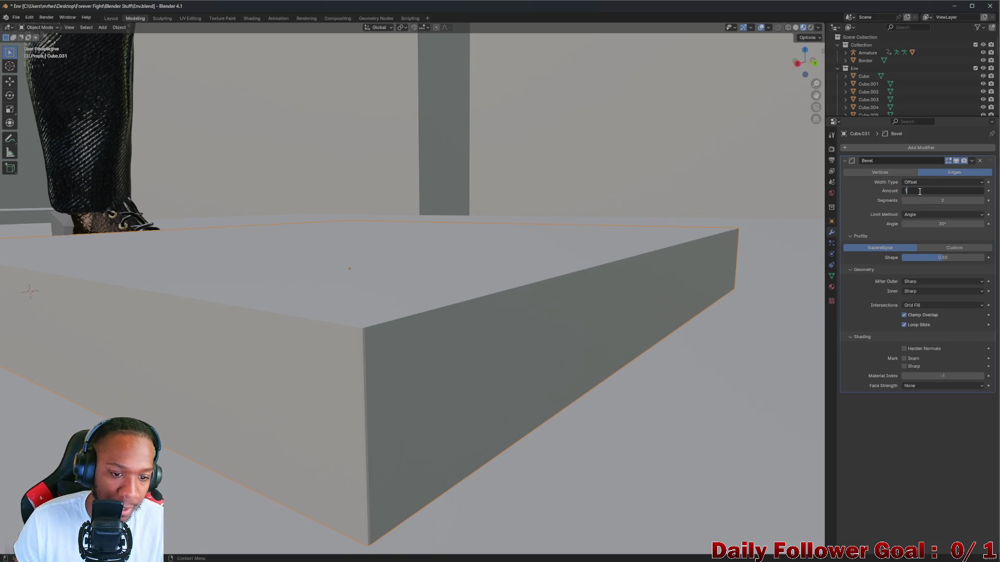
Try Width, then restore the width type to Offset and raise segments to 3, keeping the 30° angle
click(917, 183)
click(915, 201)
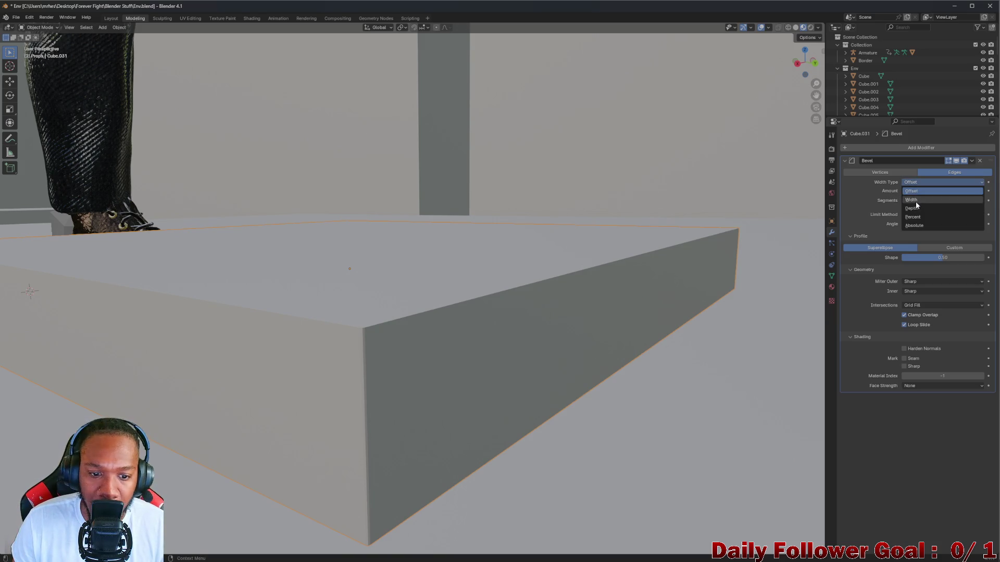
click(911, 183)
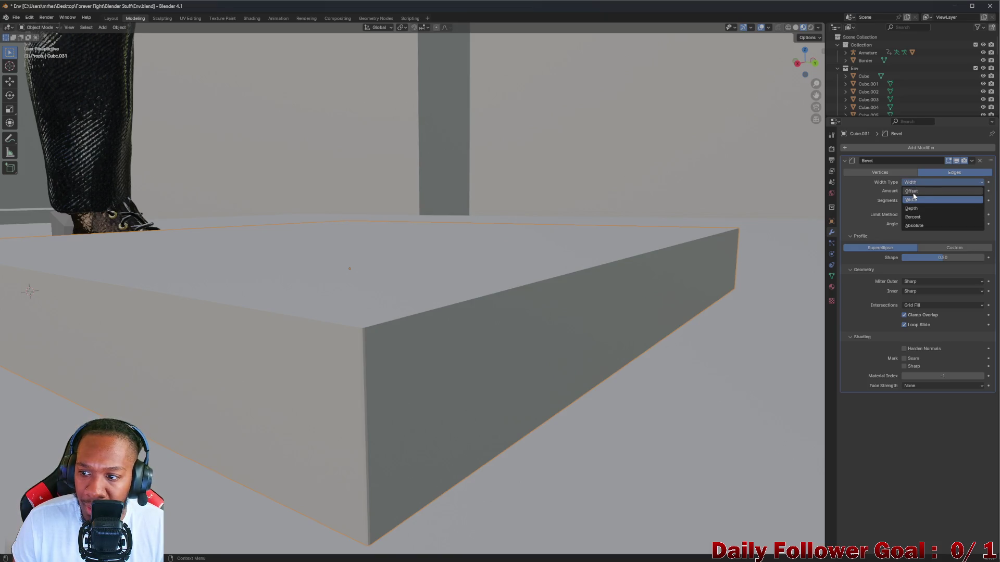
click(914, 191)
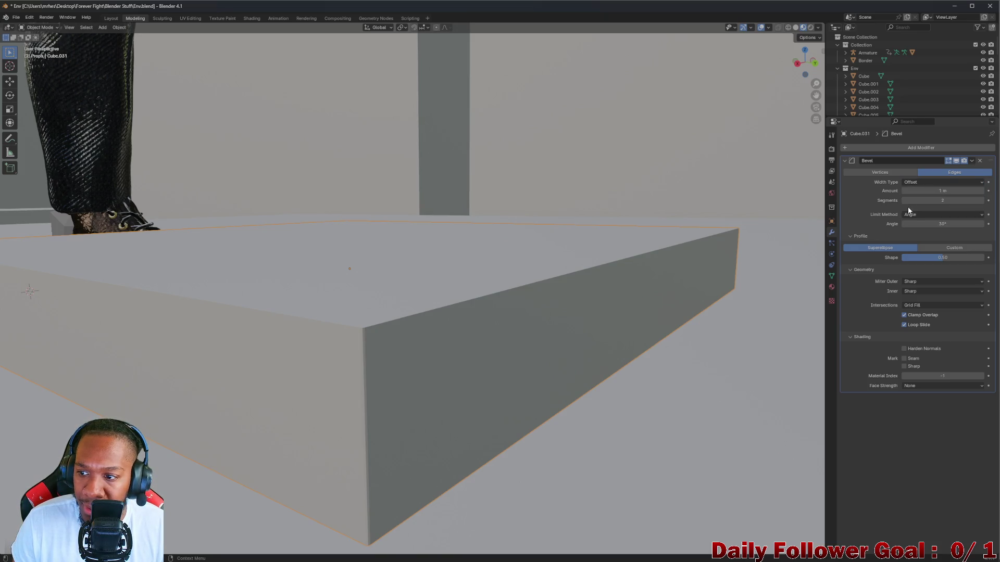
click(982, 200)
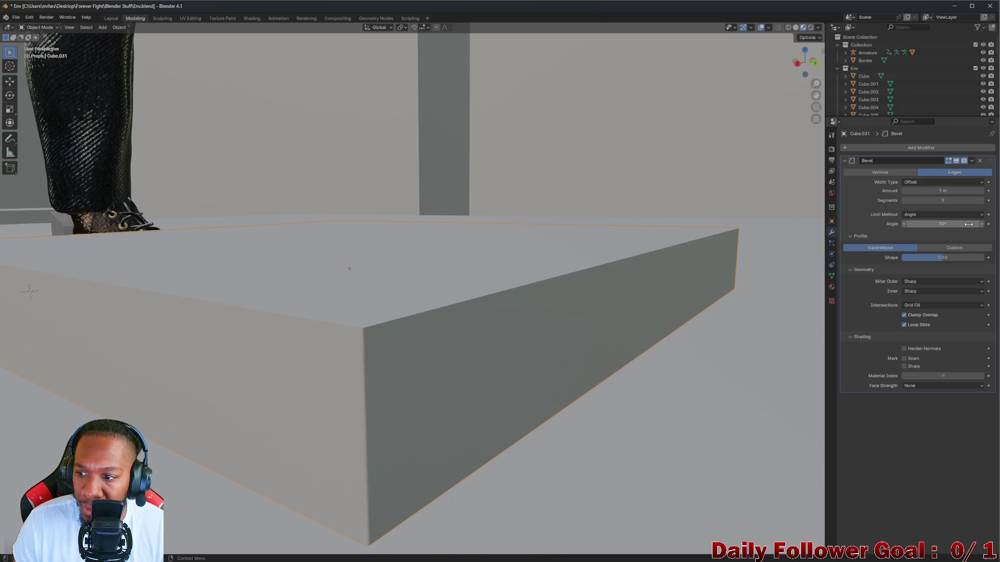
drag(970, 227, 977, 224)
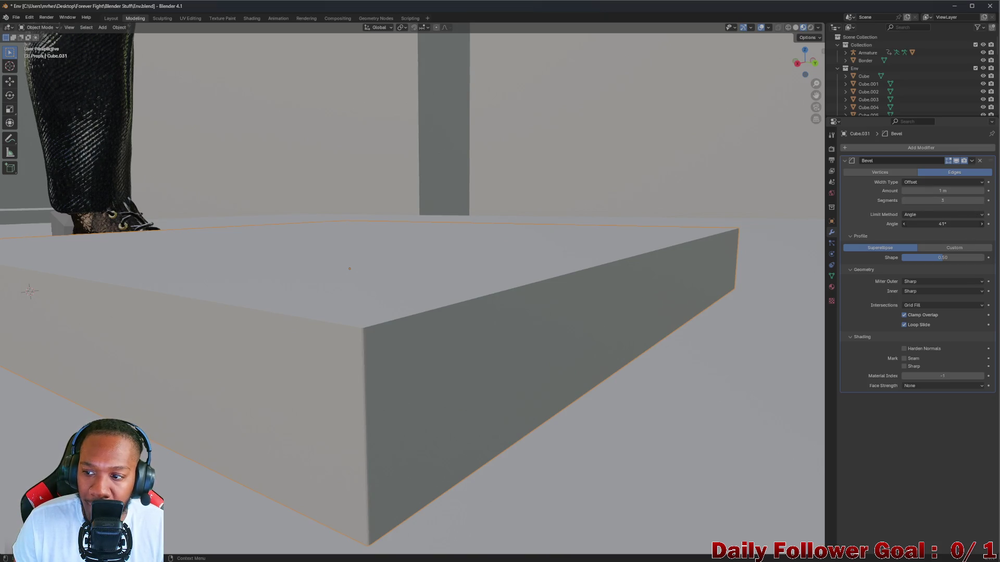
key(Escape)
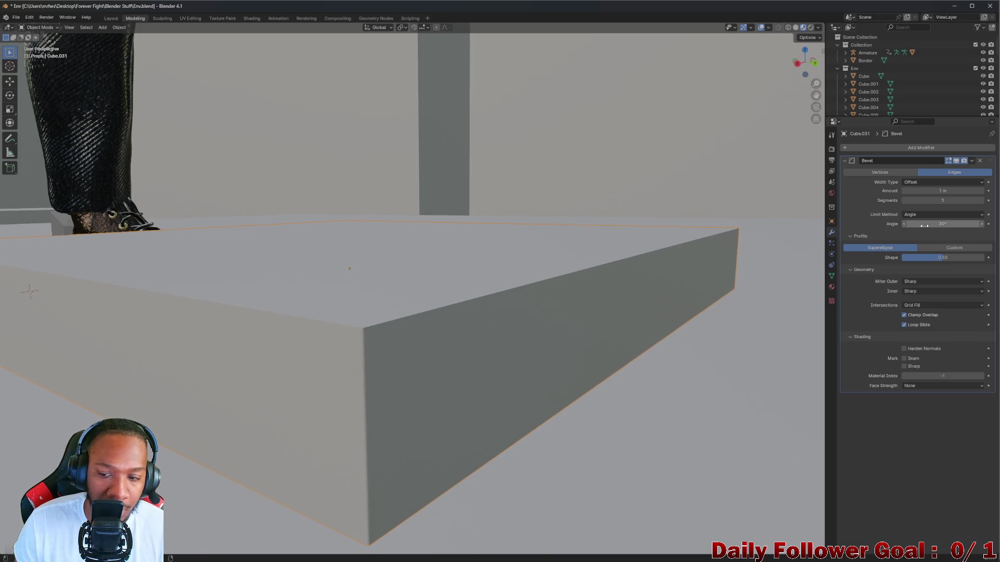
Raise the segments to 4 and collapse the Geometry and Profile subpanels
click(982, 203)
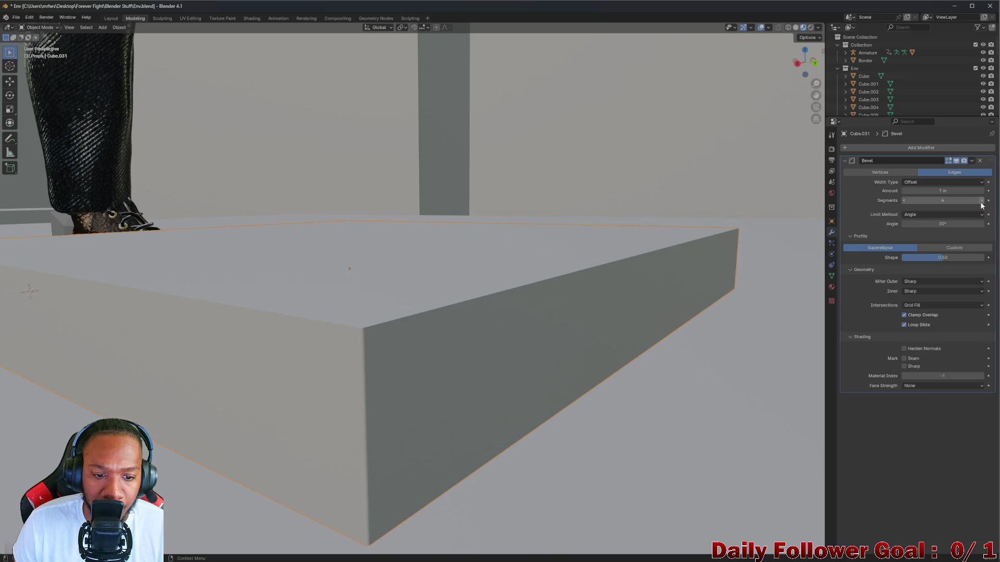
scroll(417, 312, up, 5)
scroll(418, 311, down, 5)
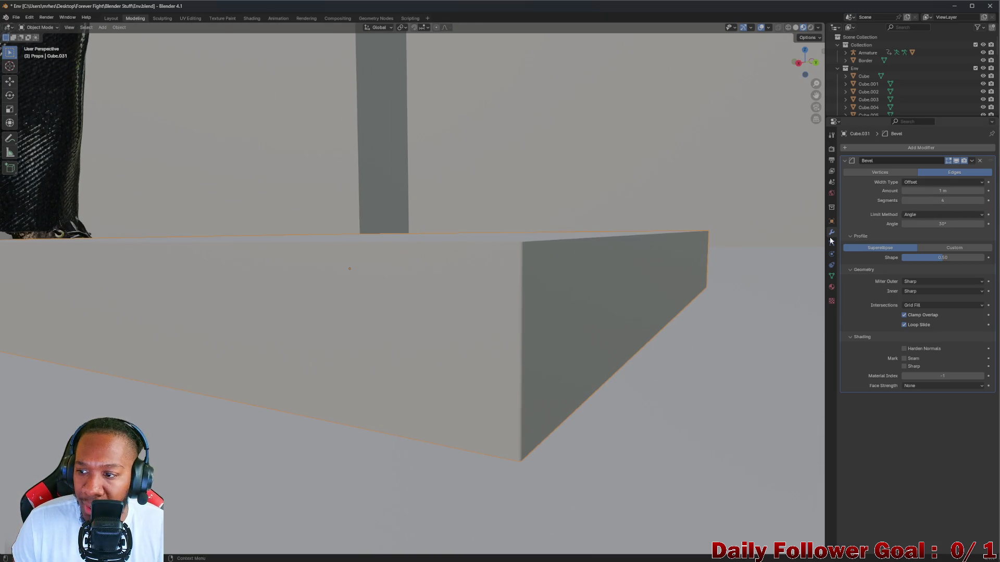
mouse_move(411, 311)
middle_down()
mouse_move(679, 272)
mouse_move(621, 307)
middle_up()
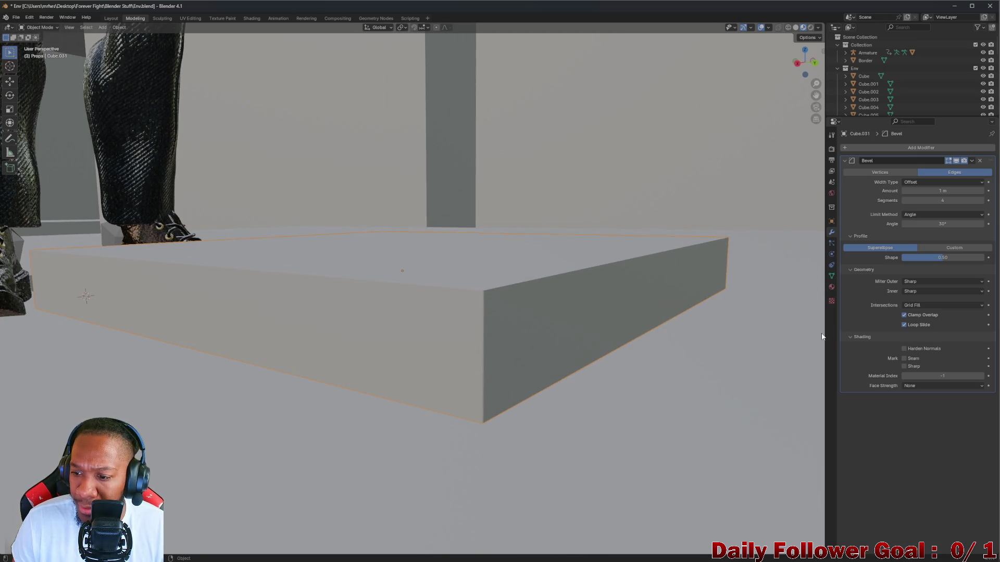
click(849, 270)
click(852, 237)
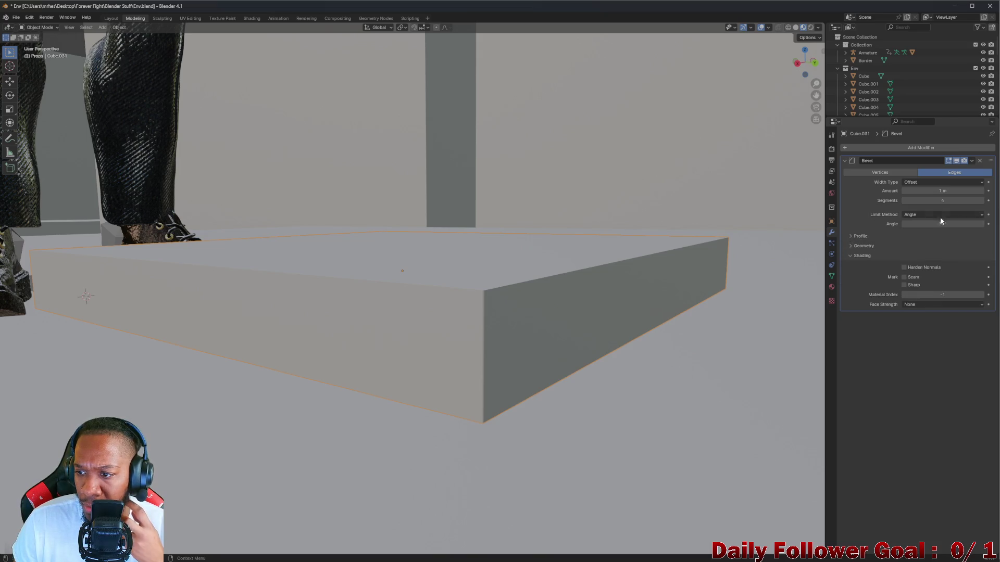
click(917, 182)
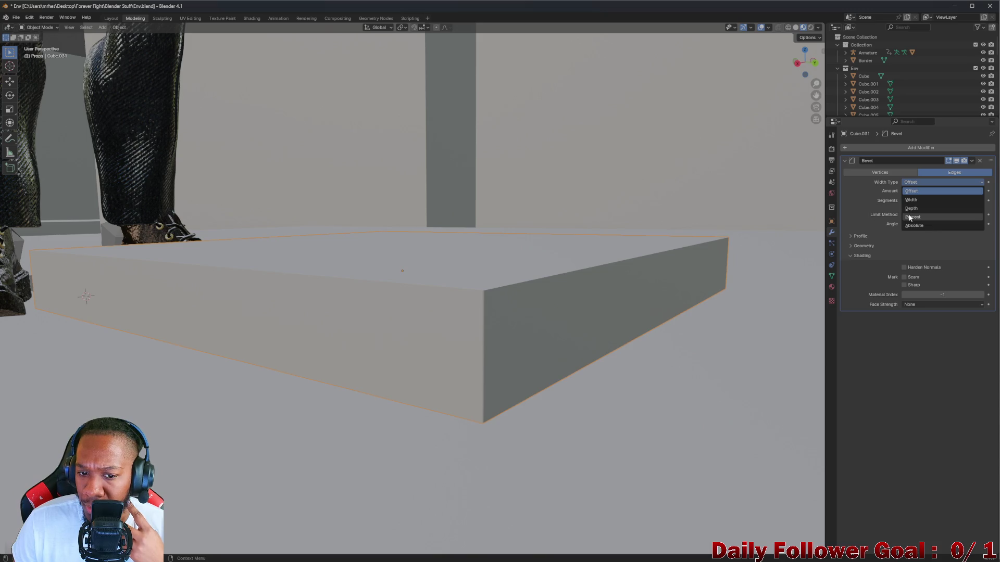
Set the width type to Percent and settle the segments on 4 after trying several counts
click(910, 218)
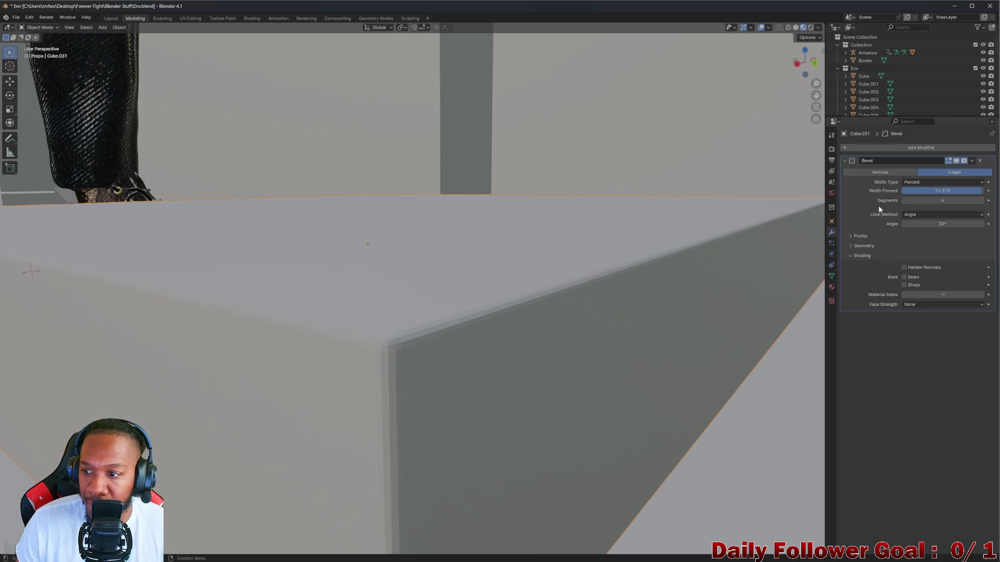
ctrl+scroll(902, 201, down, 1)
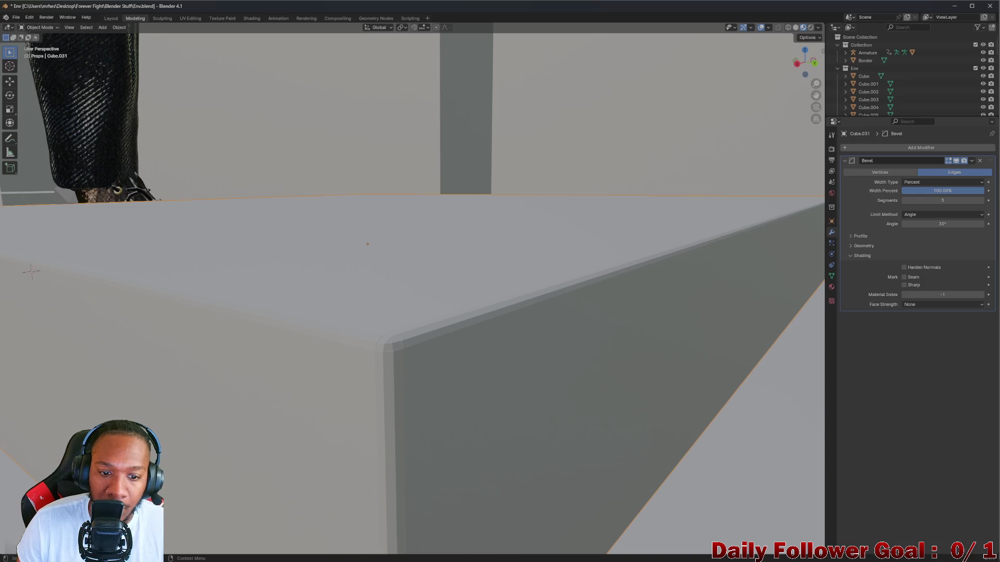
drag(905, 203, 937, 203)
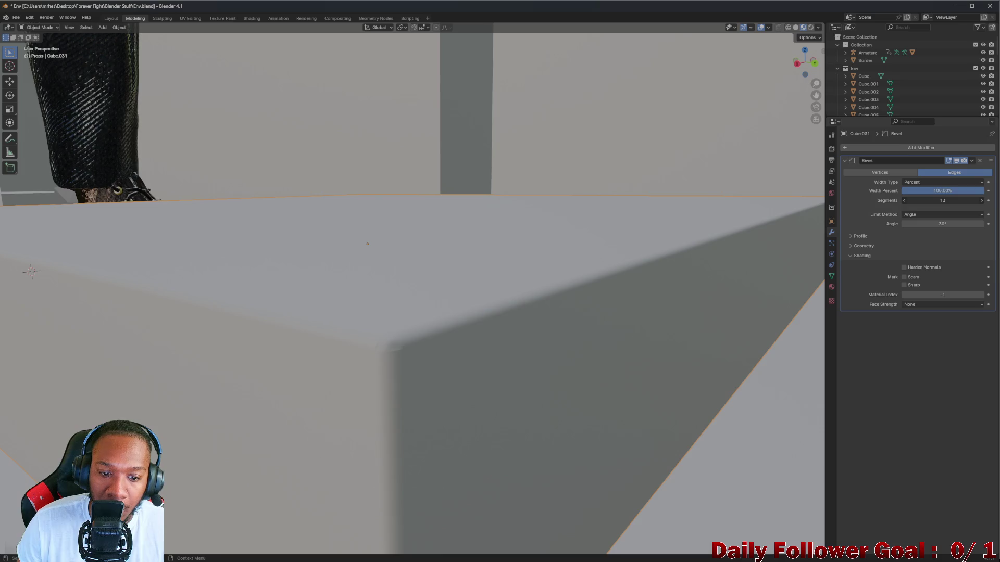
drag(937, 204, 917, 203)
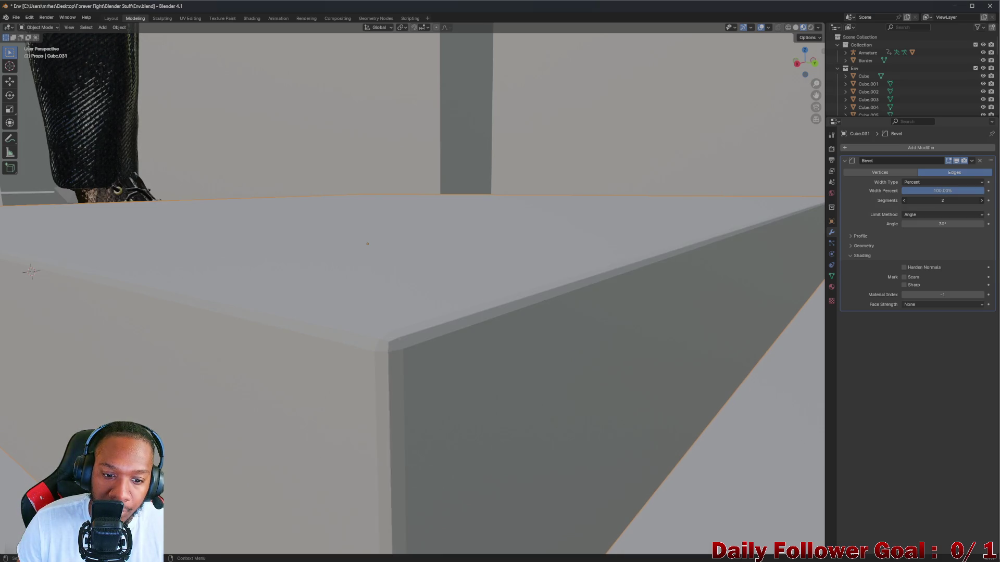
mouse_move(702, 247)
middle_down()
mouse_move(540, 290)
mouse_move(687, 279)
middle_up()
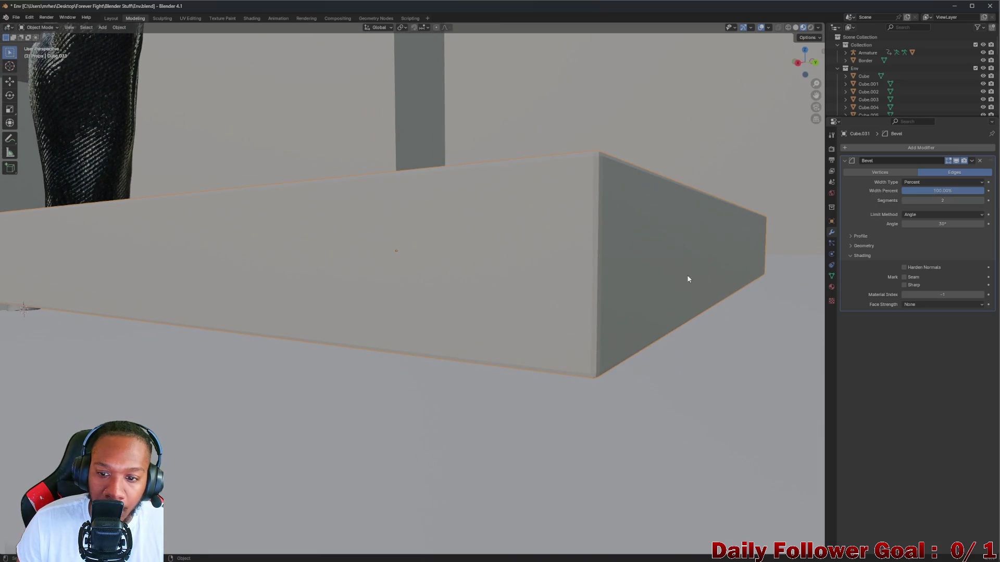
drag(907, 204, 924, 203)
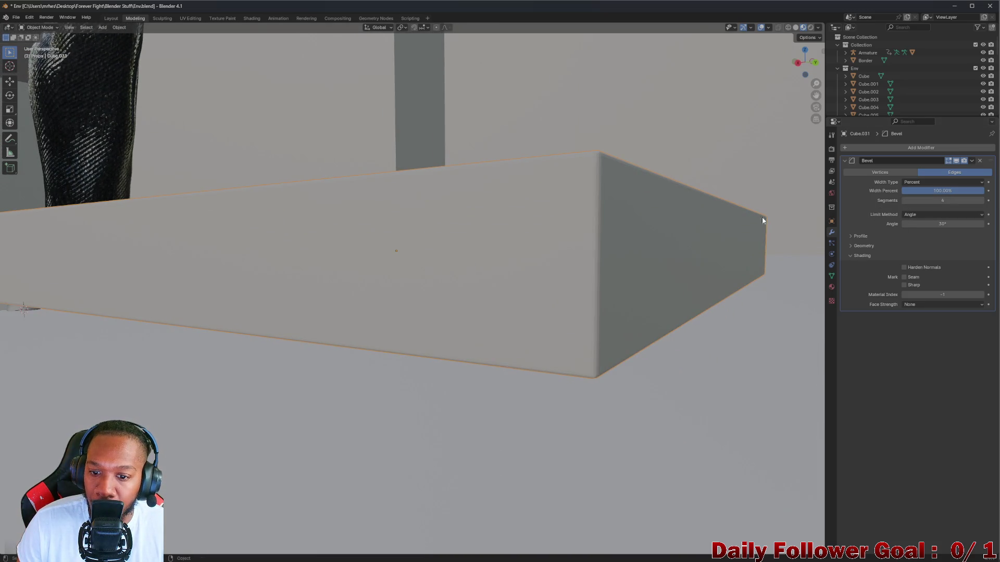
middle_drag(515, 219, 535, 256)
View the whole slab from above and raise the angle limit to about 73°
scroll(534, 255, down, 5)
mouse_move(587, 292)
middle_down()
mouse_move(529, 346)
mouse_move(382, 396)
mouse_move(390, 365)
mouse_move(489, 252)
mouse_move(489, 226)
middle_up()
scroll(377, 395, up, 3)
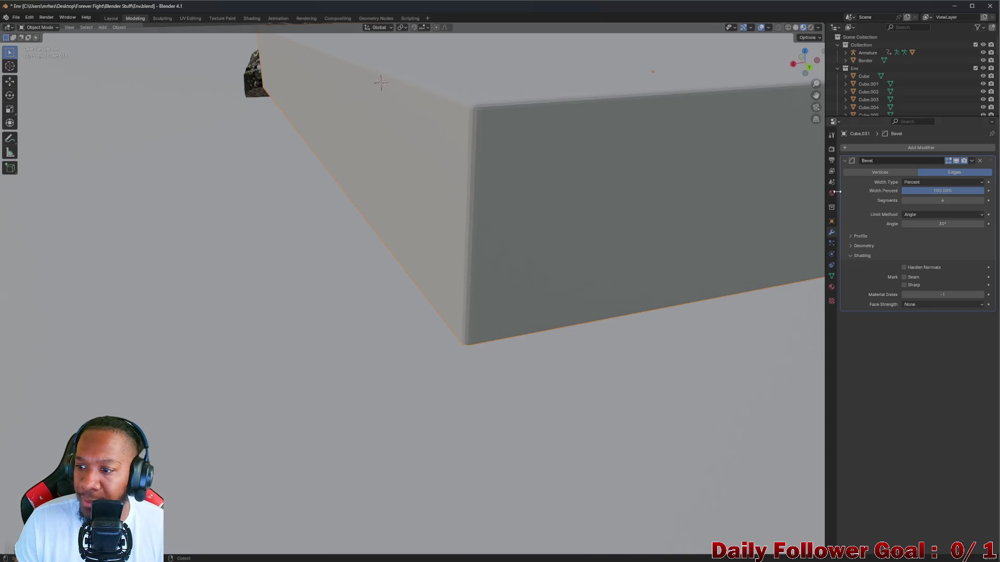
drag(904, 224, 943, 224)
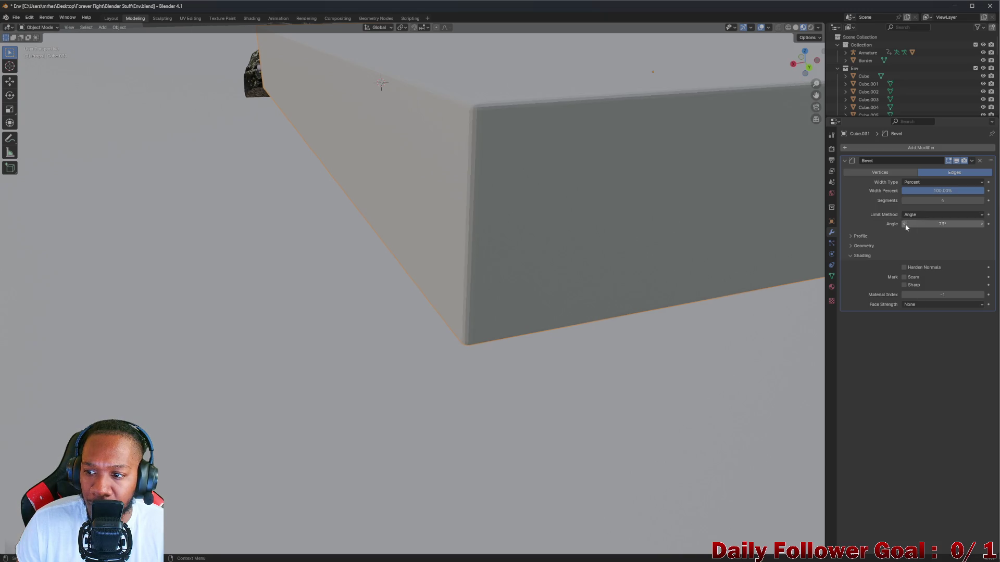
Try the Weight and Vertex Group limit methods, then return to Angle
click(931, 215)
click(912, 241)
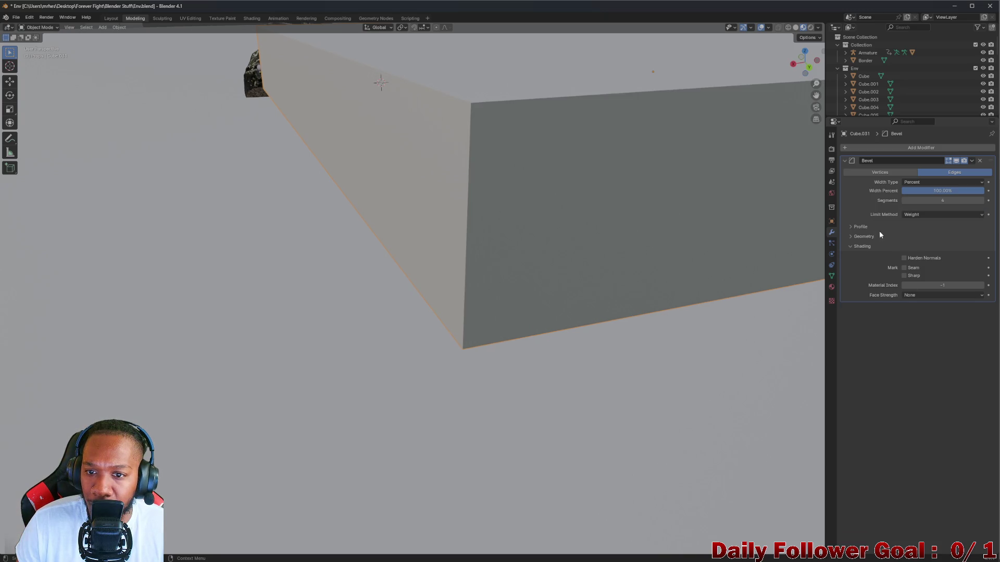
click(904, 214)
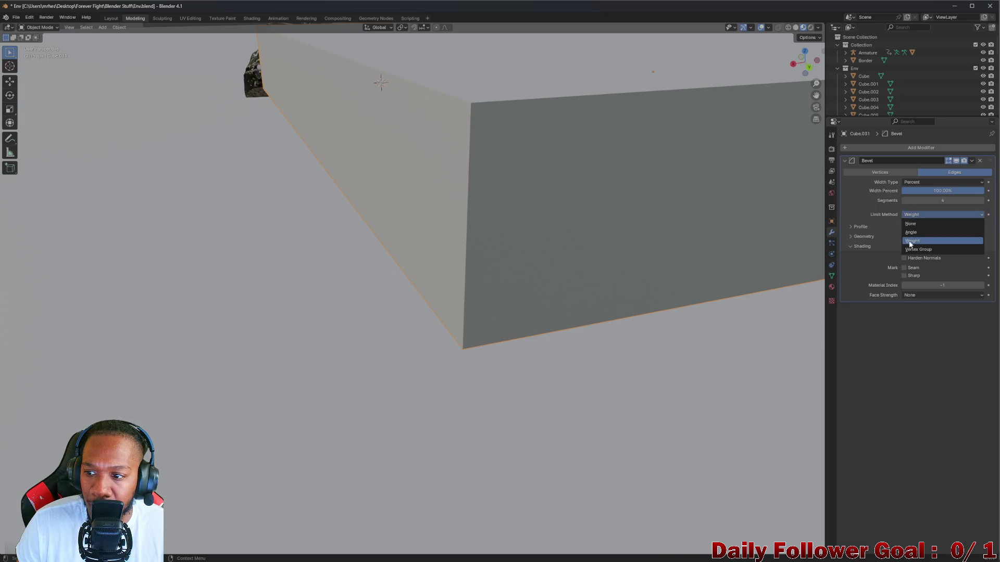
click(913, 252)
click(909, 223)
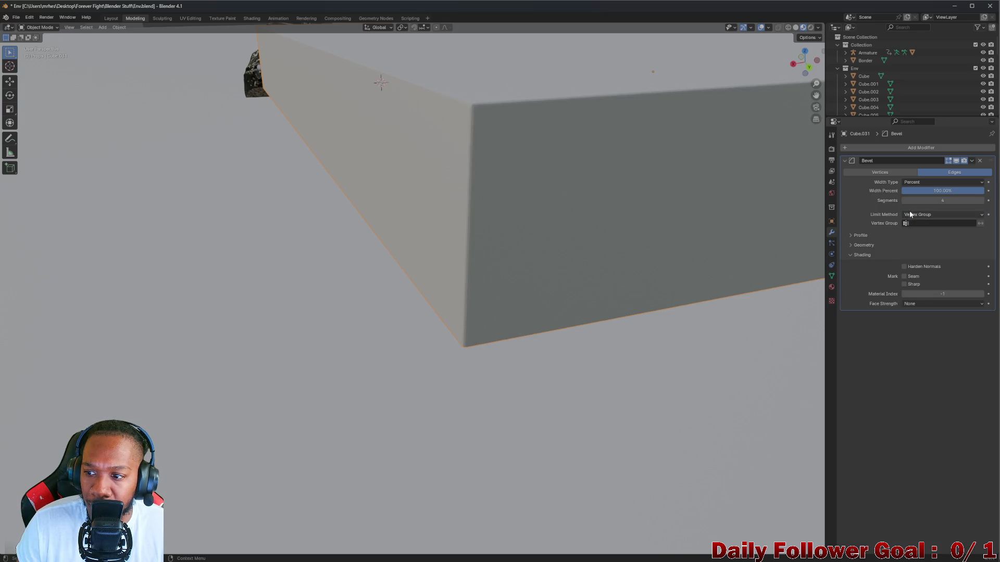
click(910, 213)
click(912, 223)
Set the bevel angle threshold to 30°
mouse_move(912, 223)
mouse_down()
mouse_move(886, 223)
mouse_move(916, 224)
mouse_up()
click(940, 225)
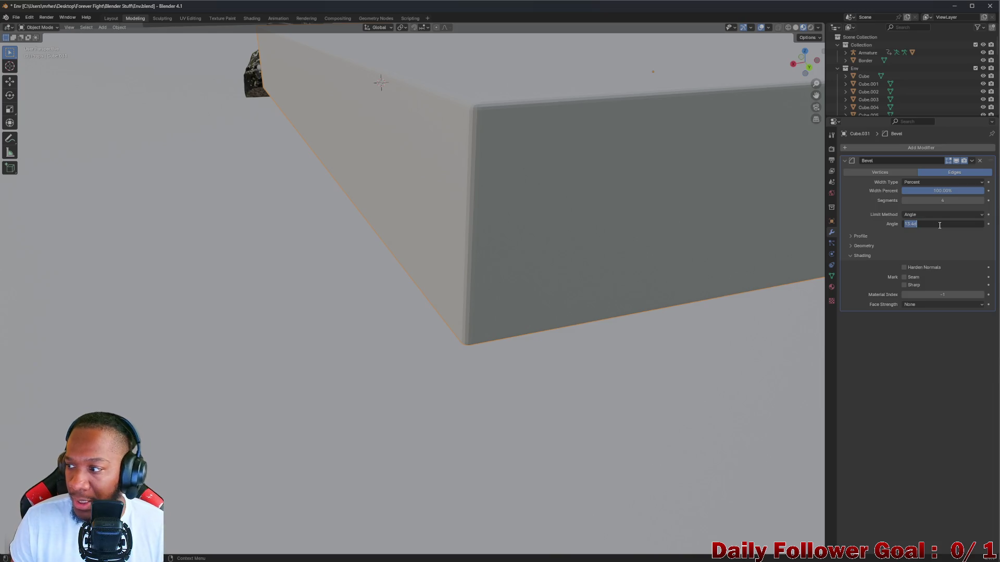
text(30)
key(Return)
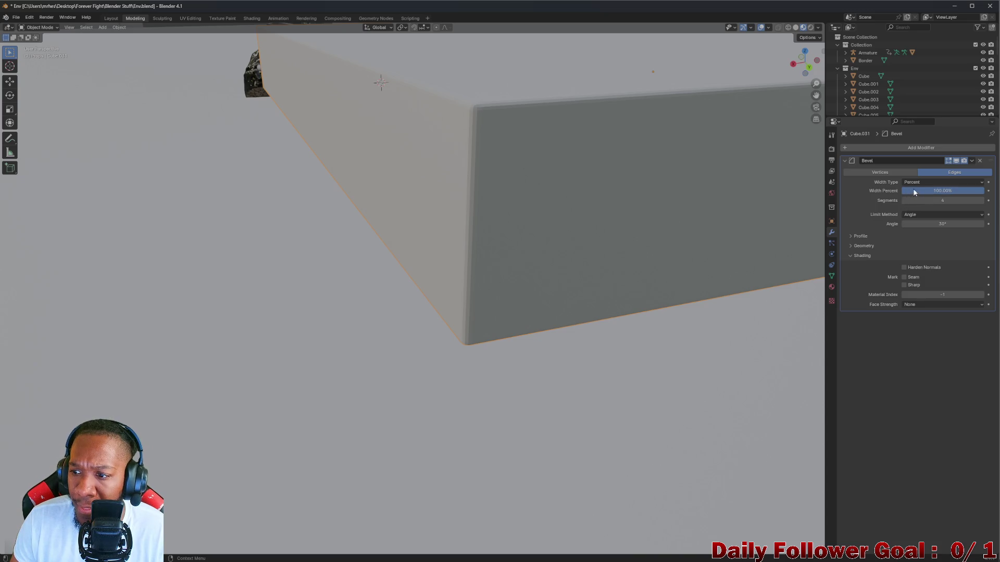
click(922, 182)
Choose Absolute width and bring the bevel amount down from 100 m by typing 1, then view the wall's corner
click(921, 226)
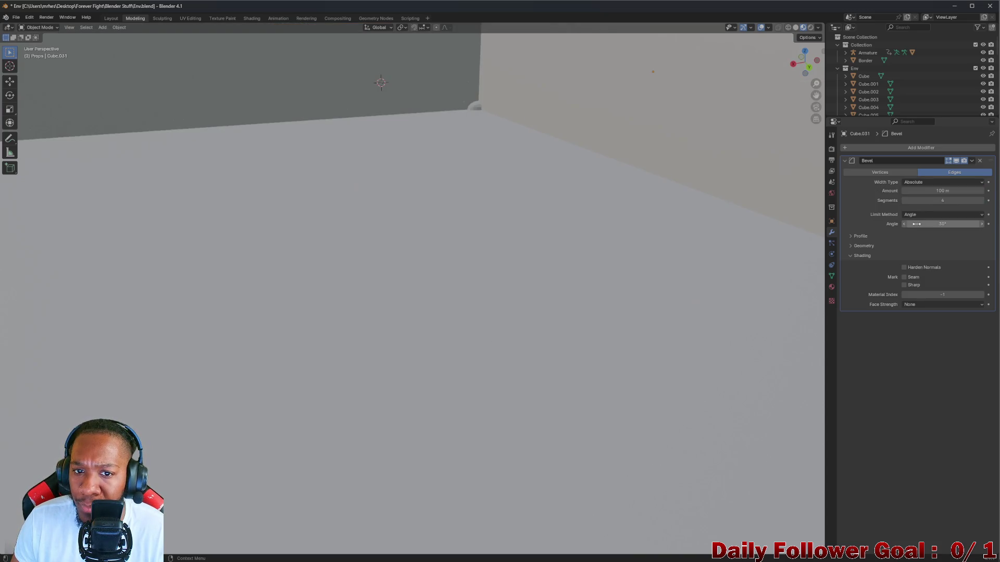
scroll(499, 163, down, 6)
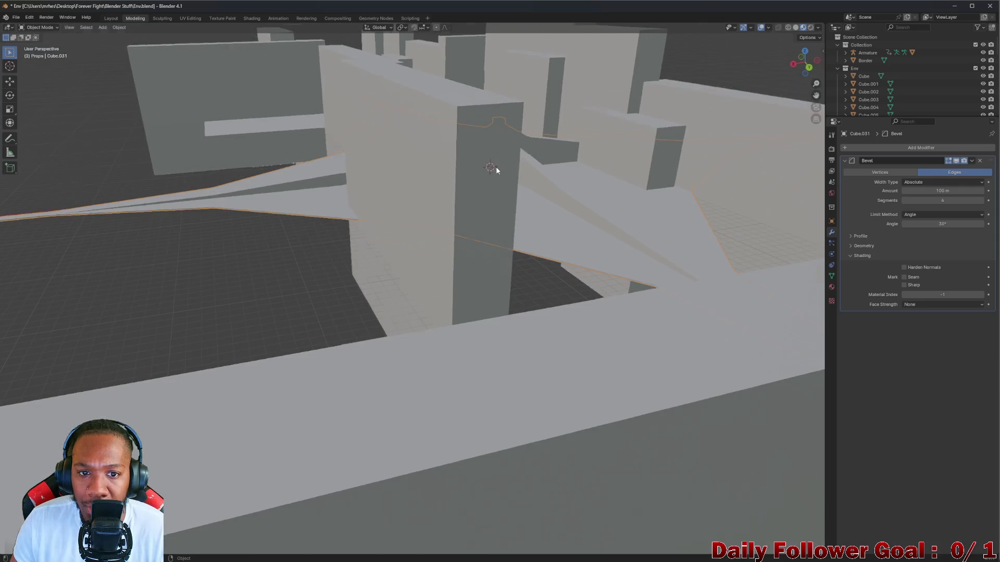
scroll(486, 186, up, 10)
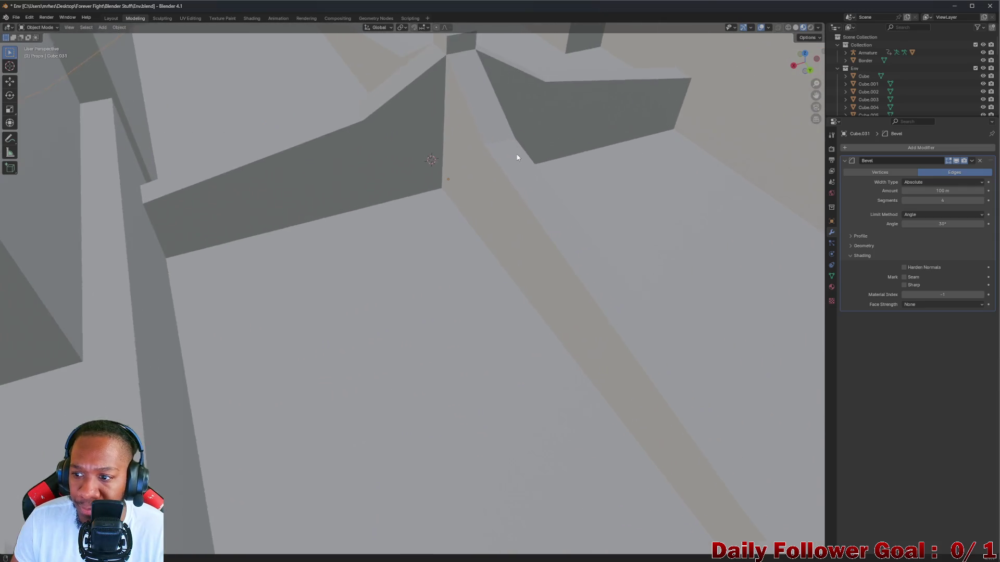
mouse_move(943, 190)
mouse_down()
mouse_move(902, 184)
mouse_move(929, 188)
mouse_up()
double_click(928, 191)
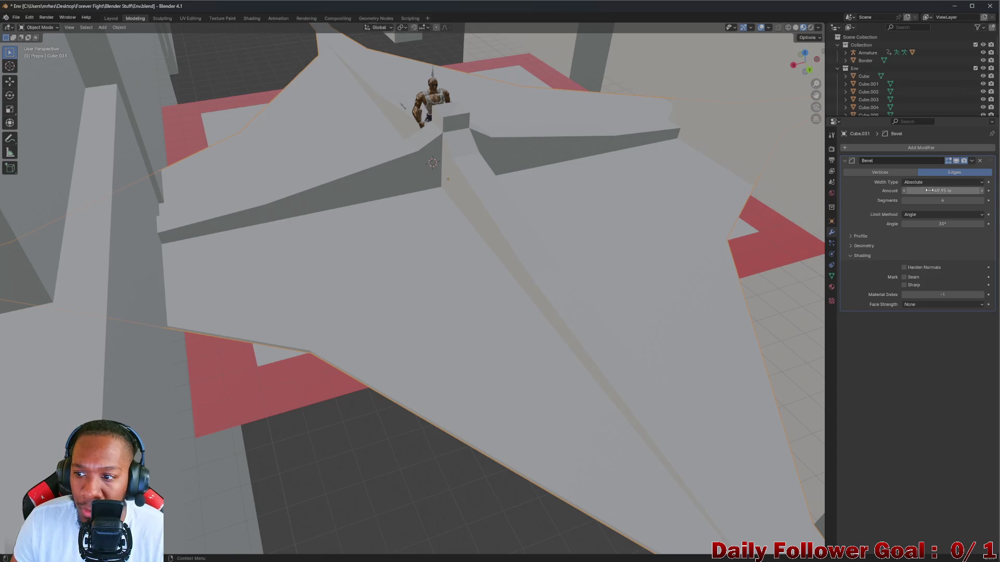
text(1)
key(Return)
scroll(484, 176, up, 10)
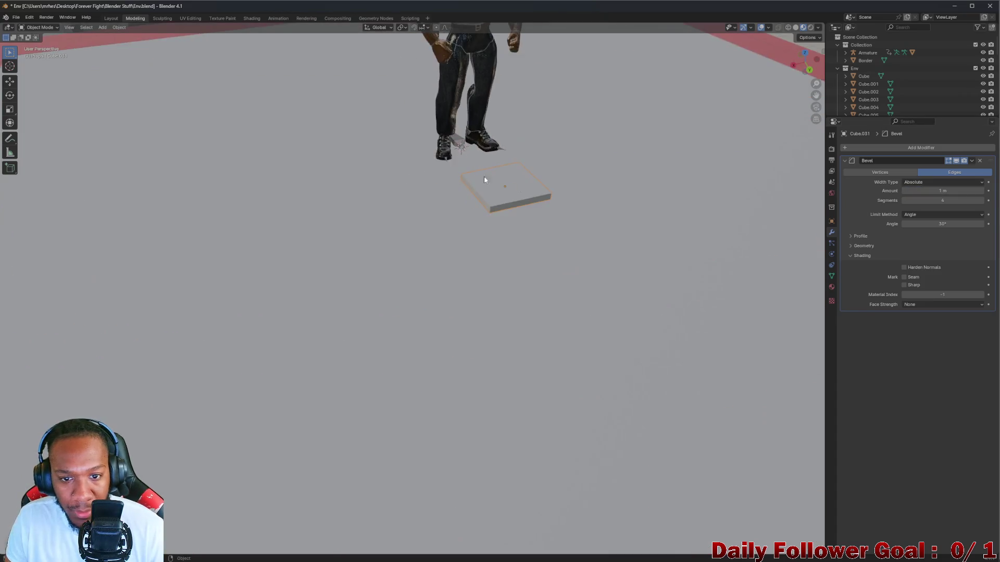
mouse_move(339, 163)
middle_down()
mouse_move(351, 117)
mouse_move(357, 151)
middle_up()
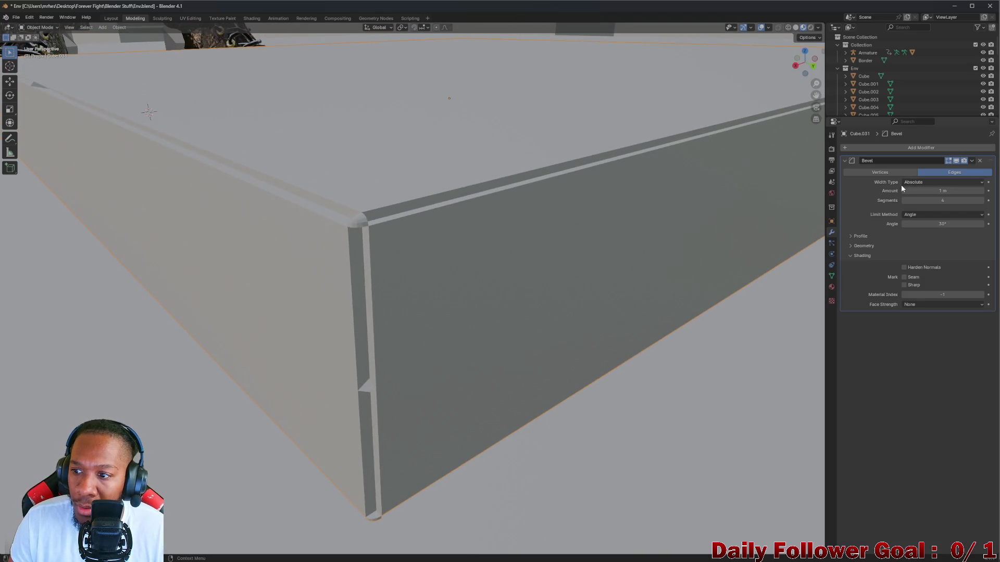
Nudge the bevel amount up, then change the width type from Absolute to Offset
mouse_move(906, 191)
mouse_down()
mouse_move(958, 191)
mouse_move(906, 190)
mouse_move(937, 191)
mouse_up()
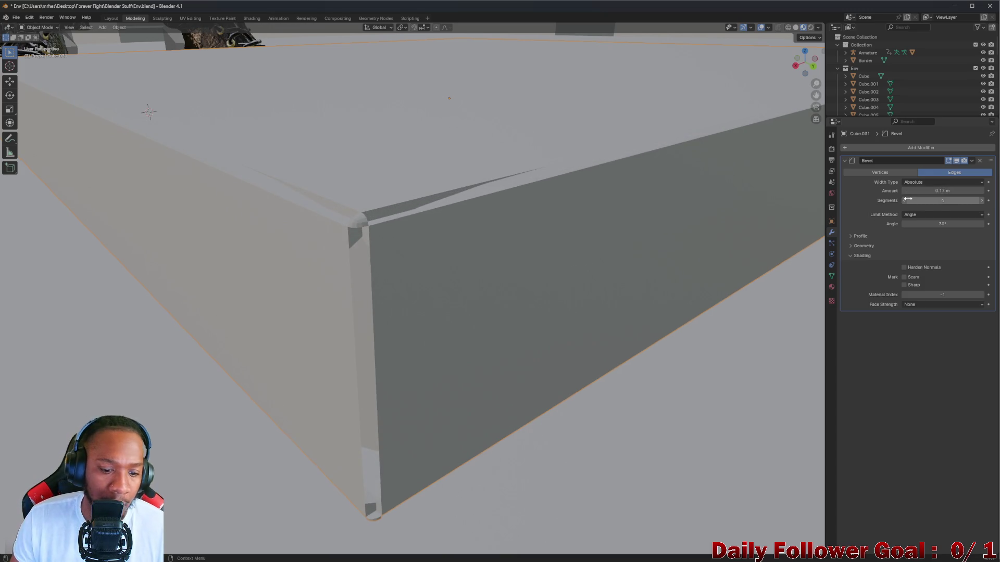
click(979, 182)
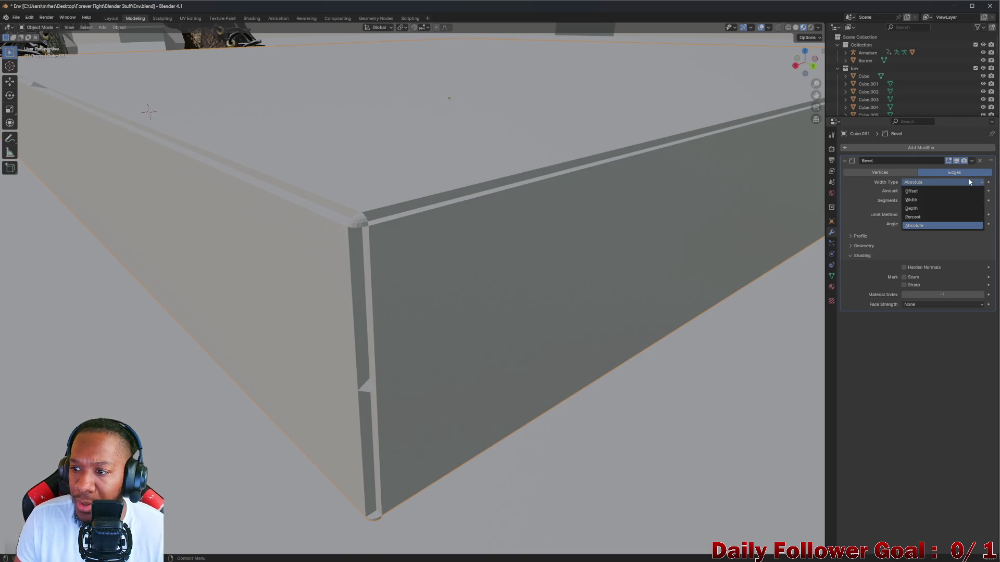
click(923, 193)
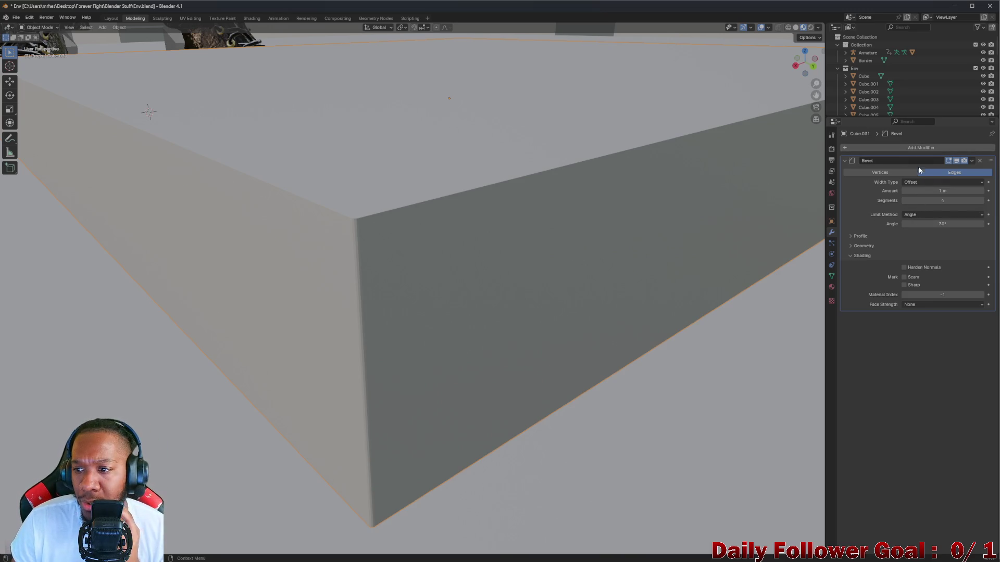
Try Vertices mode, then the Width and Depth width types, adjusting the amount for each
click(900, 176)
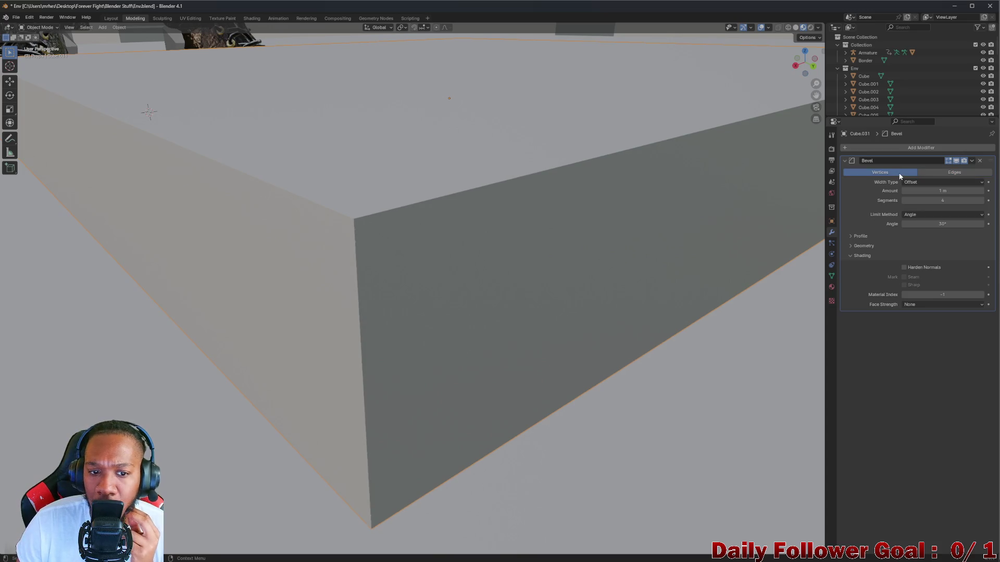
click(936, 173)
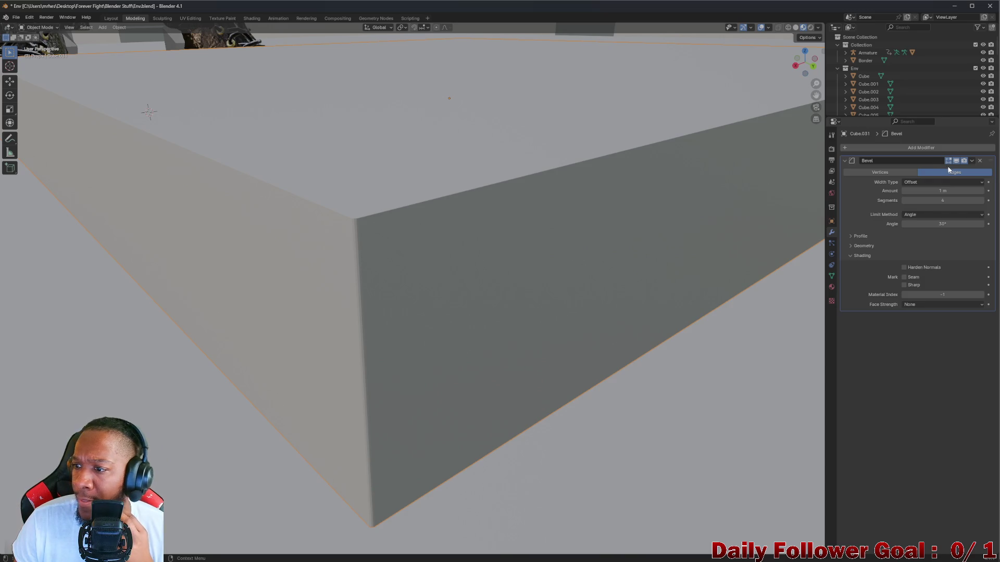
click(909, 182)
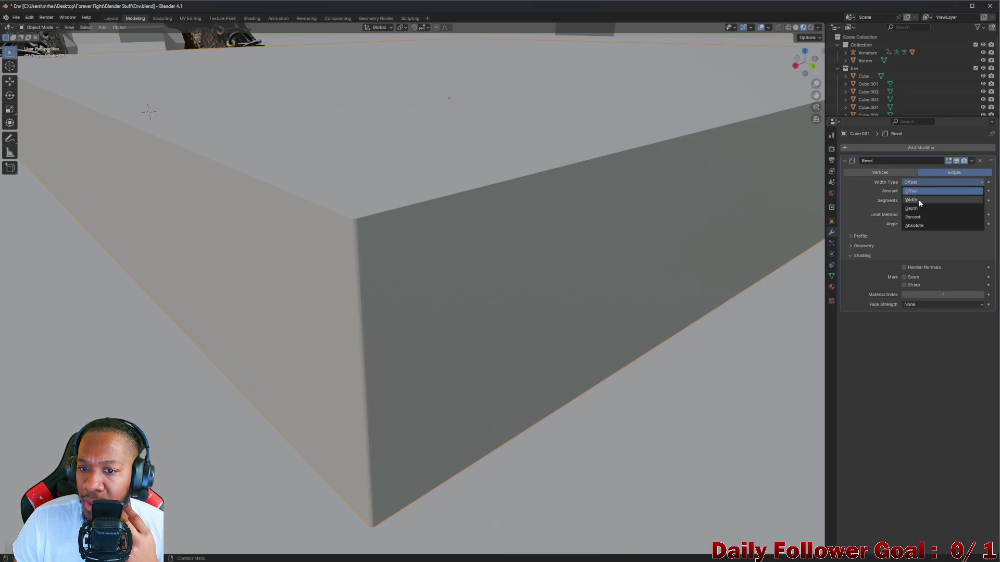
click(918, 199)
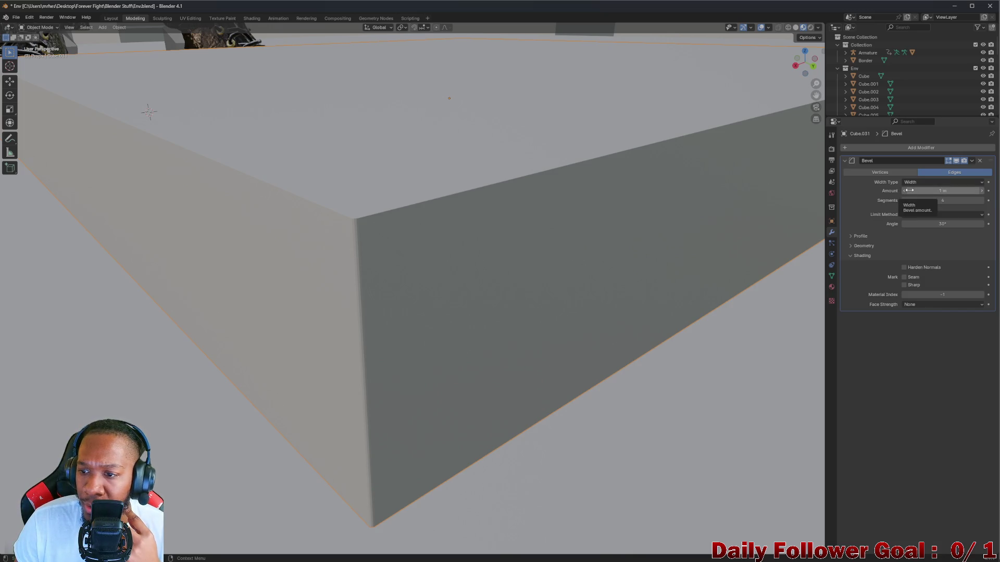
drag(909, 190, 909, 190)
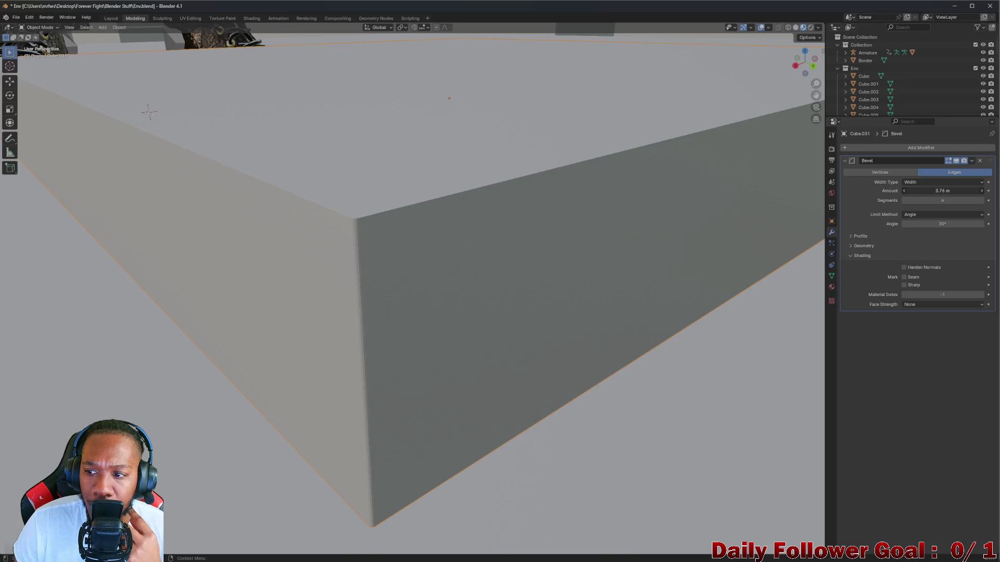
click(927, 182)
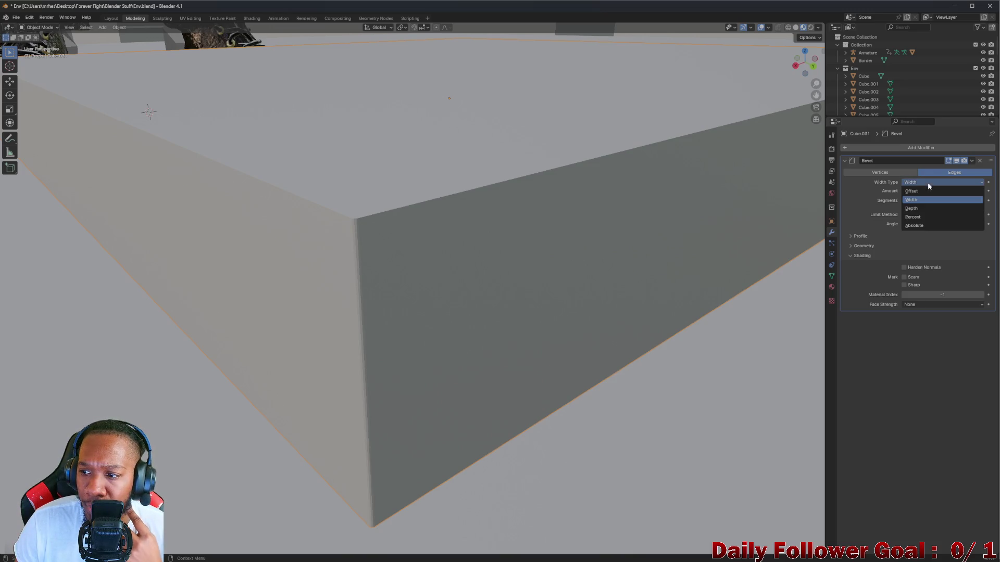
click(921, 208)
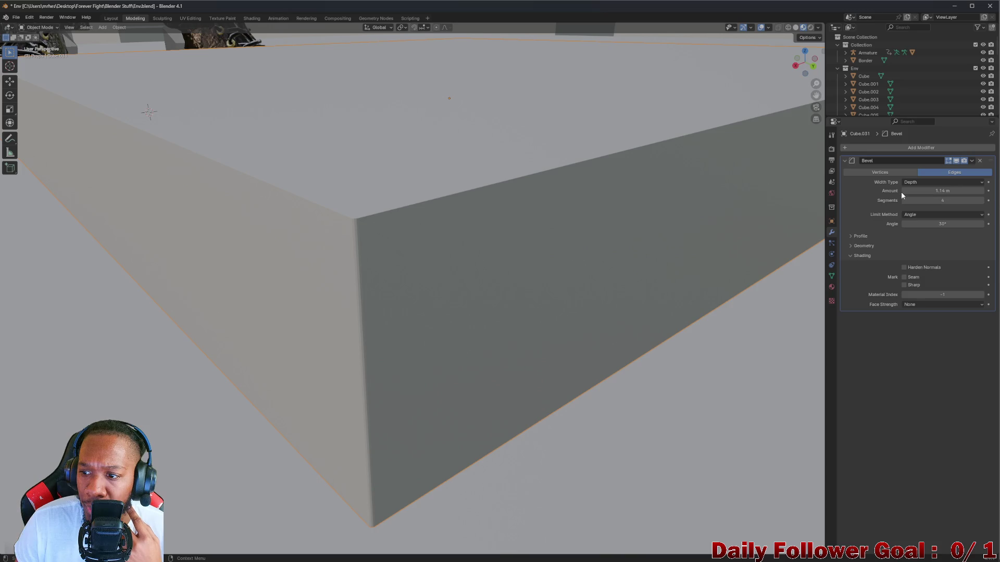
drag(904, 192, 917, 192)
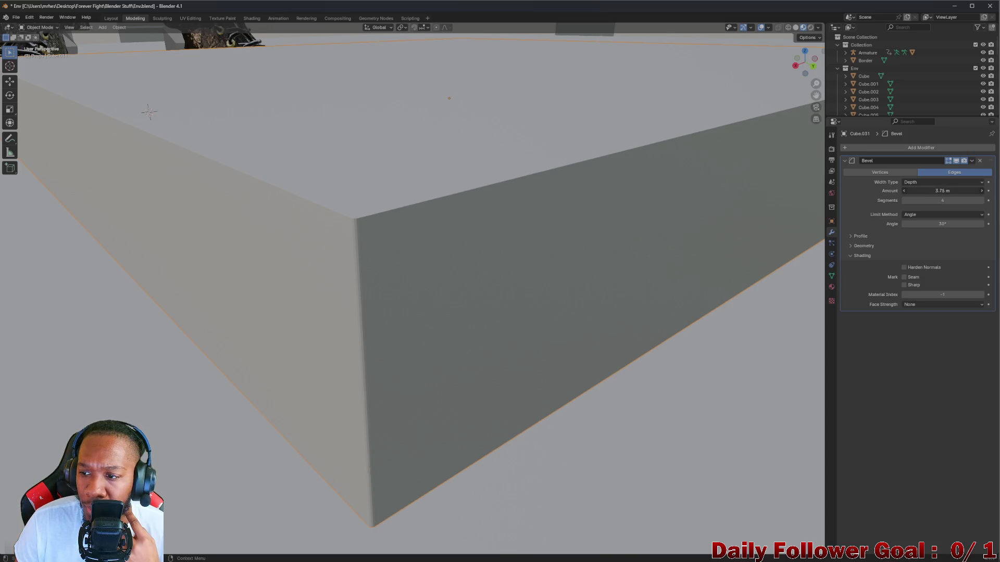
click(927, 182)
Switch to Percent width, try about 84% and 400%, then drag the percent back down for a thin edge
click(899, 208)
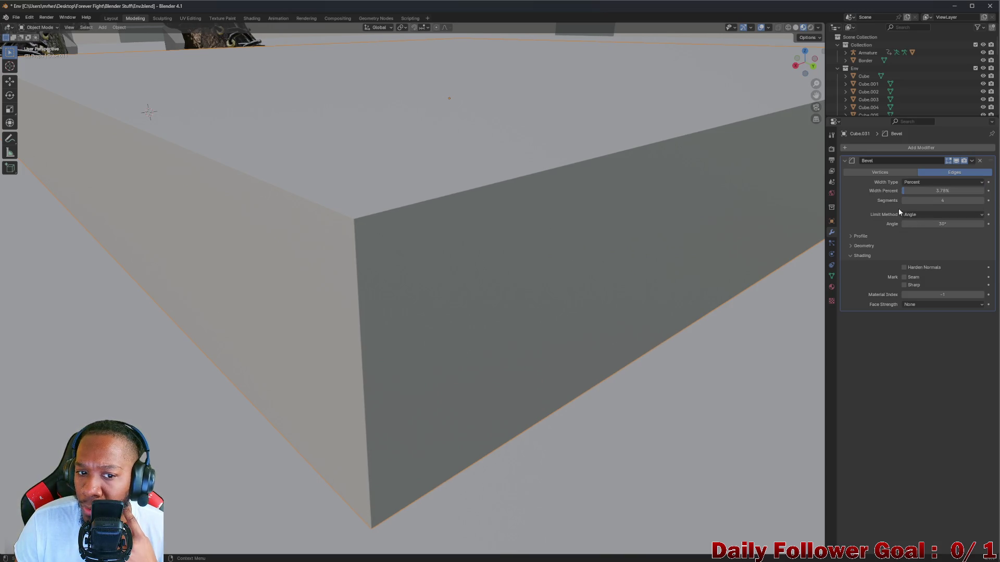
mouse_move(902, 189)
mouse_down()
mouse_move(985, 189)
mouse_move(923, 190)
mouse_up()
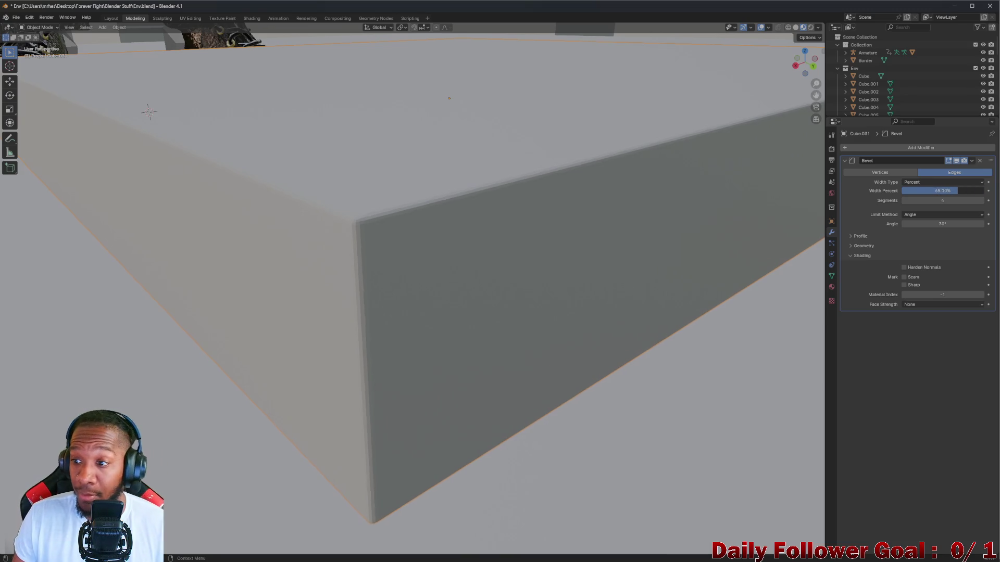
click(928, 191)
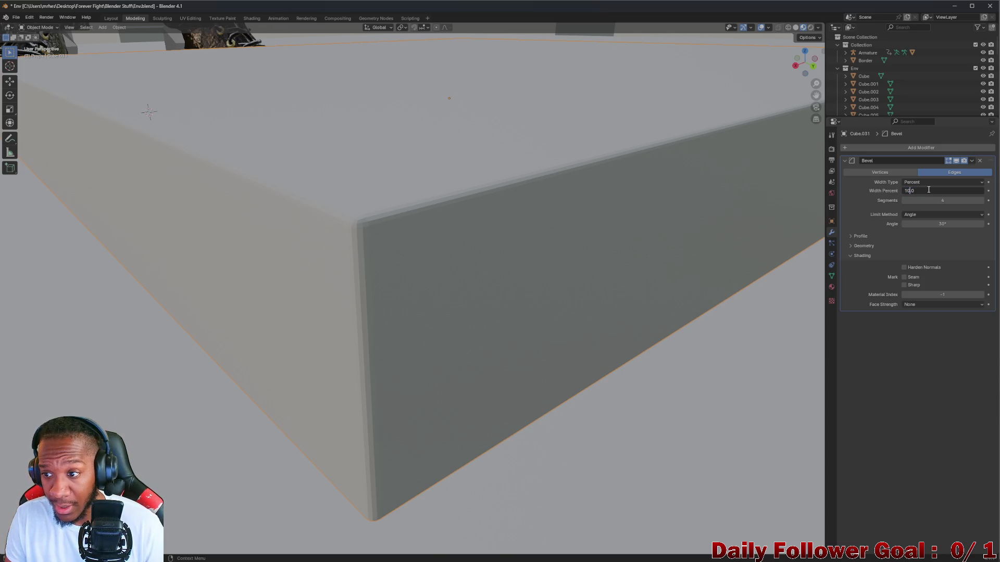
key(Return)
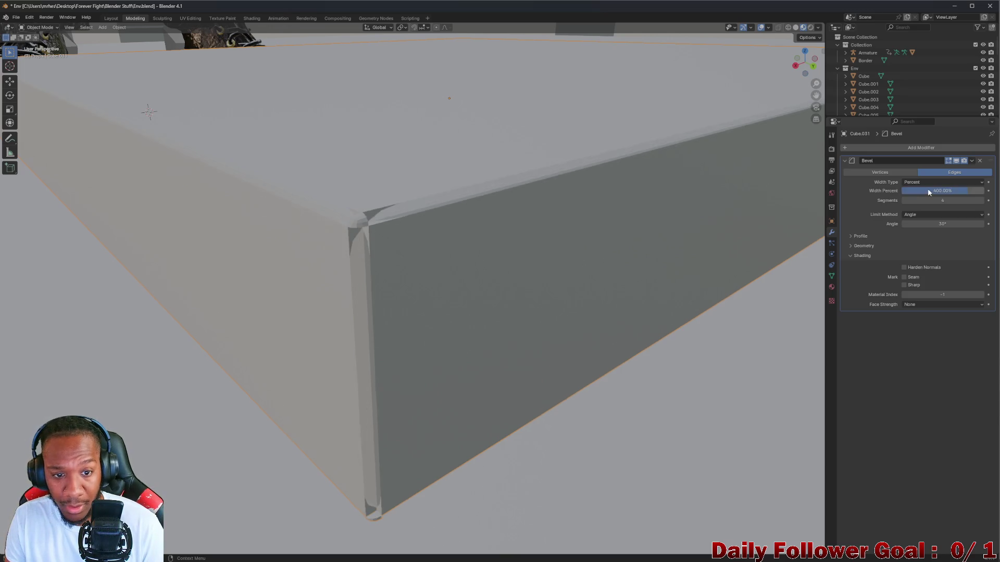
click(939, 191)
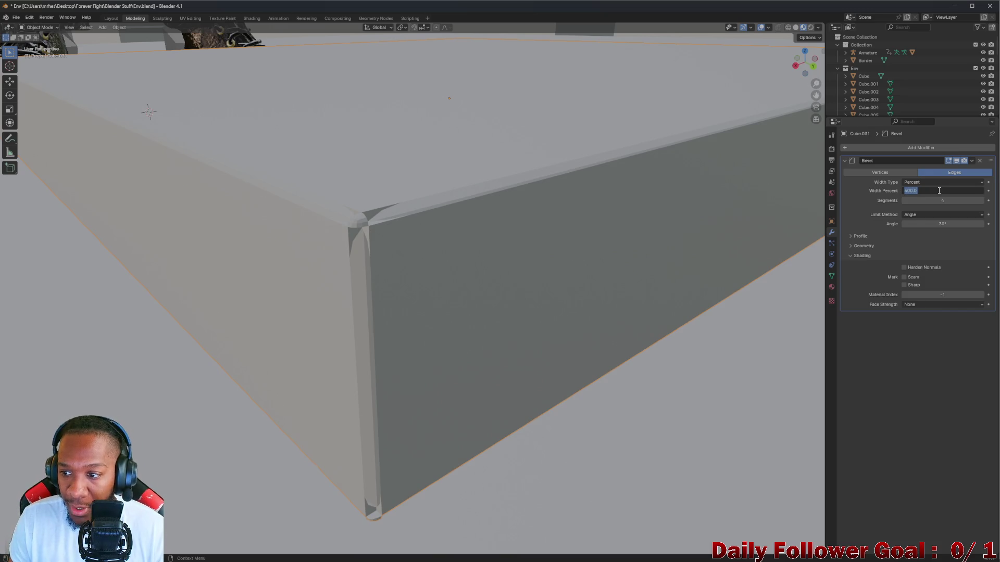
key(Return)
mouse_move(967, 191)
mouse_down()
mouse_move(909, 191)
mouse_move(919, 192)
mouse_up()
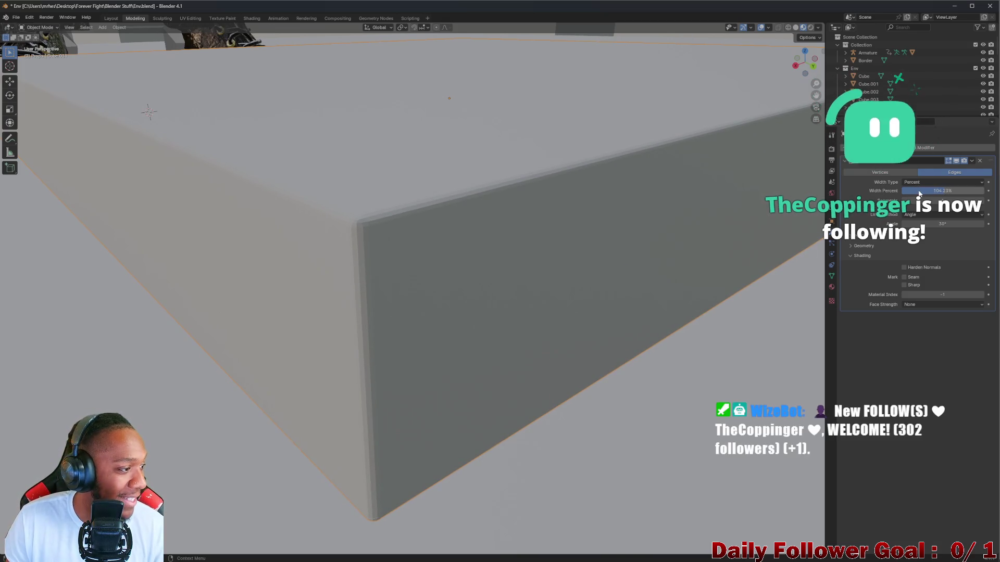
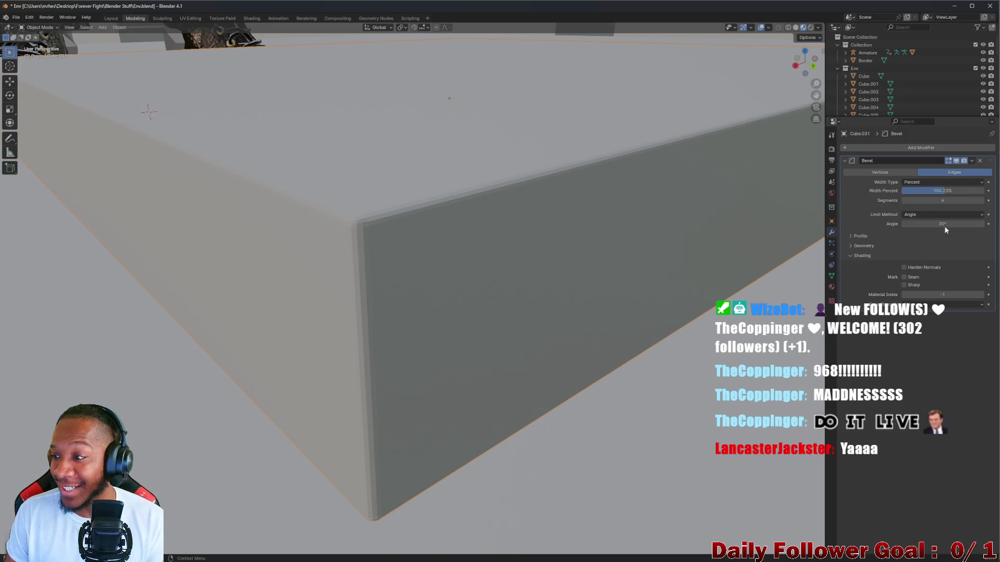
Orbit and zoom around the slab, red-bordered platform and character from high and low angles
mouse_move(625, 157)
middle_down()
mouse_move(547, 138)
mouse_move(511, 178)
mouse_move(573, 156)
middle_up()
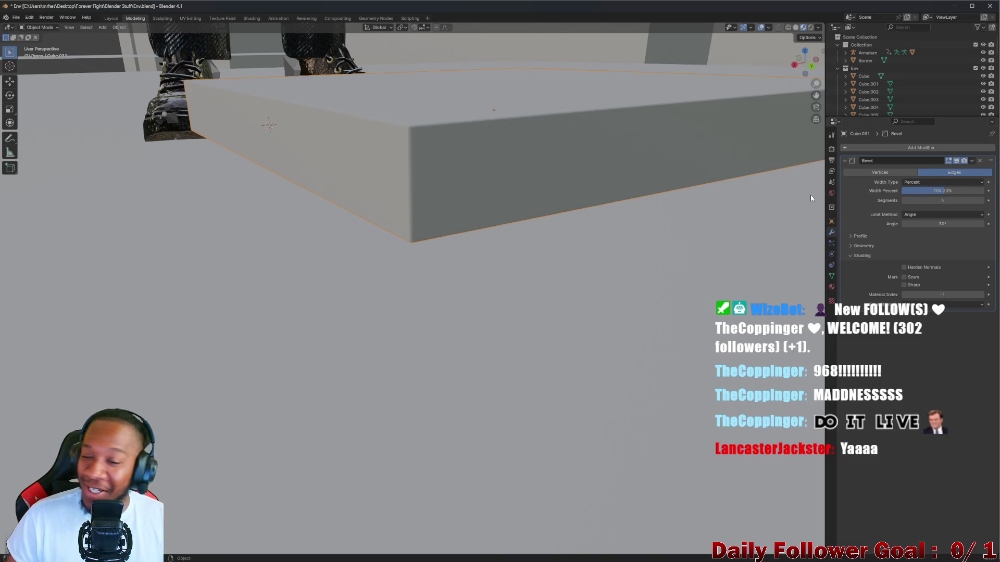
mouse_move(412, 93)
middle_down()
mouse_move(424, 112)
mouse_move(473, 133)
mouse_move(705, 127)
mouse_move(563, 138)
mouse_move(484, 109)
mouse_move(498, 214)
mouse_move(546, 225)
mouse_move(535, 159)
mouse_move(478, 268)
mouse_move(445, 279)
mouse_move(398, 263)
mouse_move(489, 272)
mouse_move(542, 261)
mouse_move(761, 292)
mouse_move(580, 263)
mouse_move(570, 271)
middle_up()
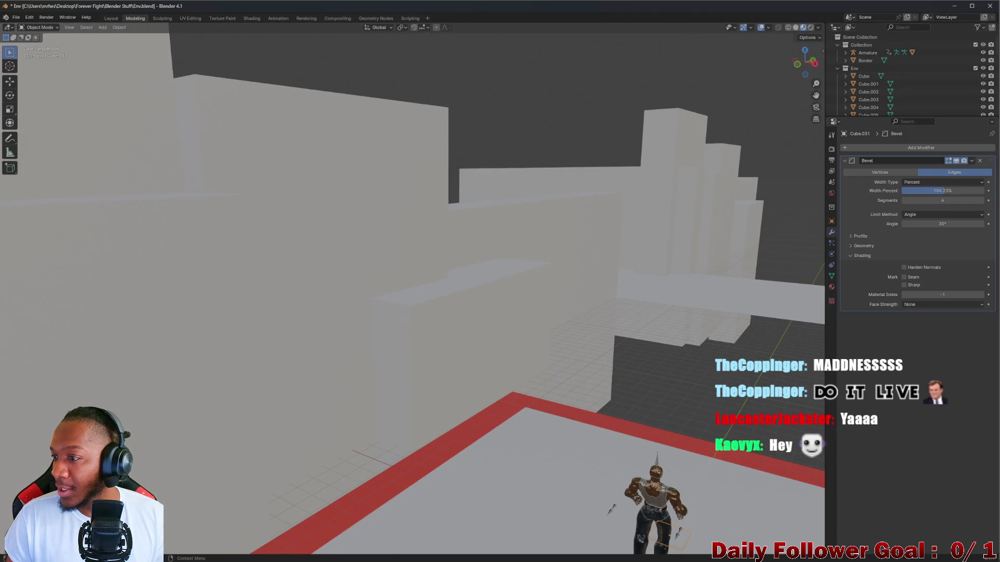
middle_drag(597, 278, 429, 228)
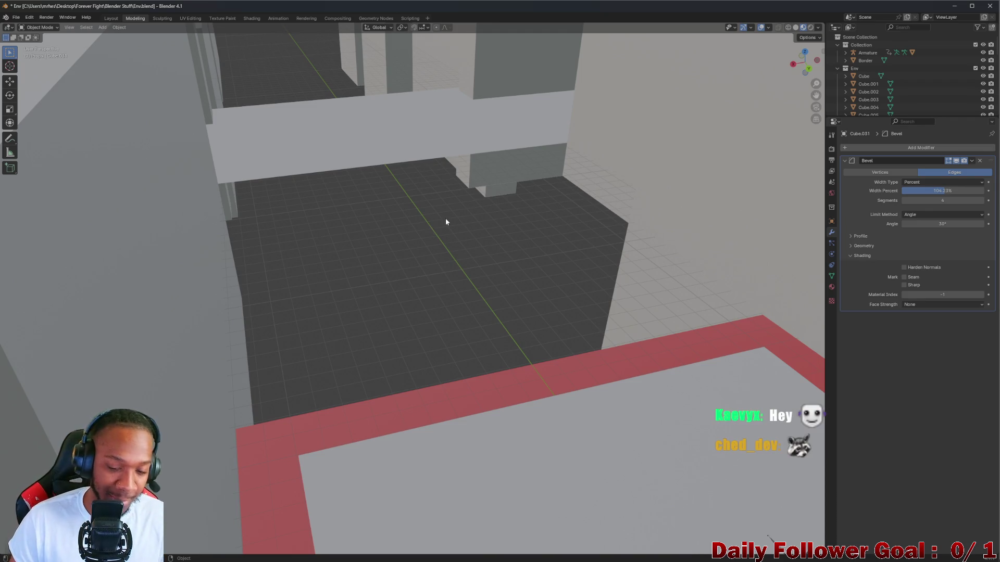
mouse_move(446, 223)
middle_down()
mouse_move(592, 250)
mouse_move(669, 335)
mouse_move(655, 355)
mouse_move(617, 305)
mouse_move(679, 373)
mouse_move(31, 408)
mouse_move(379, 290)
mouse_move(479, 208)
middle_up()
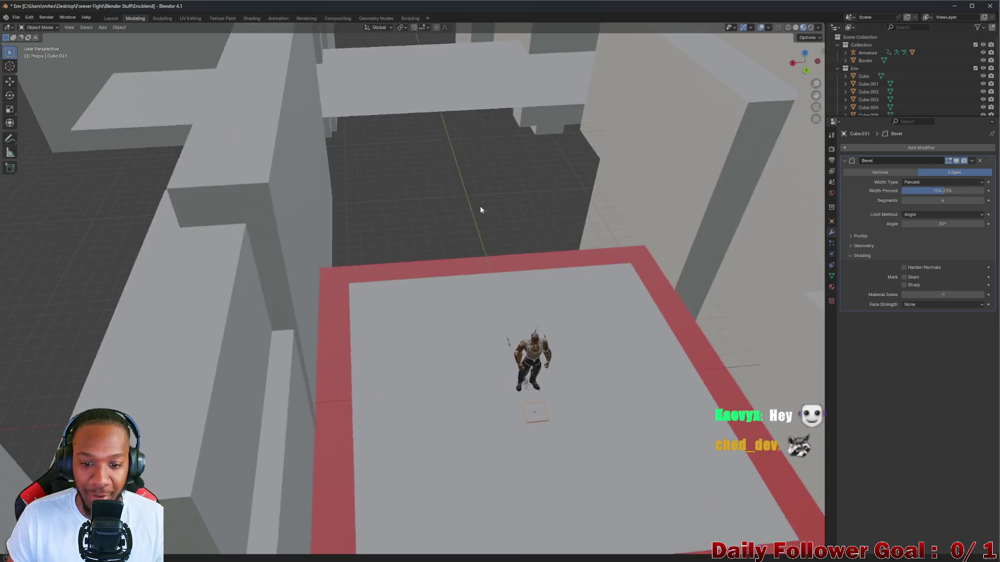
scroll(479, 207, up, 6)
mouse_move(458, 364)
middle_down()
mouse_move(498, 342)
mouse_move(486, 397)
mouse_move(518, 411)
mouse_move(404, 240)
middle_up()
scroll(498, 343, up, 3)
scroll(400, 232, up, 3)
scroll(399, 231, down, 5)
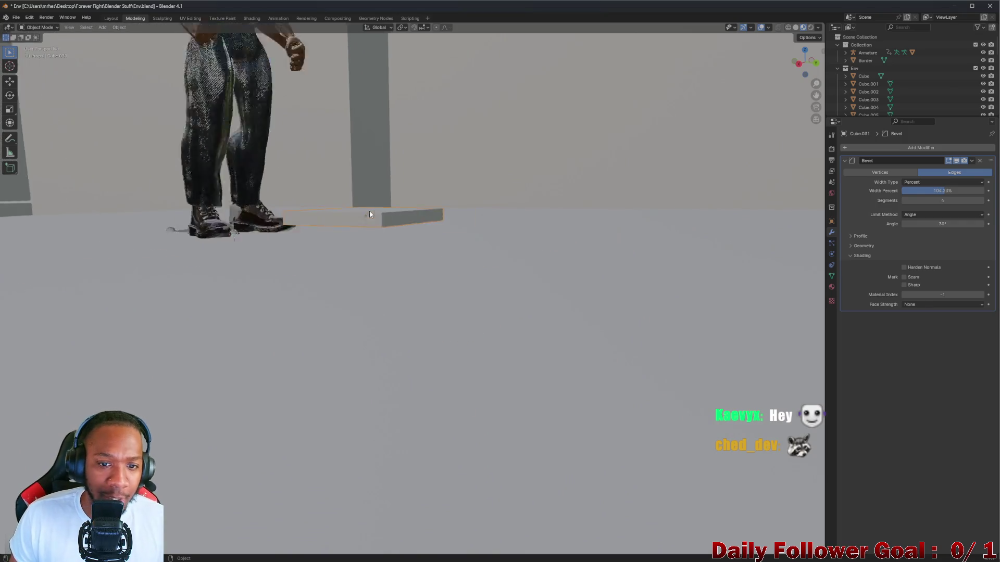
mouse_move(369, 210)
middle_down()
mouse_move(351, 203)
mouse_move(442, 1)
middle_up()
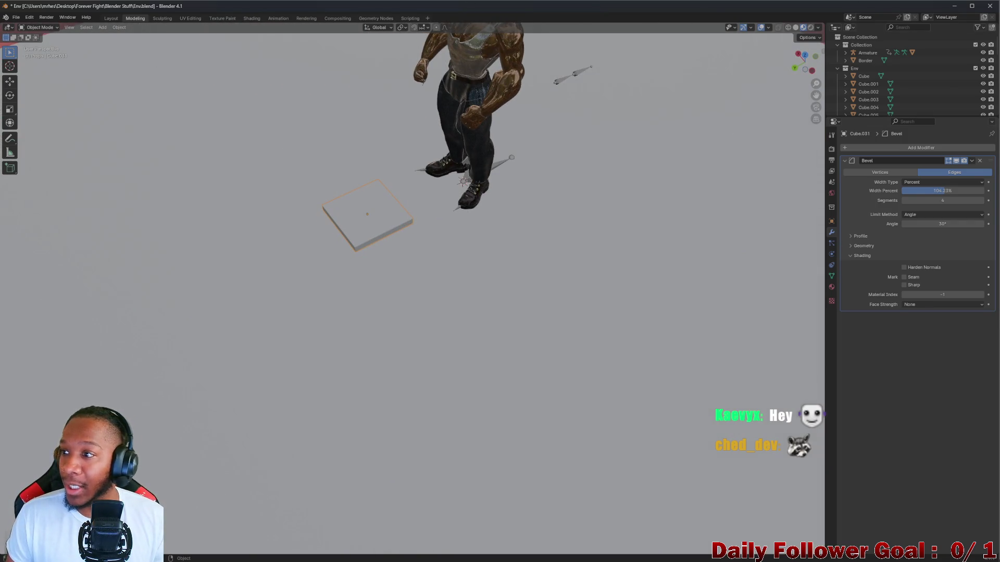
Look through the reference photos, then close the photo viewer
click(646, 554)
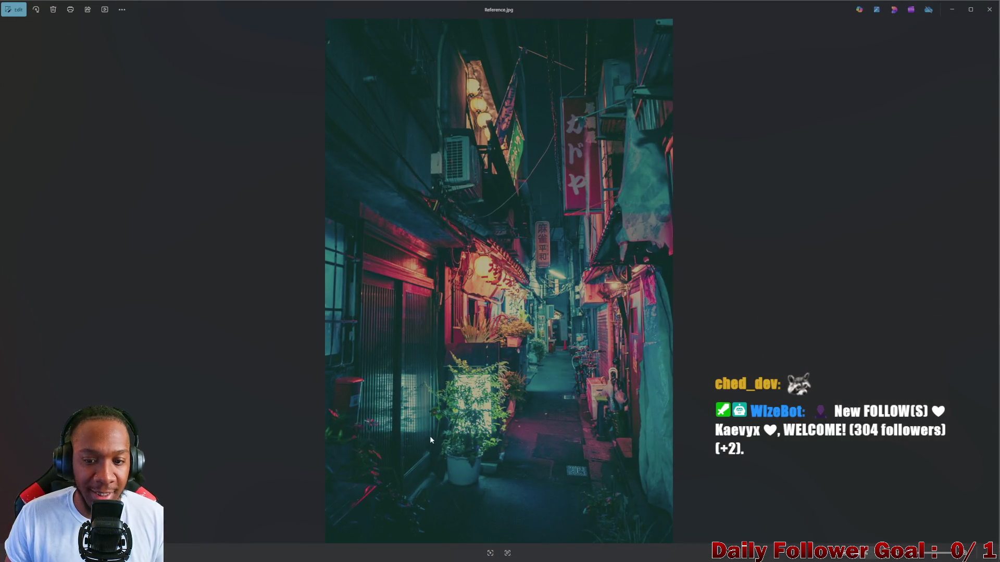
click(994, 284)
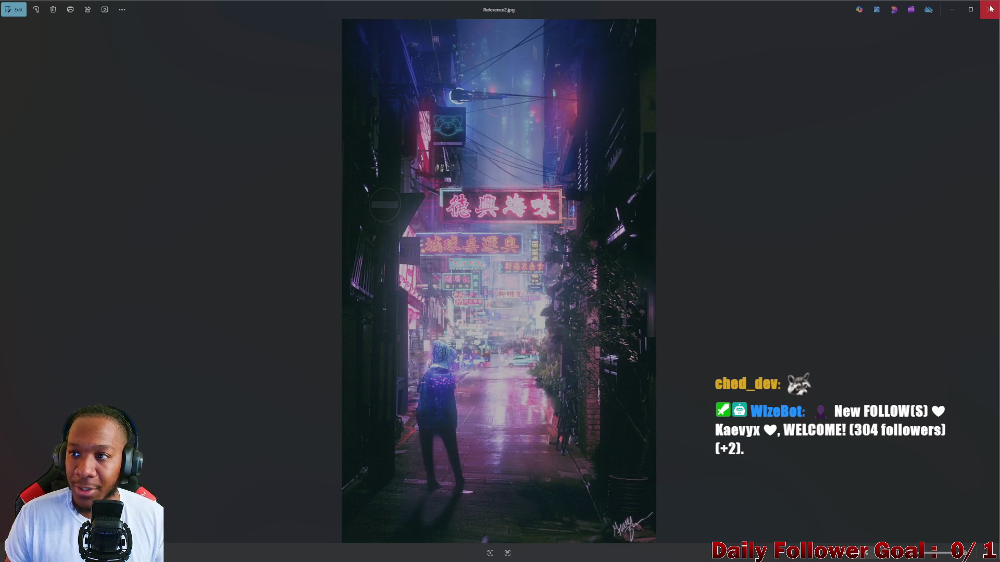
click(947, 14)
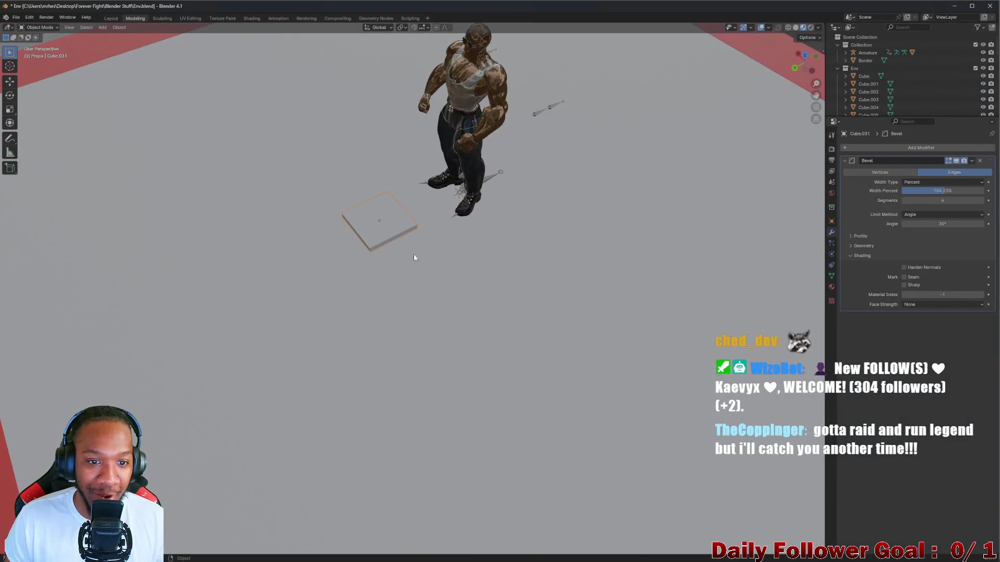
Inspect the slab and arena floor up close from low angles, then minimize Blender
mouse_move(413, 254)
middle_down()
mouse_move(357, 227)
mouse_move(352, 198)
mouse_move(333, 236)
middle_up()
scroll(335, 222, up, 3)
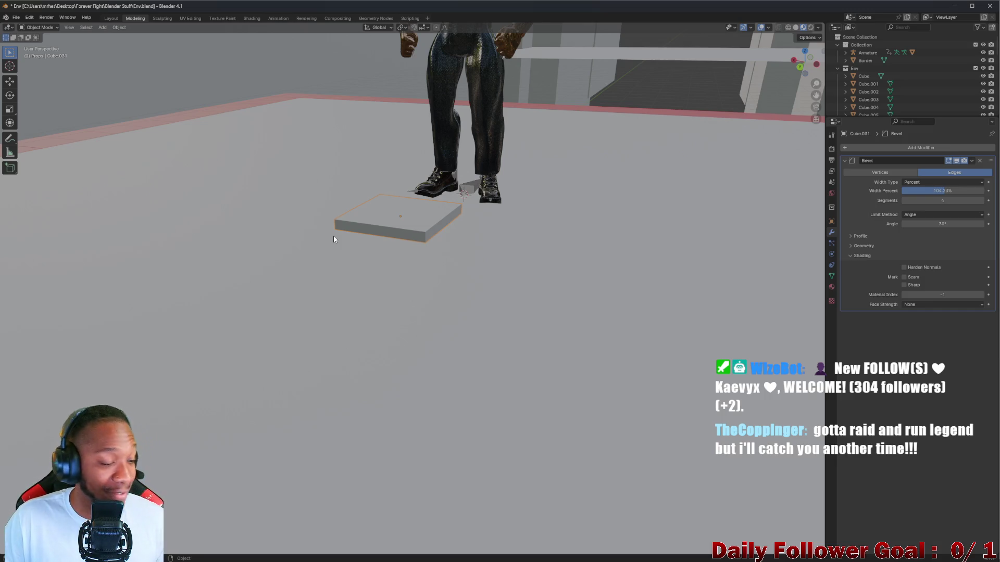
mouse_move(358, 198)
middle_down()
mouse_move(449, 221)
mouse_move(440, 250)
mouse_move(396, 245)
mouse_move(365, 200)
mouse_move(389, 227)
mouse_move(439, 246)
mouse_move(328, 266)
middle_up()
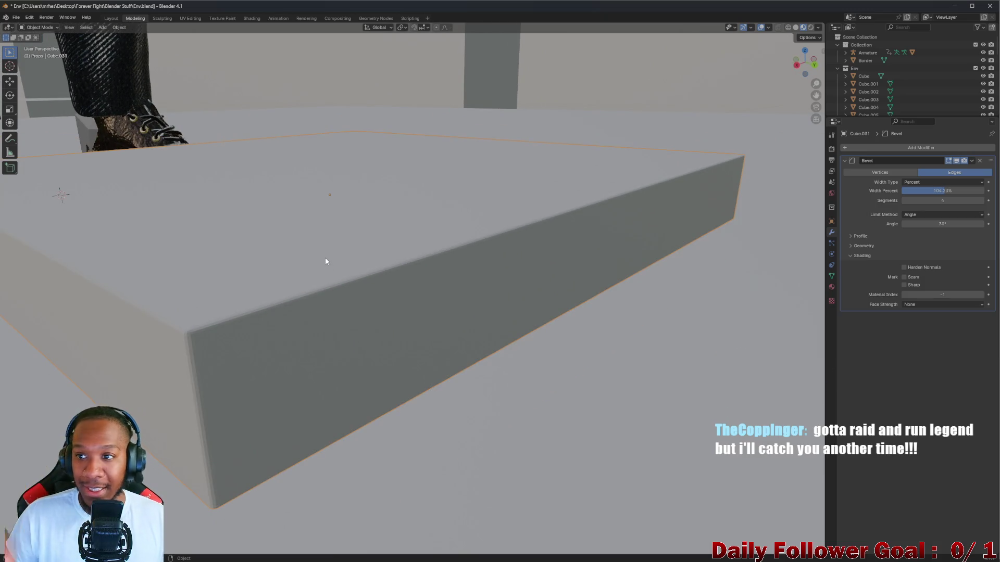
scroll(331, 229, down, 10)
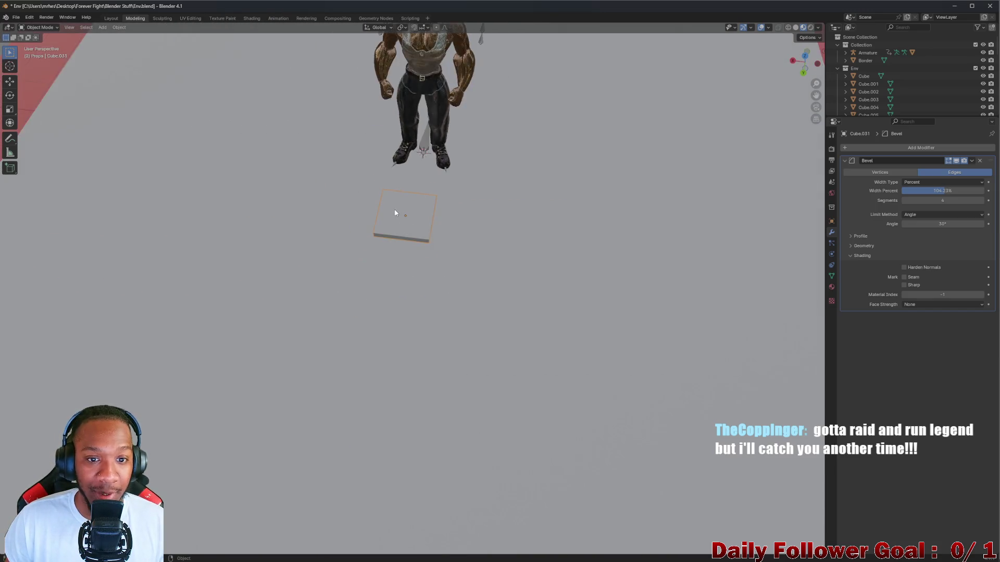
mouse_move(395, 212)
middle_down()
mouse_move(399, 157)
mouse_move(408, 246)
middle_up()
scroll(400, 157, up, 3)
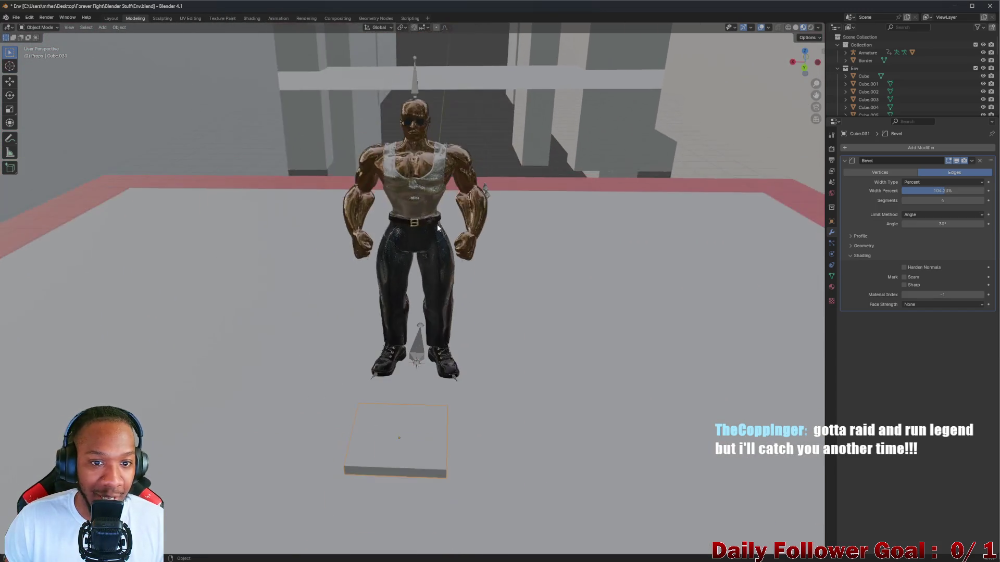
scroll(408, 245, up, 5)
scroll(518, 173, up, 2)
scroll(517, 175, down, 3)
mouse_move(518, 175)
middle_down()
mouse_move(469, 130)
mouse_move(375, 346)
mouse_move(214, 374)
mouse_move(167, 323)
middle_up()
scroll(458, 121, up, 2)
scroll(365, 341, down, 3)
scroll(209, 352, up, 2)
scroll(167, 323, up, 5)
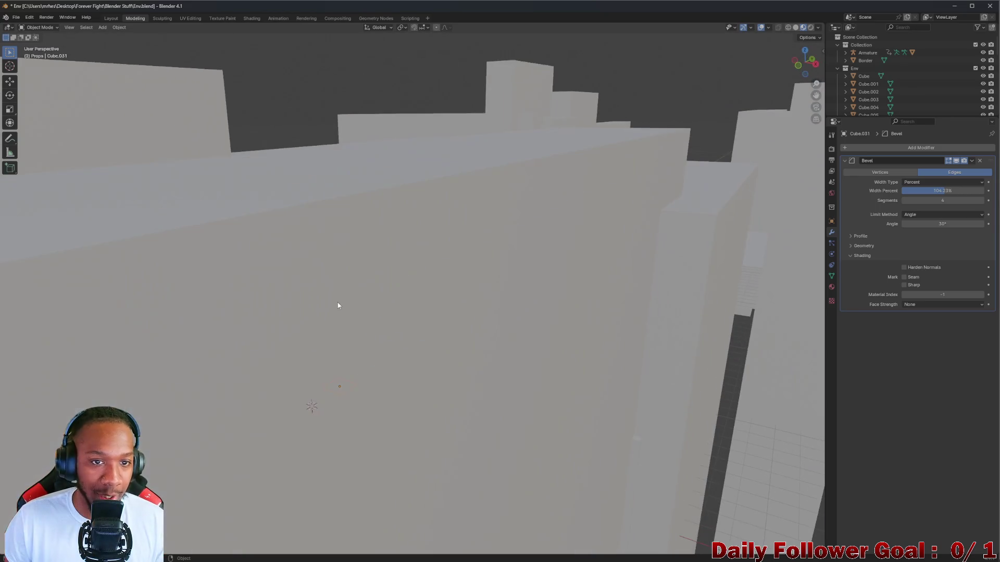
click(955, 6)
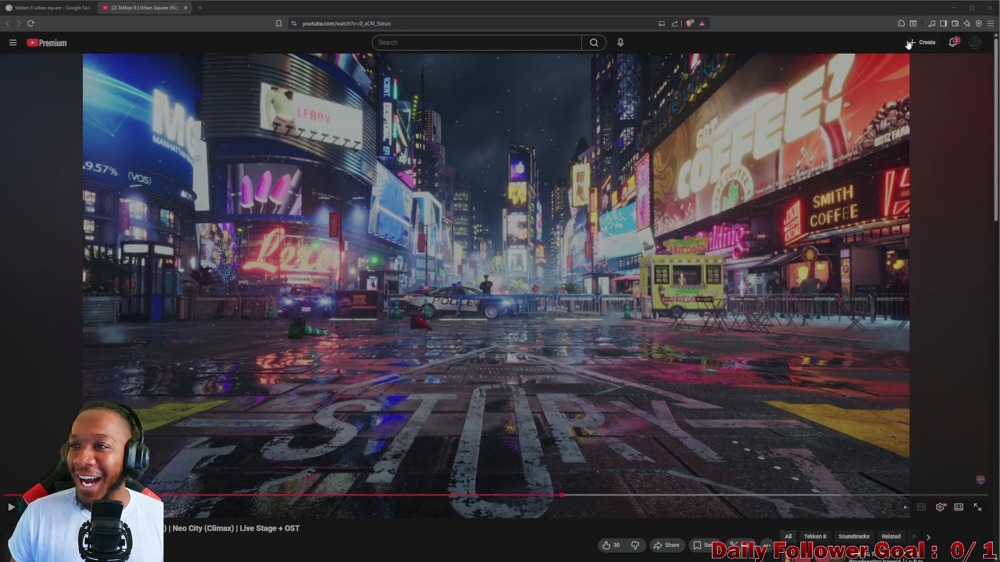
Minimize the browser to bring the Unity editor back
click(952, 8)
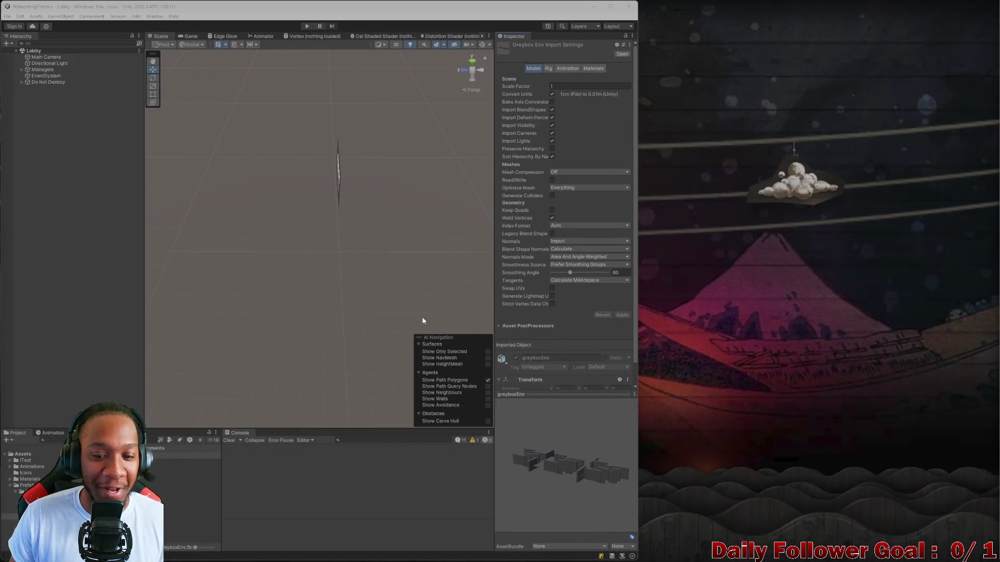
Tilt the Scene view toward the horizon and clear the Greybox Env selection in the Hierarchy
mouse_move(351, 195)
alt+mouse_down()
mouse_move(342, 181)
mouse_move(339, 250)
mouse_move(352, 261)
alt+mouse_up()
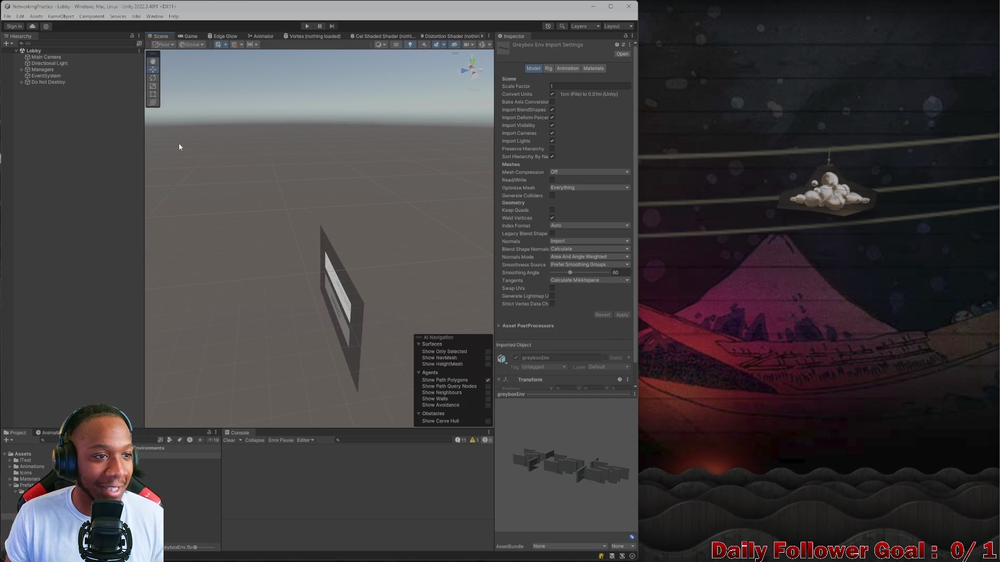
click(94, 273)
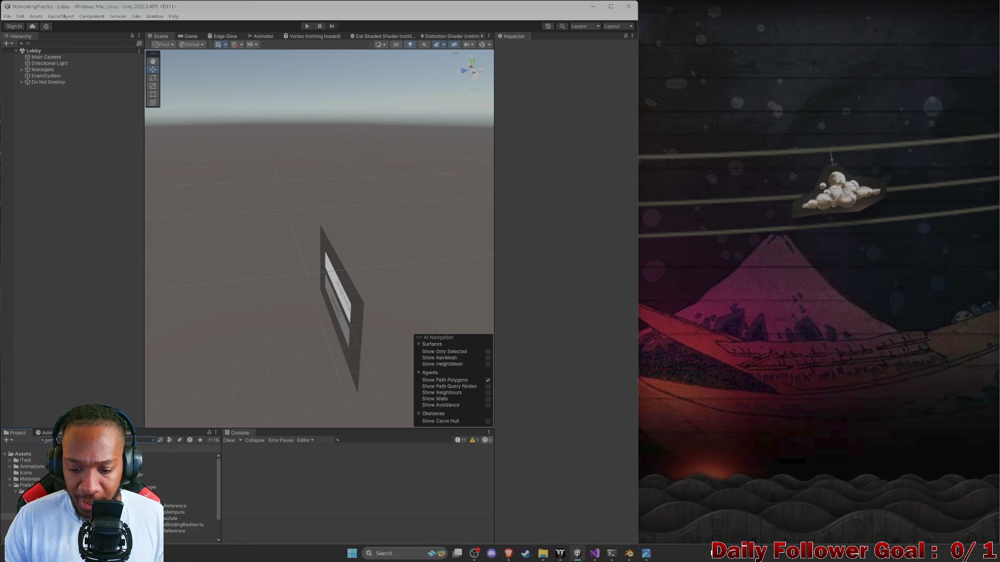
Bring up Visual Studio's GameServer debug session, then hide it again
click(597, 555)
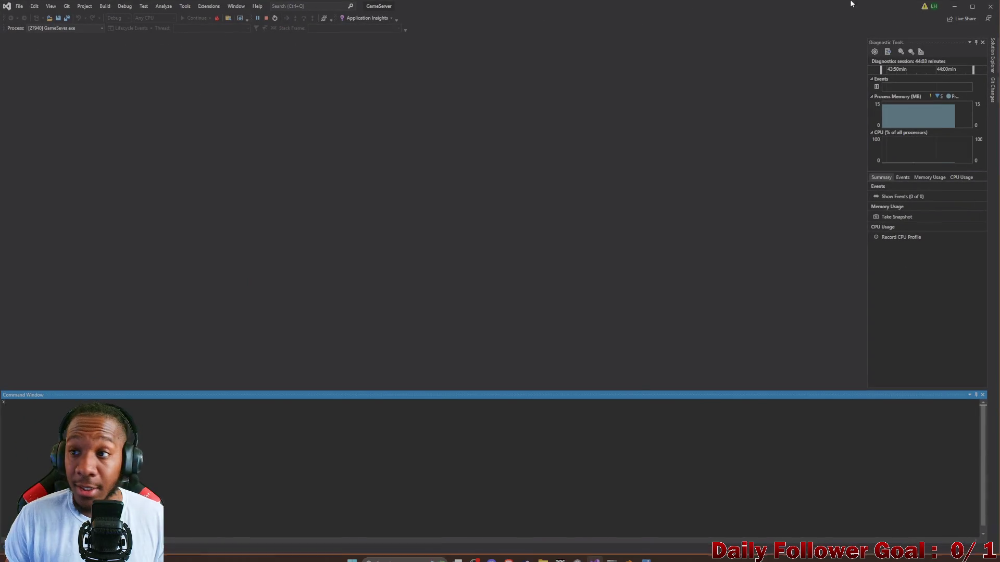
click(597, 554)
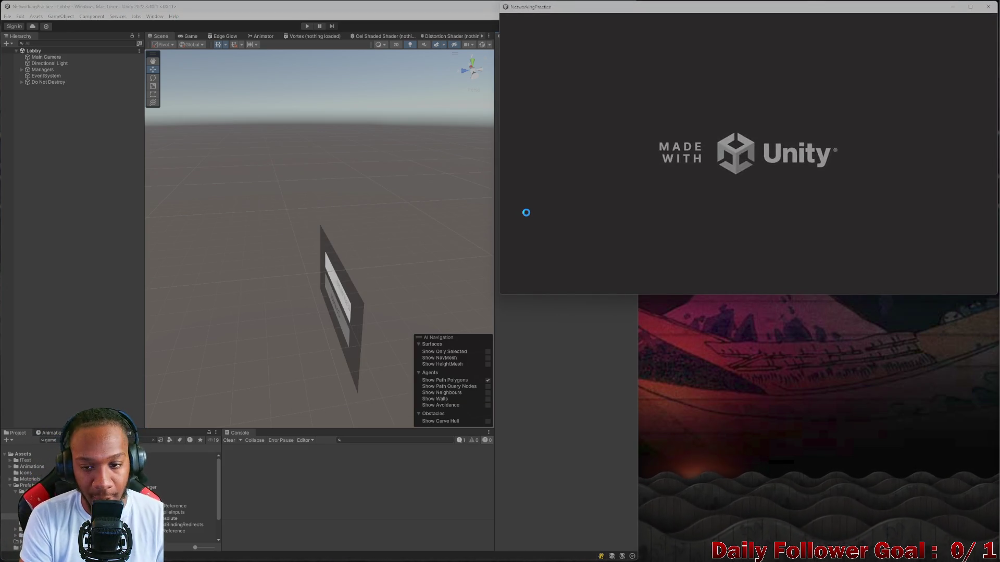
Enter Play mode and connect both the editor player and the build player, with a test username, to the lobby
click(304, 27)
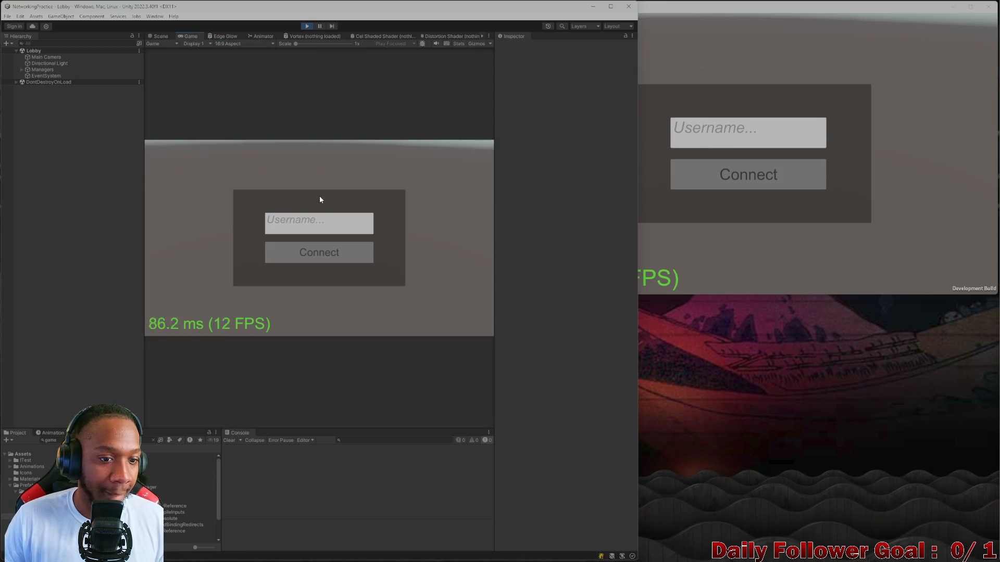
click(328, 254)
click(687, 134)
text(zxcv)
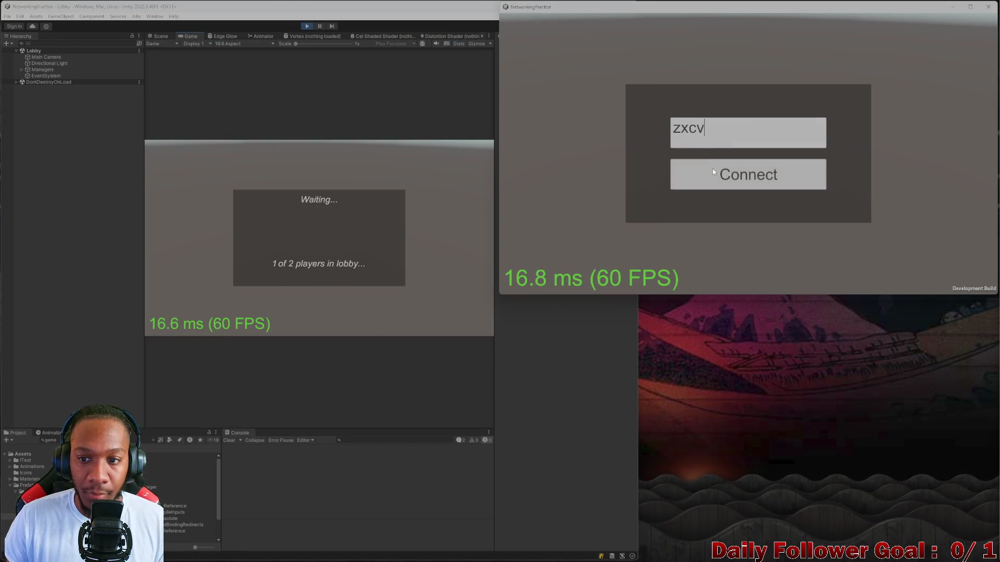
click(727, 173)
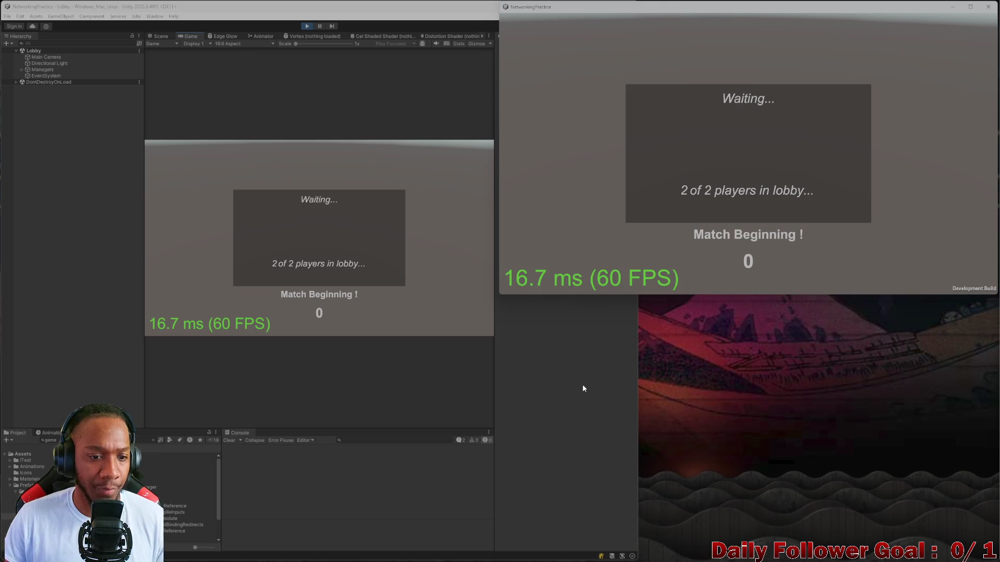
Lock in The Speedster for the build player and confirm The Brawn for the editor player
click(312, 200)
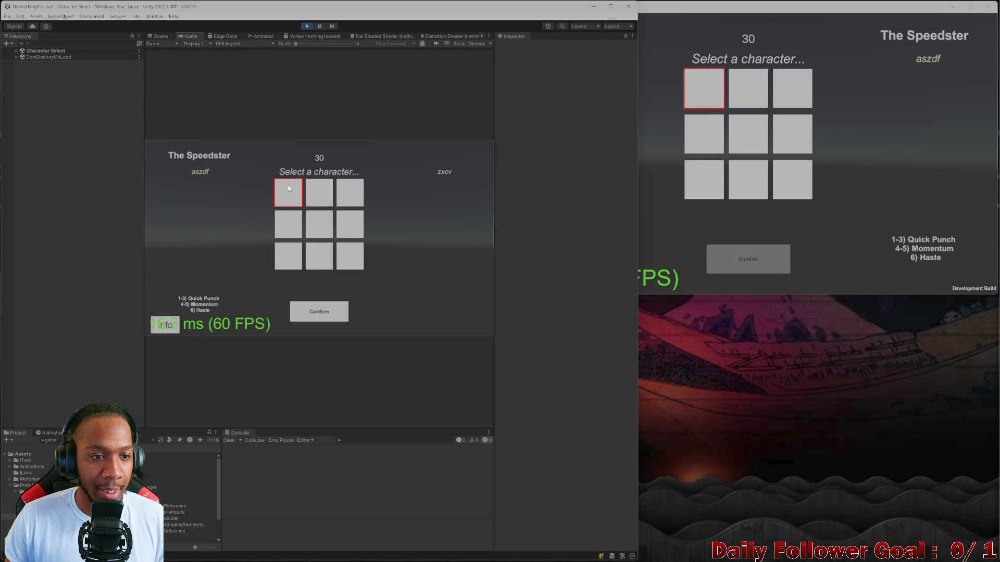
click(737, 83)
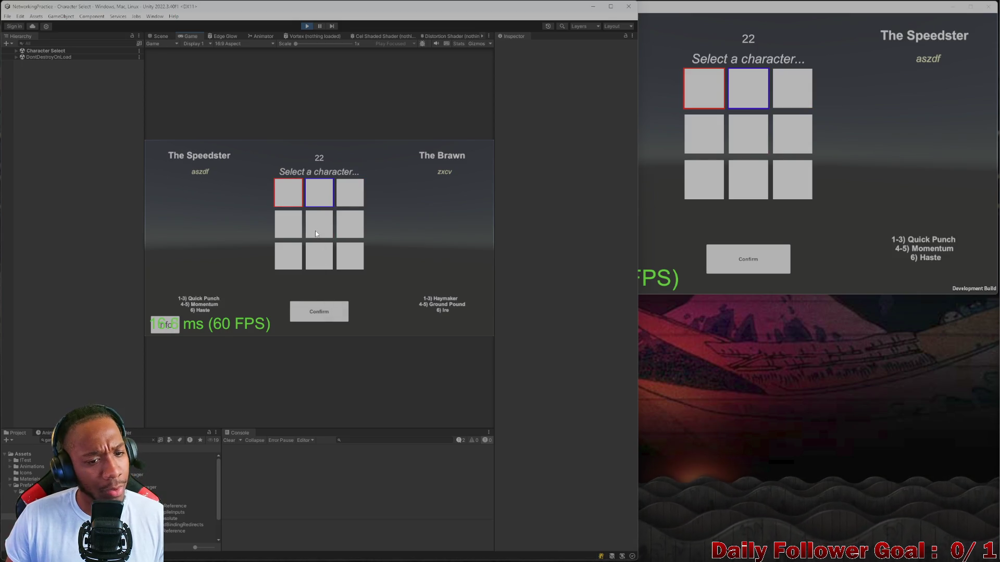
click(644, 151)
click(735, 267)
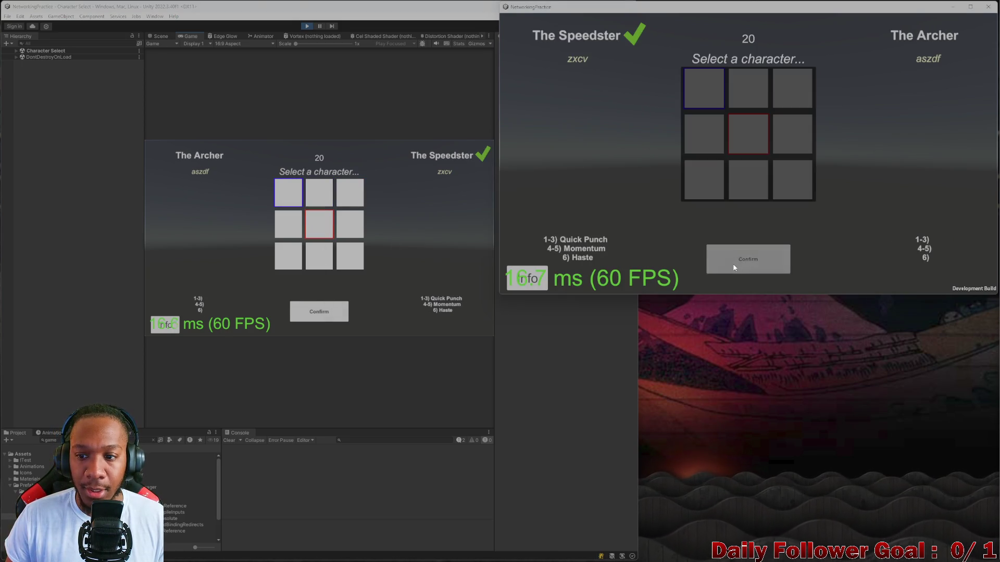
click(333, 193)
click(318, 311)
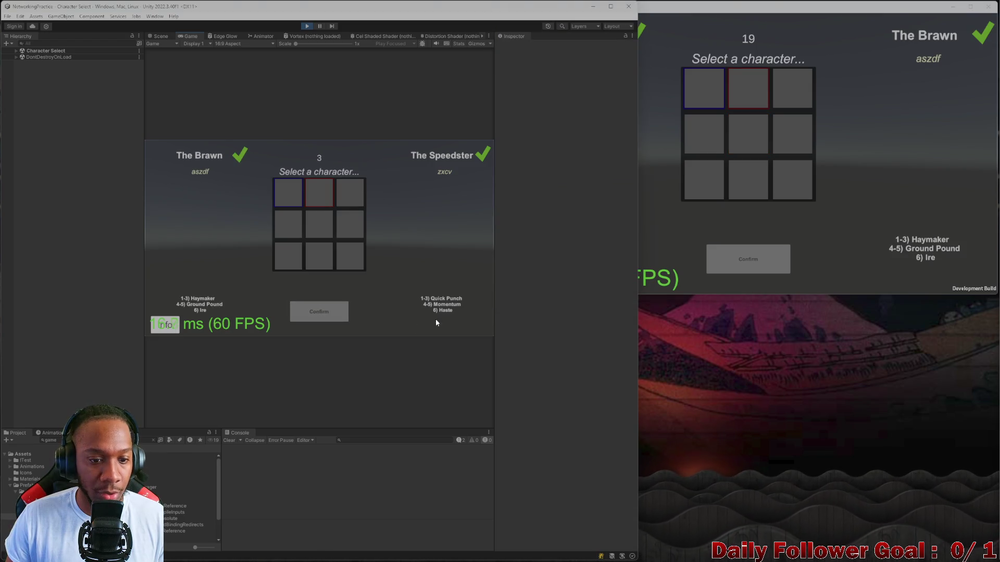
click(649, 290)
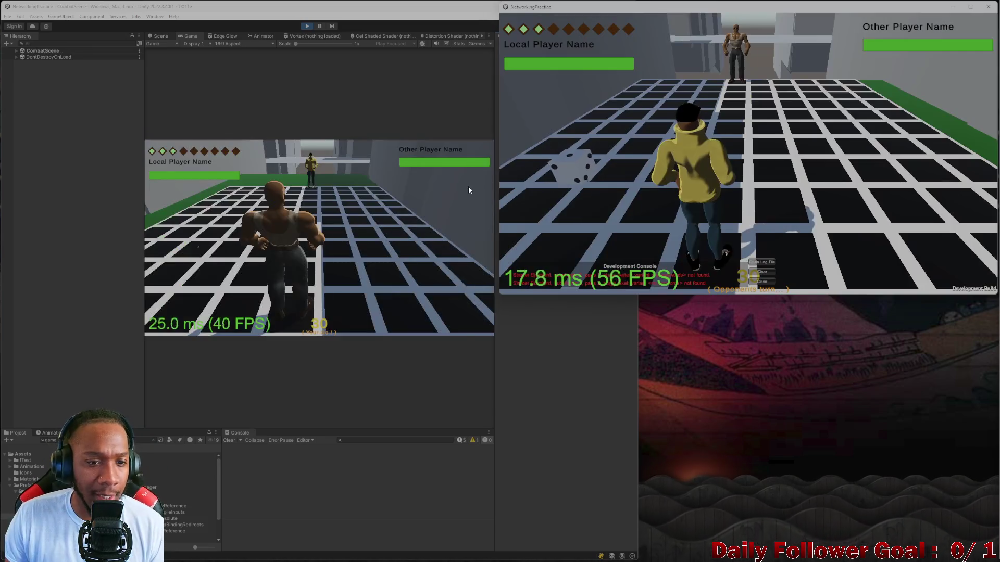
Close the build's console overlay, then frame Cube.008 and the GridPoint(2.00, 4.00) cube in the Scene view
click(769, 282)
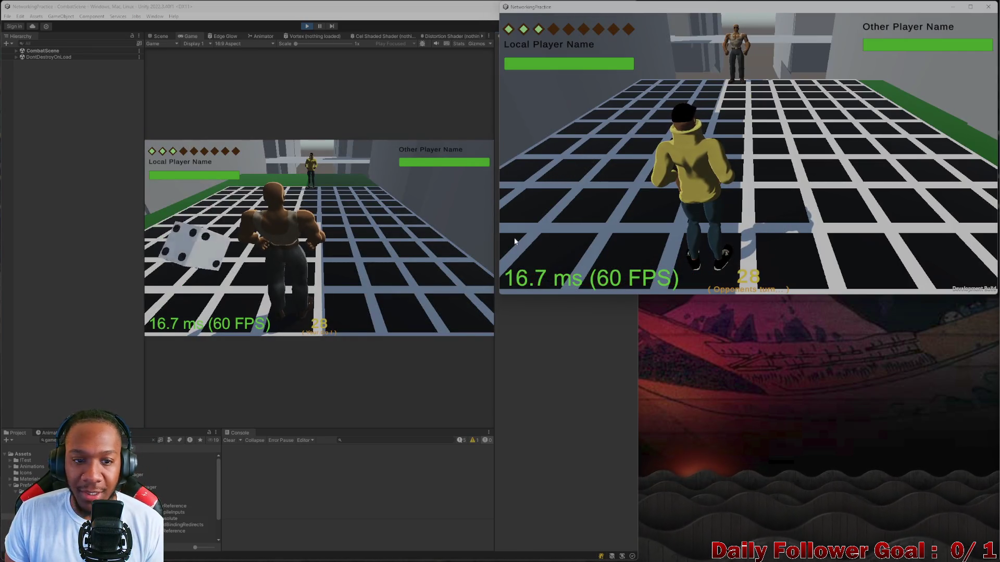
click(219, 229)
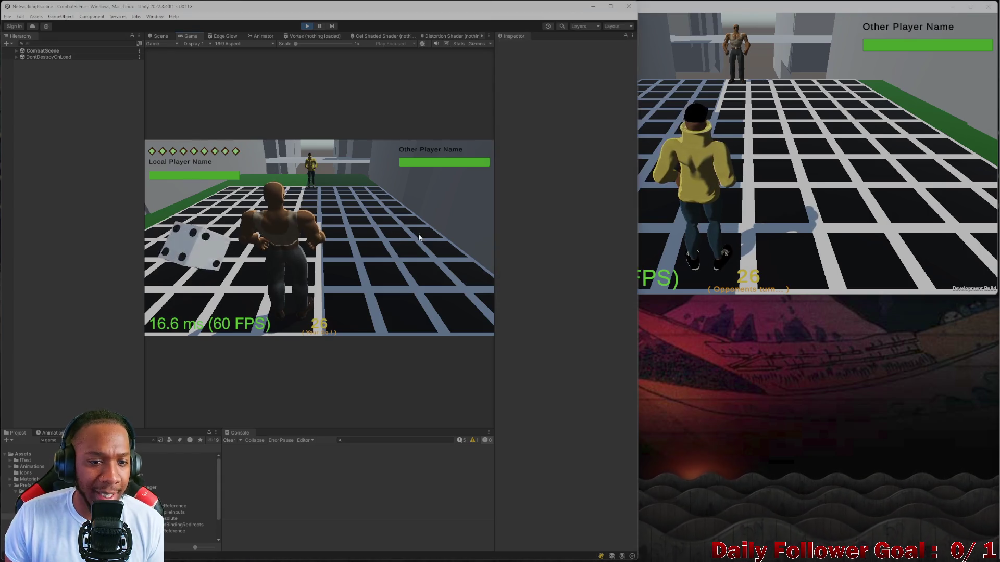
click(159, 36)
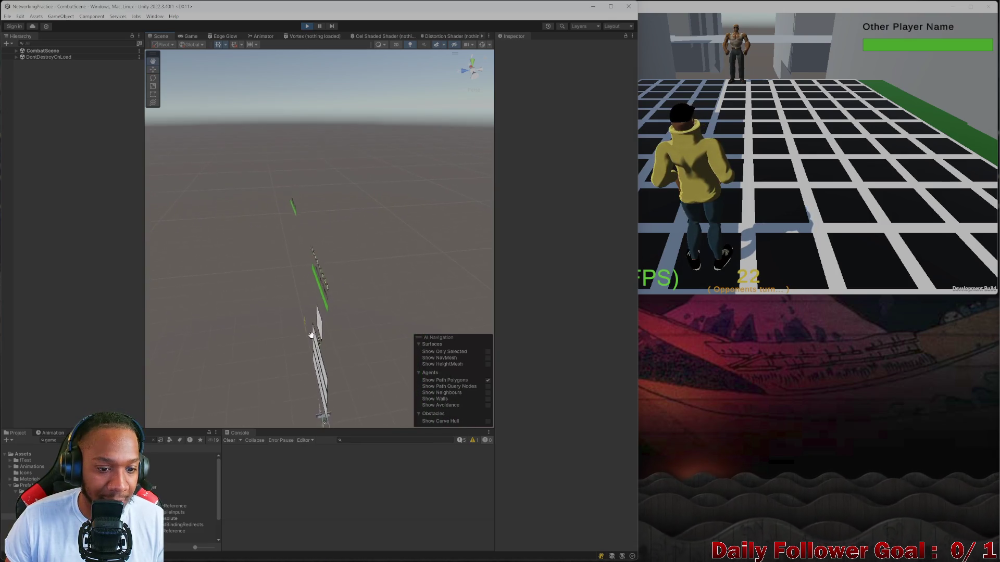
mouse_move(311, 335)
right_down()
mouse_move(304, 352)
mouse_move(313, 343)
right_up()
click(305, 291)
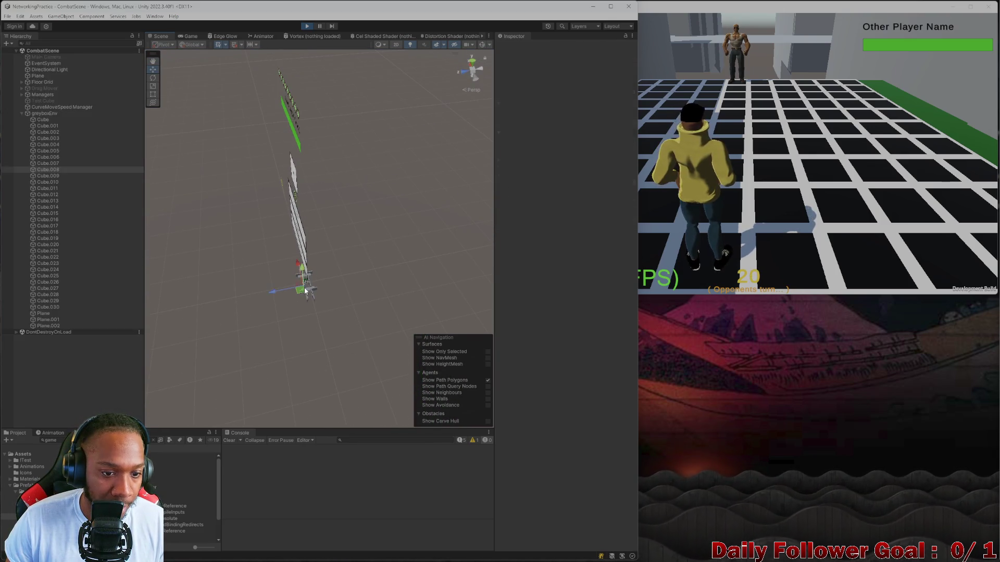
key(f)
click(344, 172)
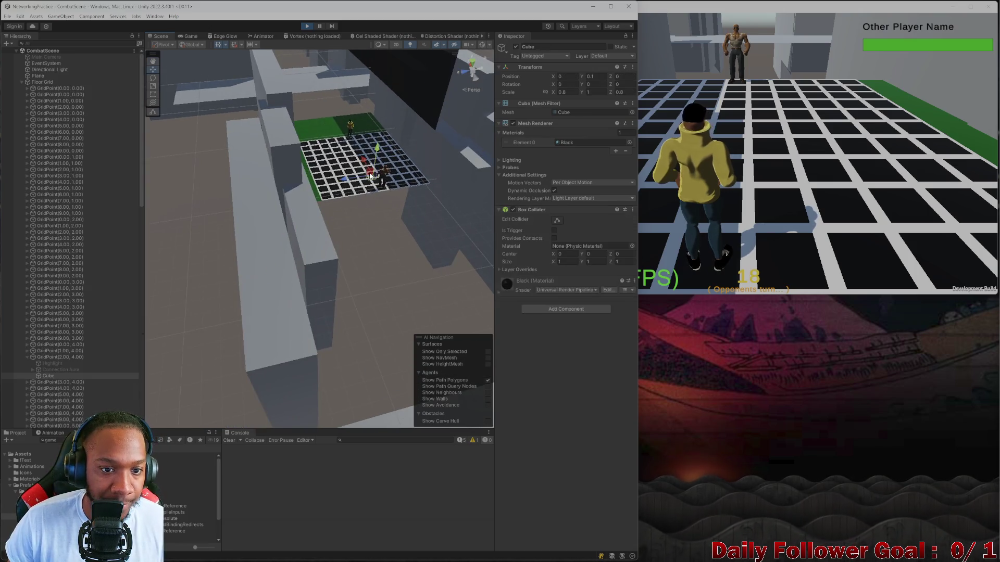
key(f)
scroll(406, 185, down, 10)
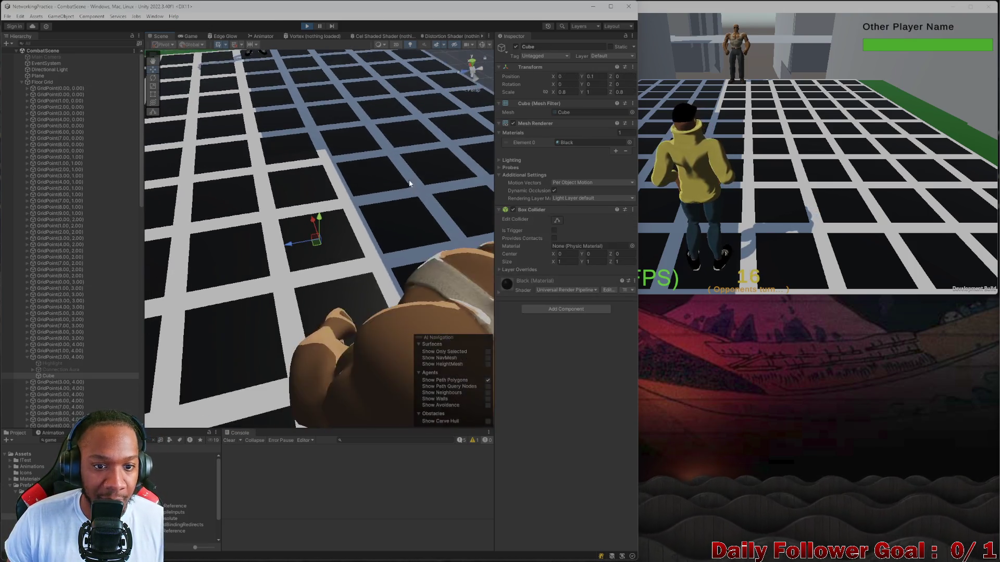
click(188, 35)
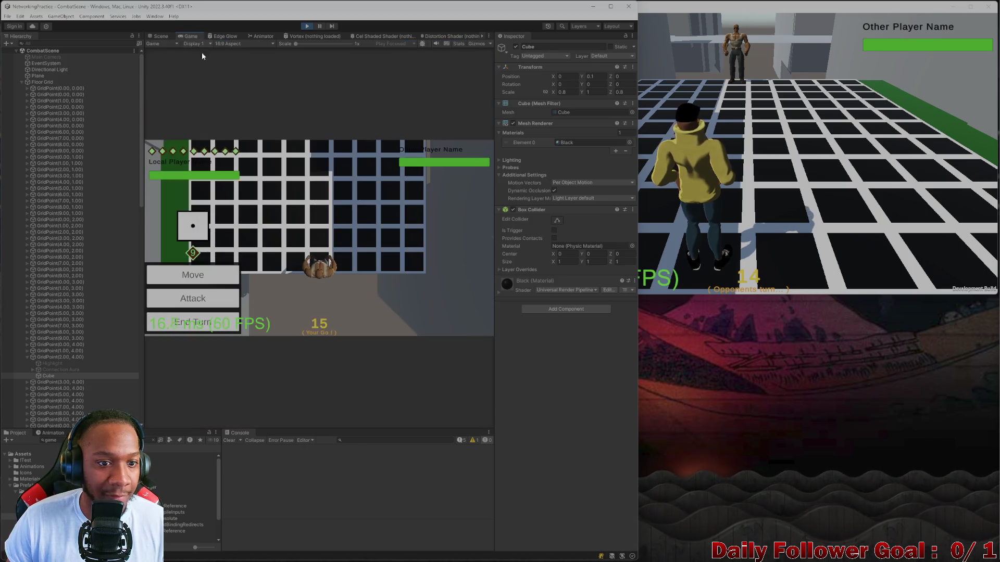
Move the editor player along the green path and end the turn
click(213, 284)
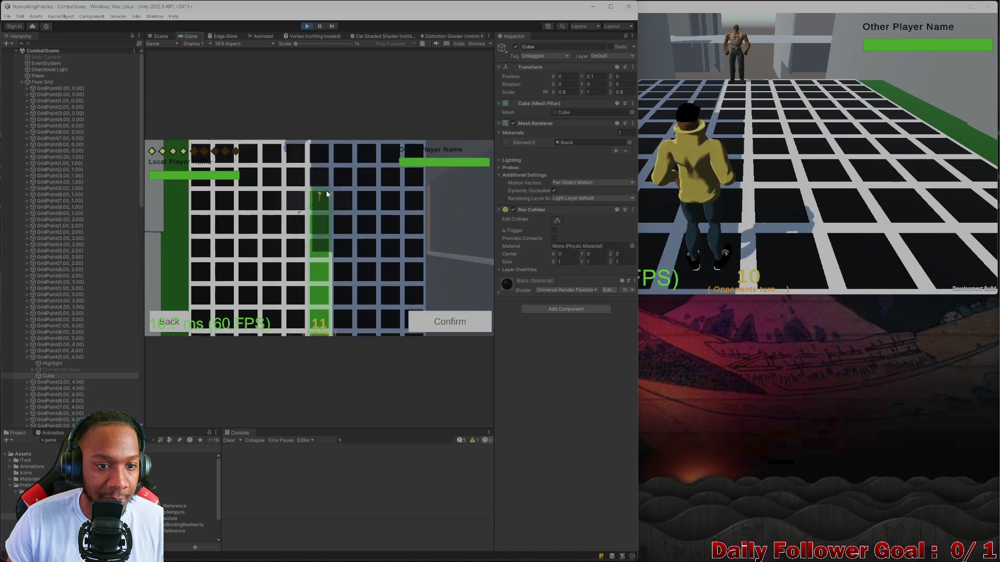
click(453, 315)
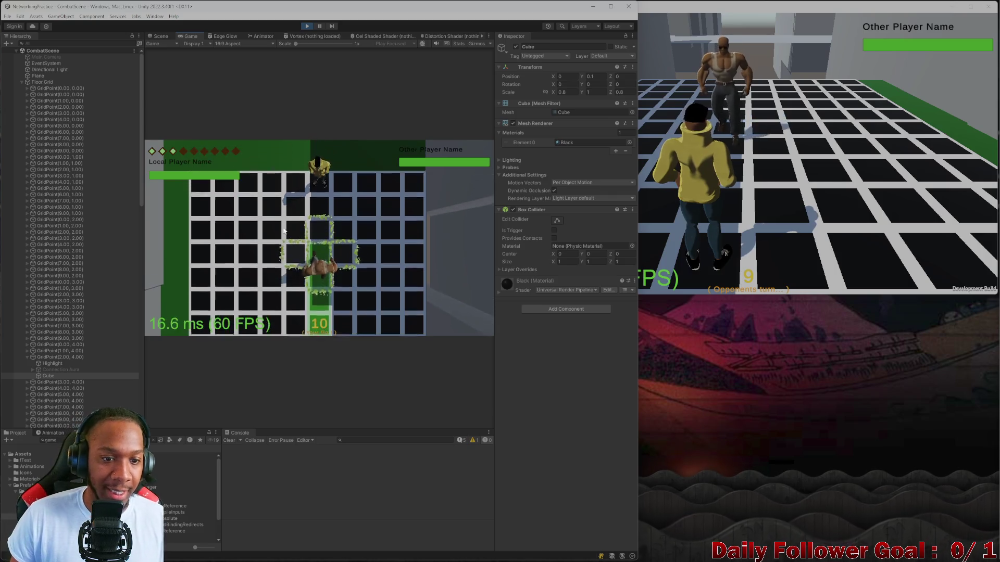
click(213, 324)
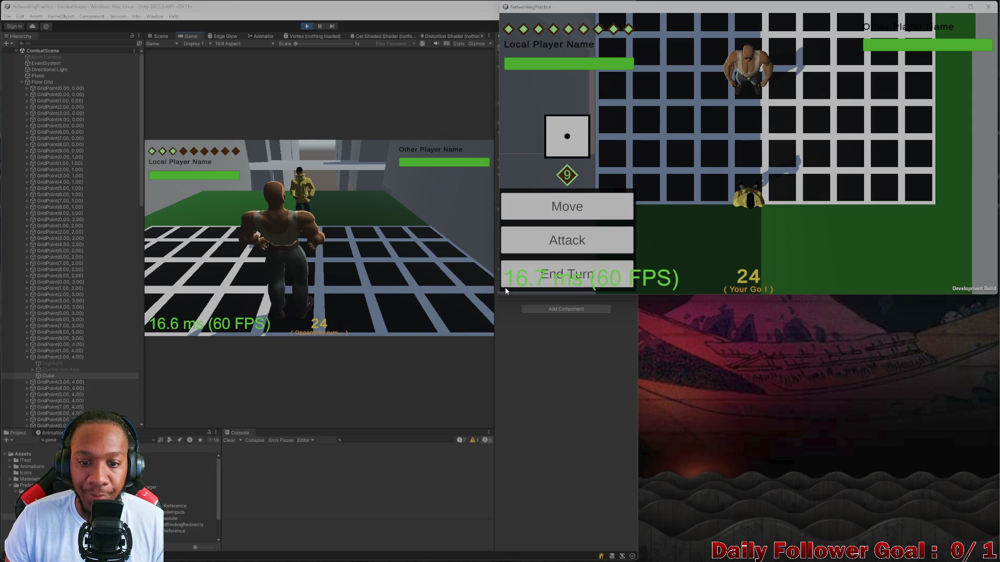
In the build, use Haste, move along the blue path, and end the turn
click(550, 240)
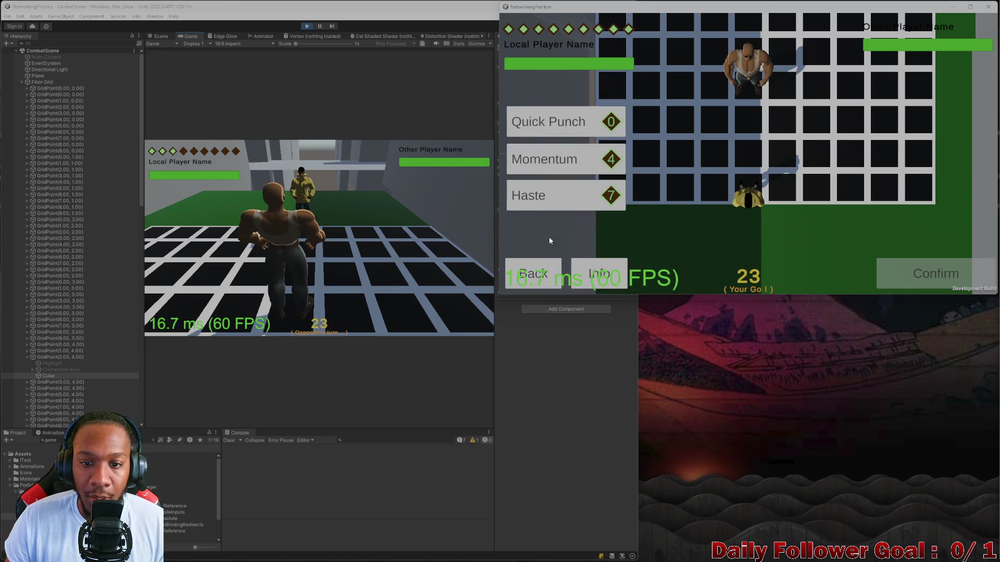
click(576, 186)
click(927, 272)
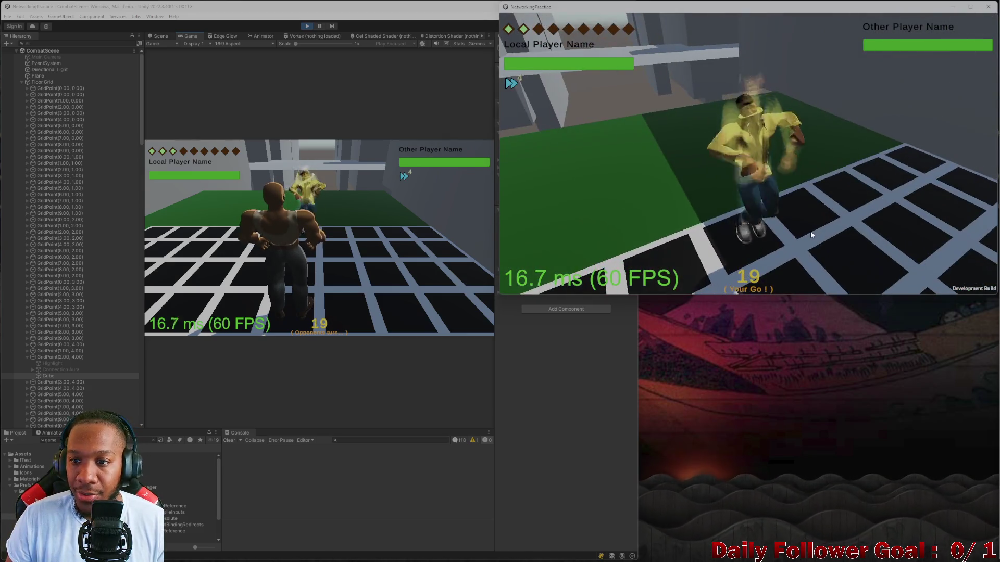
click(616, 210)
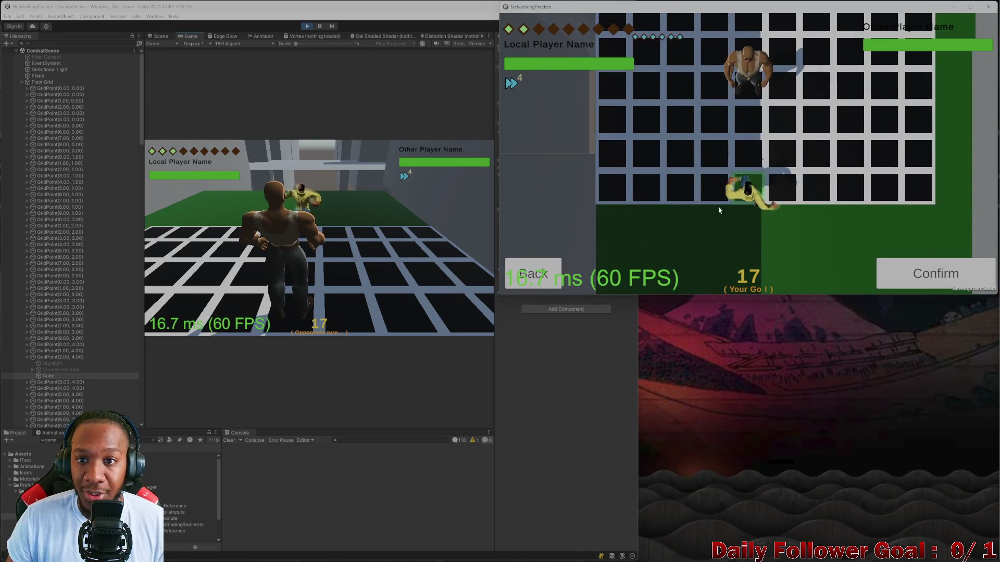
click(782, 187)
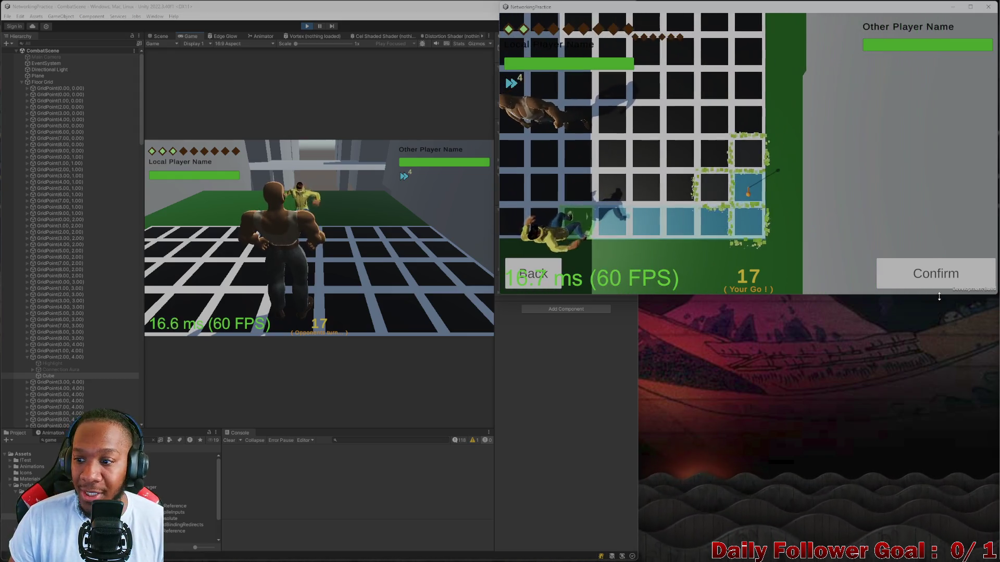
click(933, 265)
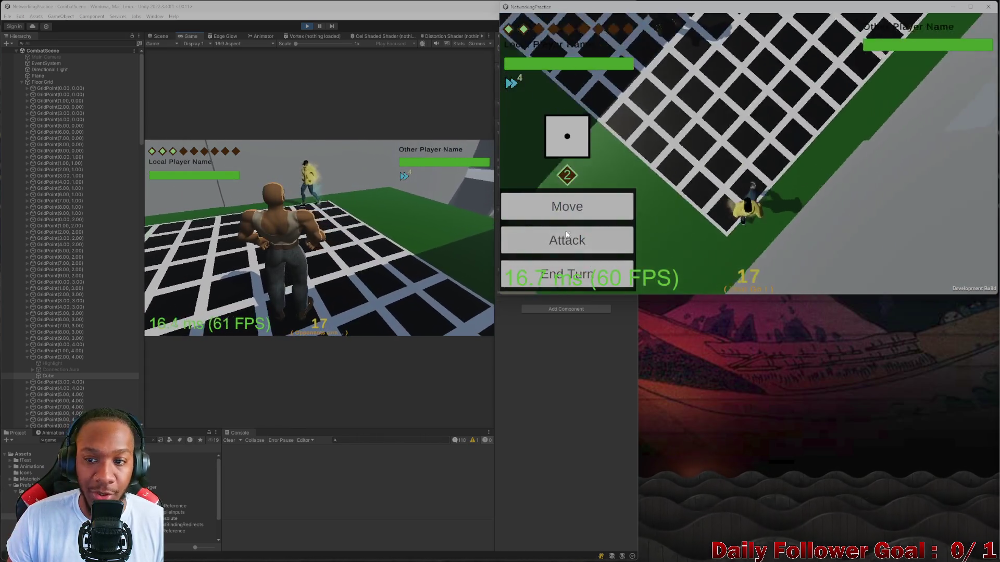
click(567, 274)
Roll the dice for the editor player and use an ability from the attack list
click(193, 246)
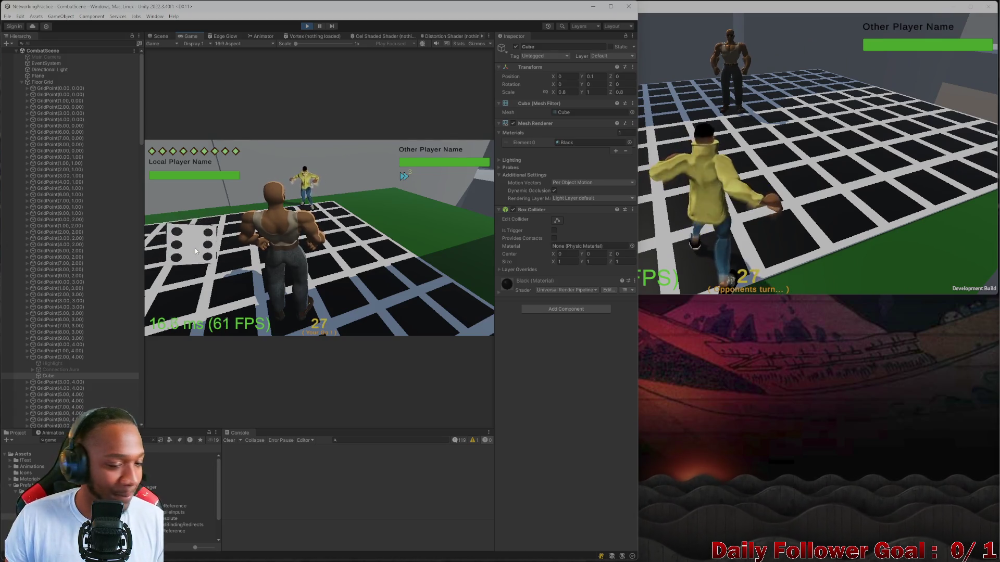
click(194, 248)
click(324, 284)
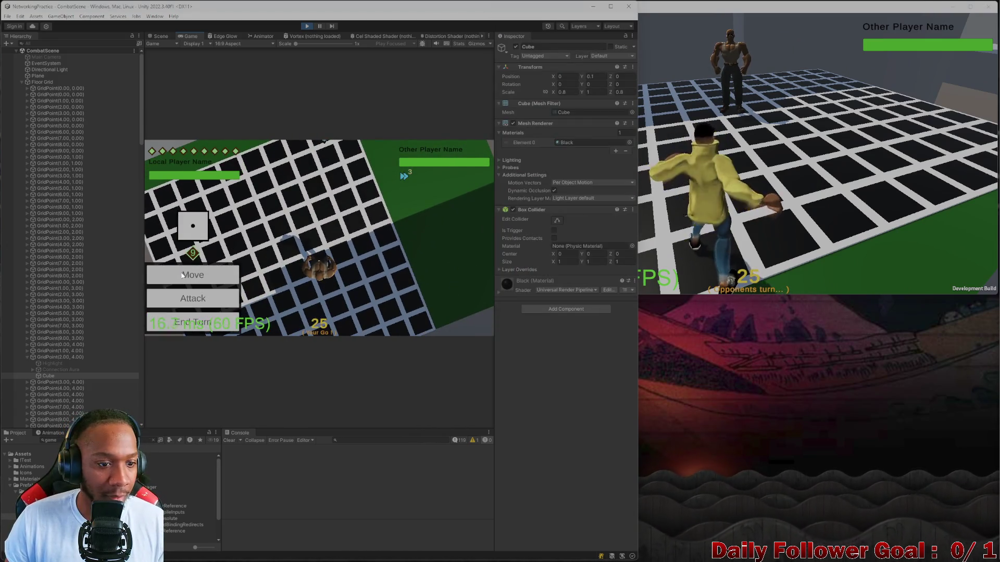
click(192, 297)
click(302, 286)
click(448, 323)
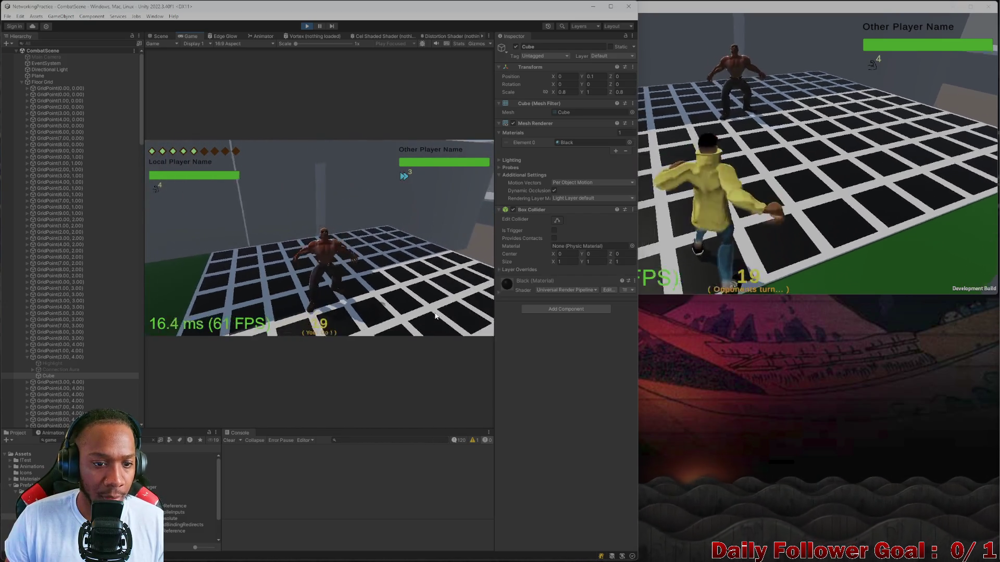
Move the editor player to a tile in range, confirm, and end the turn
click(313, 261)
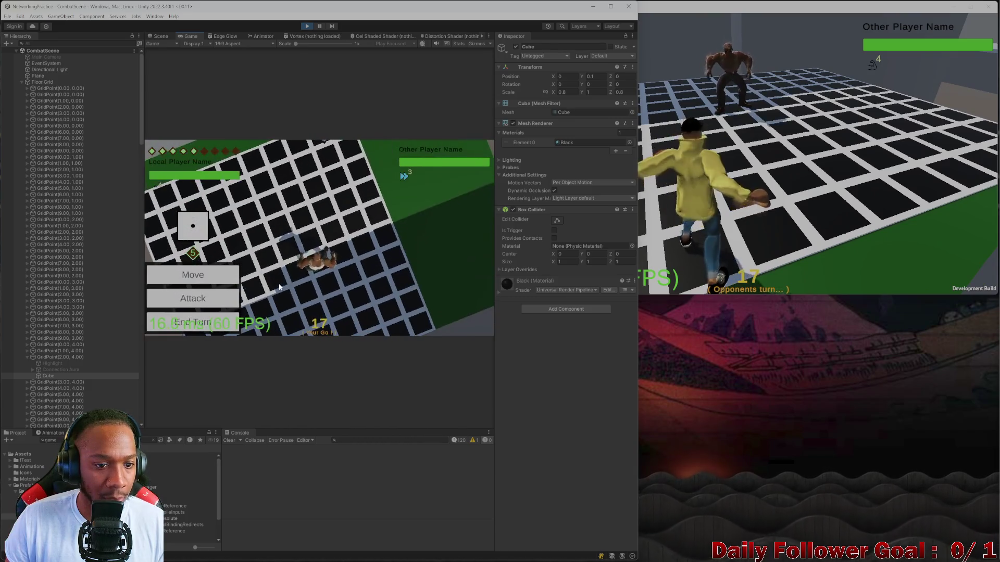
click(192, 264)
click(315, 266)
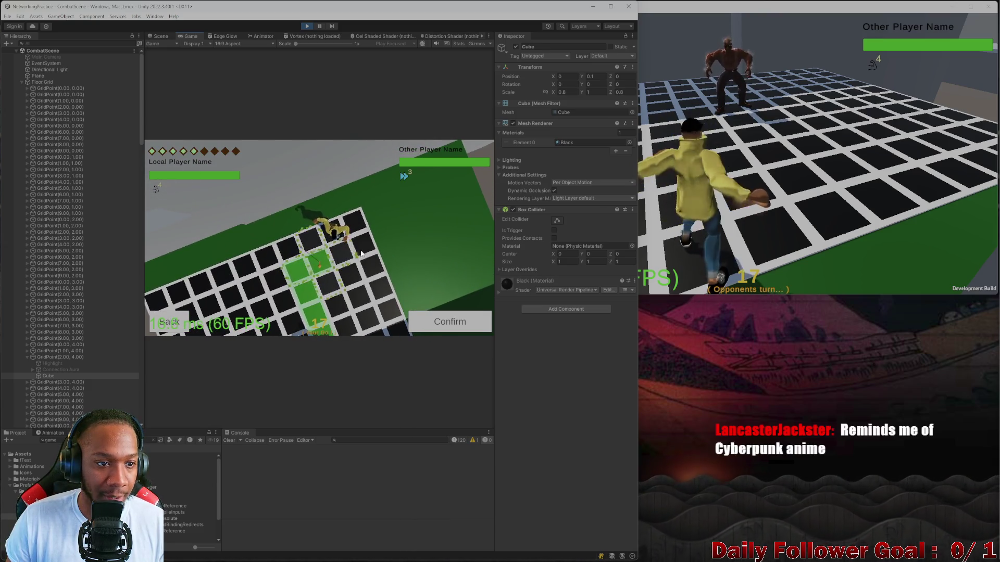
click(447, 326)
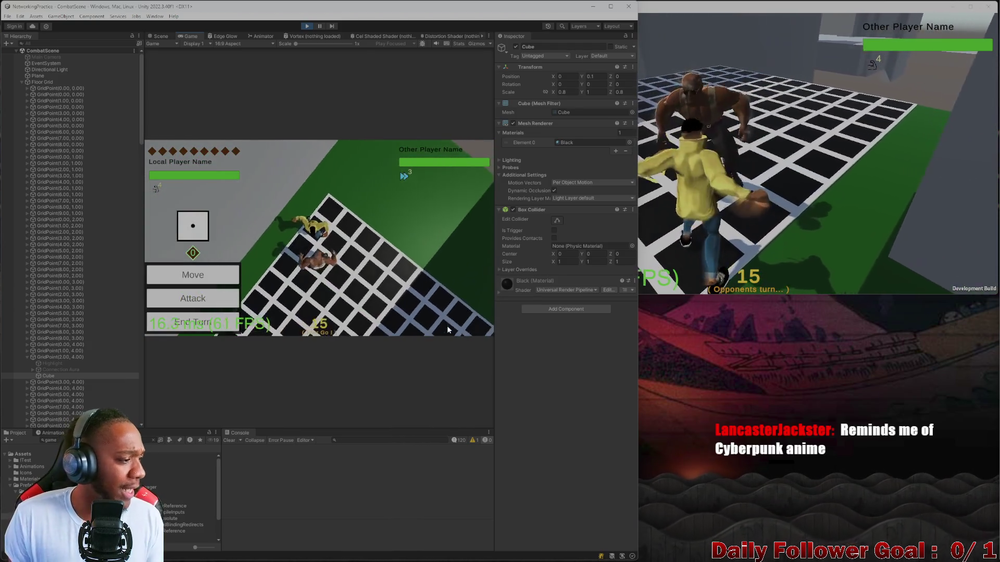
click(197, 322)
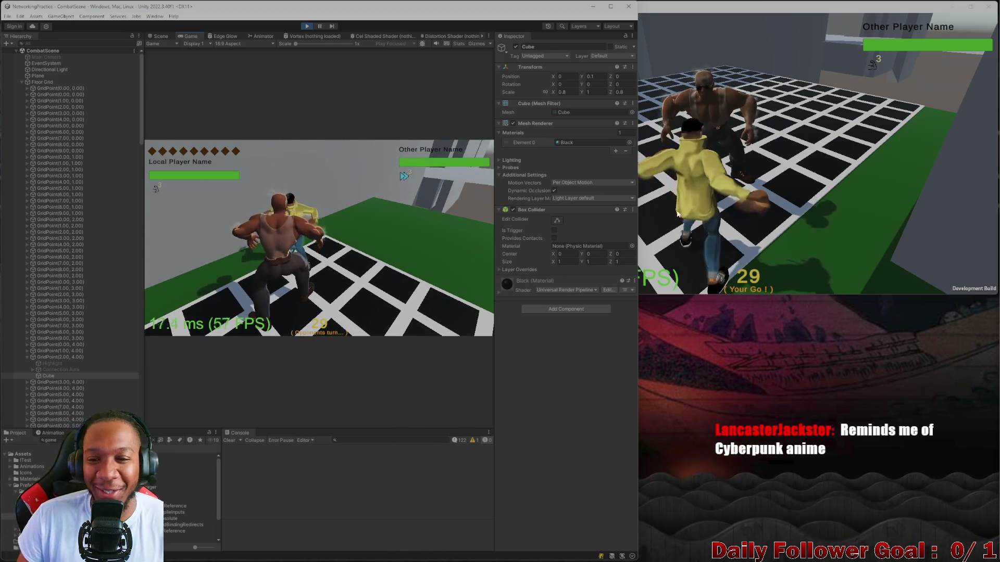
click(656, 166)
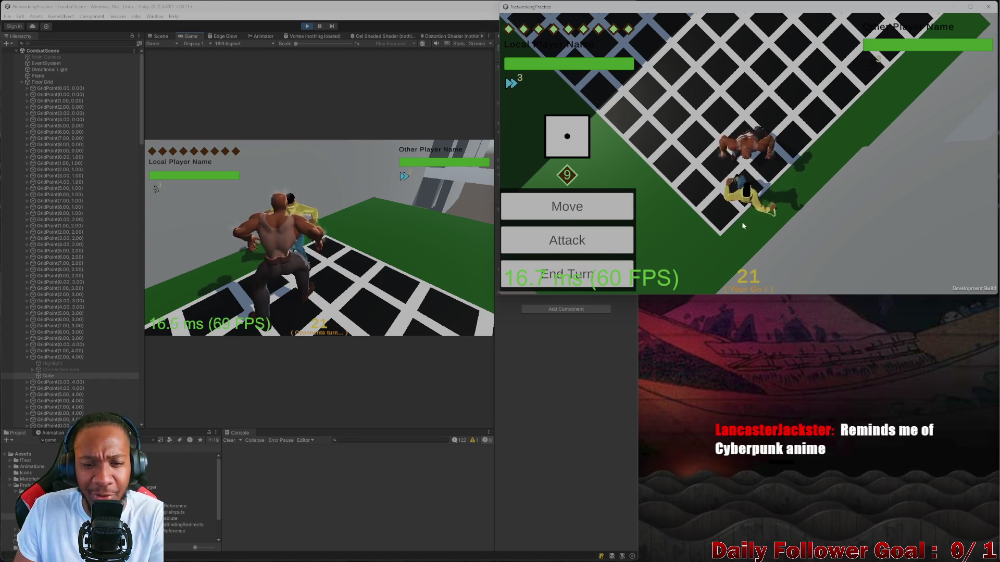
In the build, confirm an attack, make two moves along the path, and end the turn
click(554, 244)
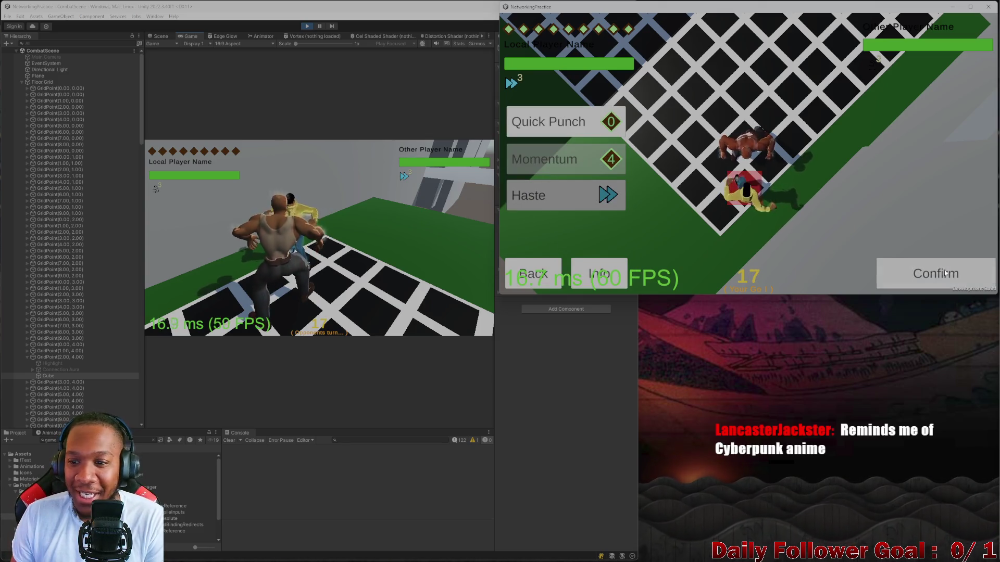
click(935, 263)
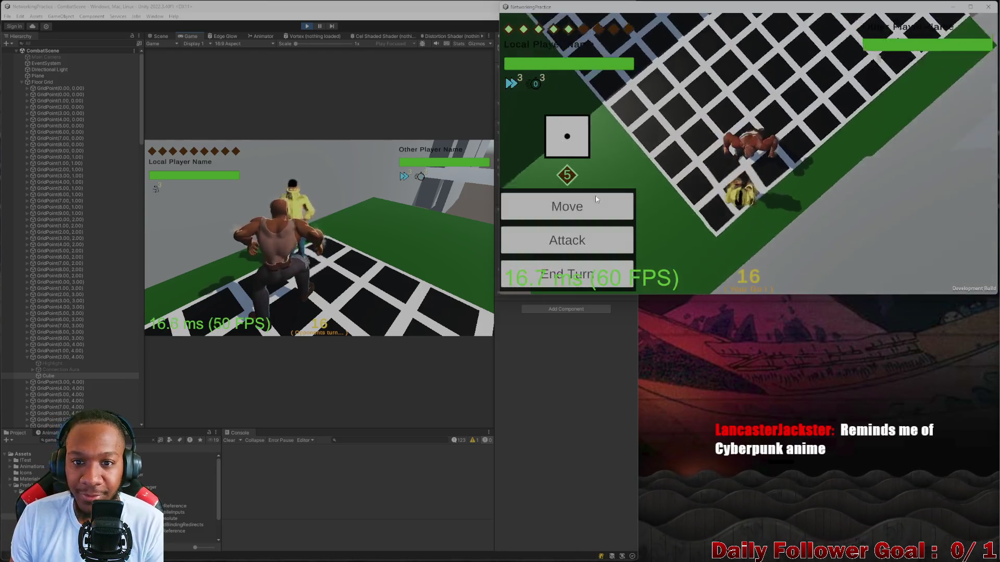
click(592, 207)
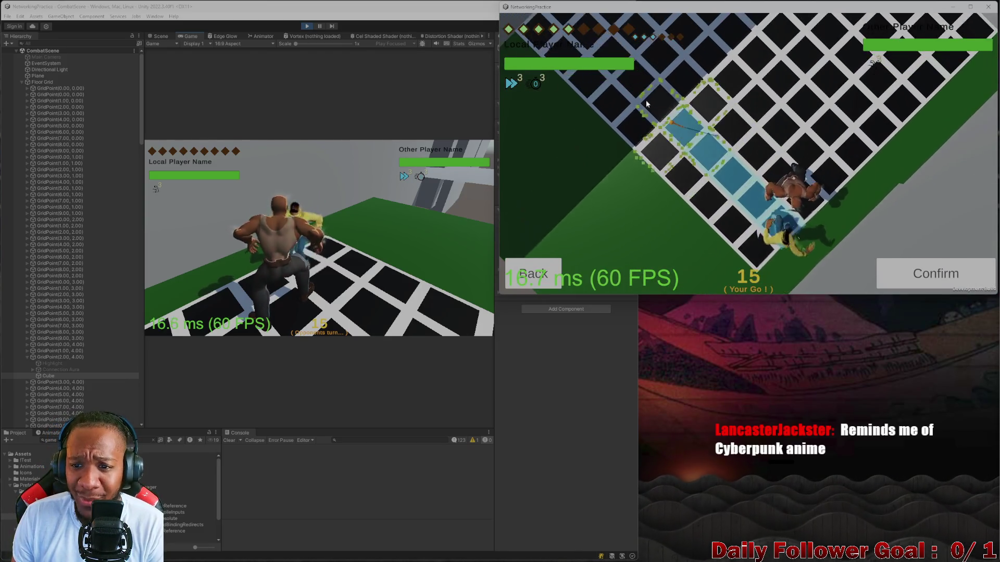
click(646, 100)
click(910, 264)
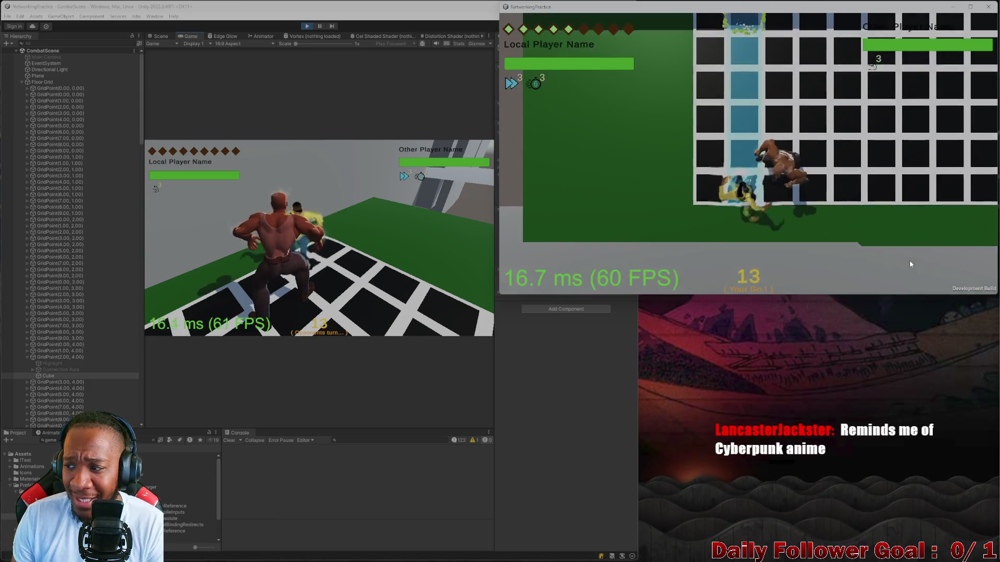
click(599, 206)
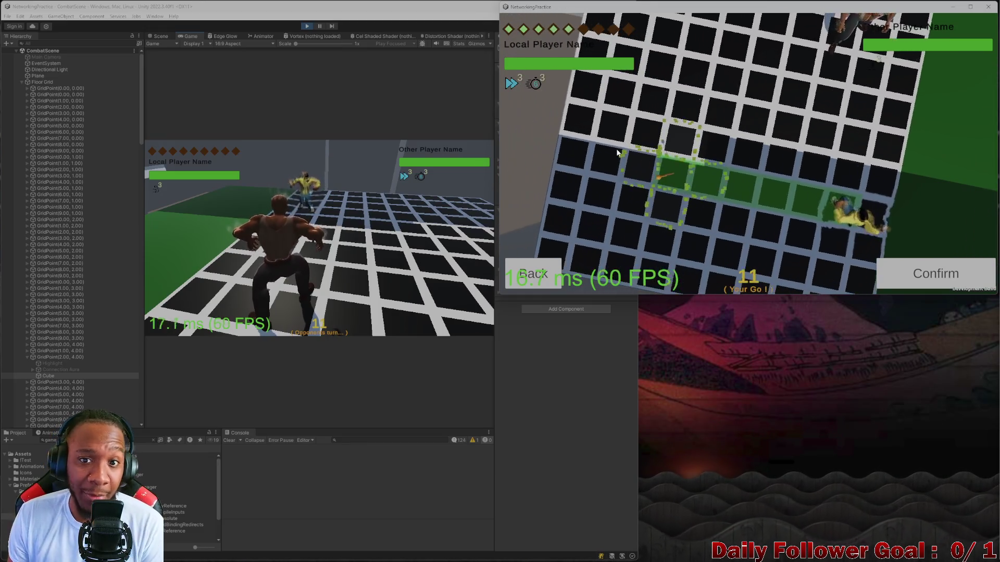
click(954, 272)
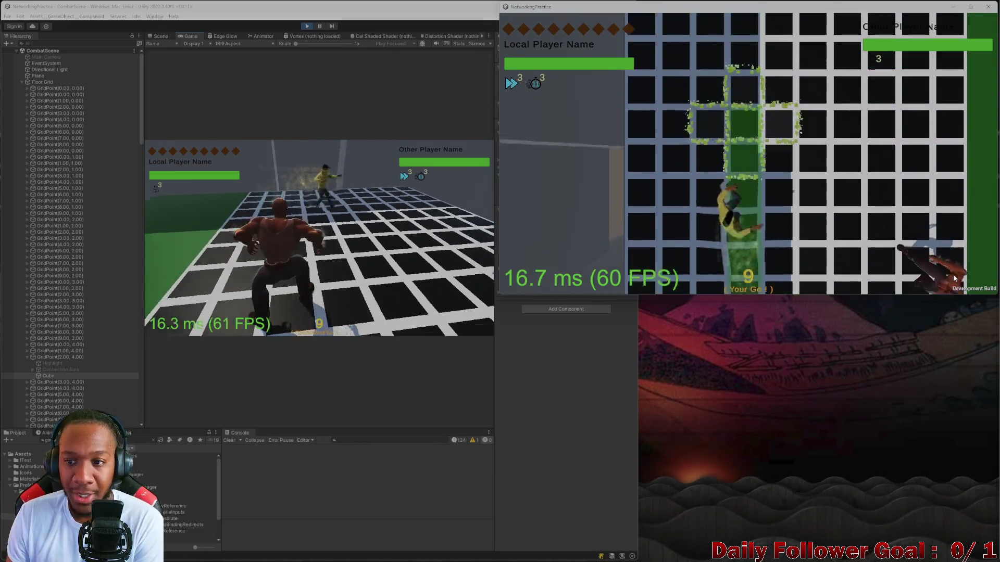
click(610, 273)
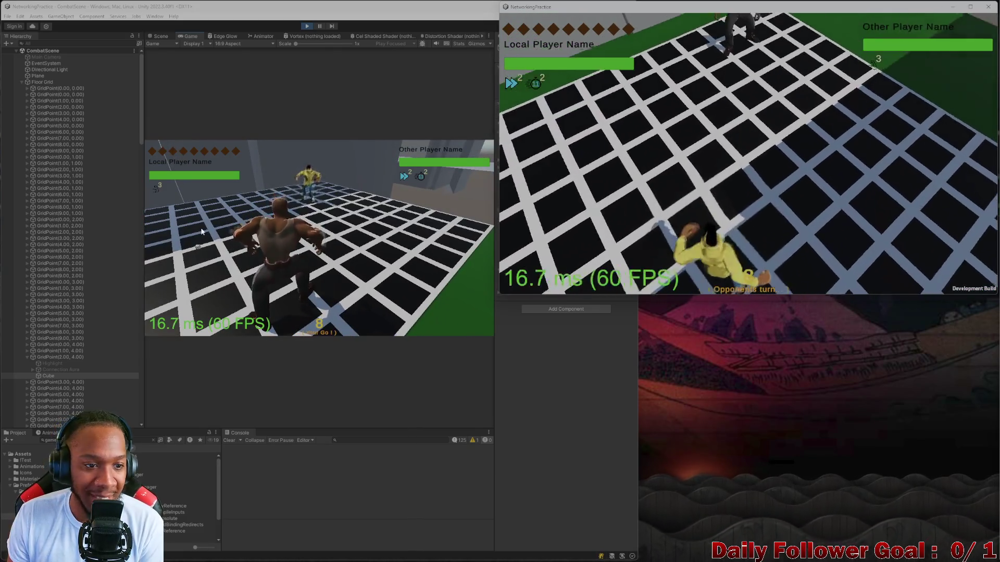
Move the Brawn in the editor's Game view along a confirmed path
click(187, 254)
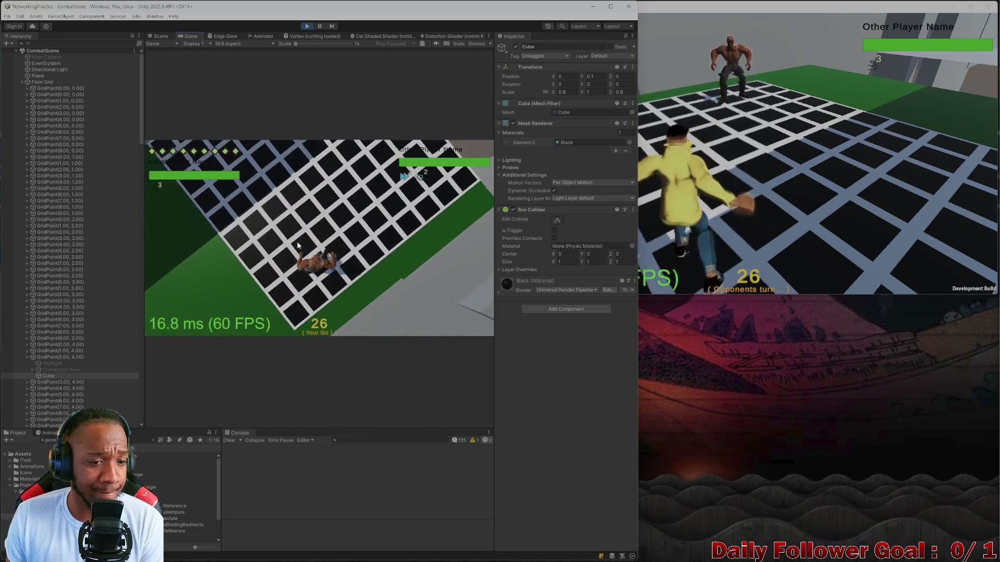
click(226, 274)
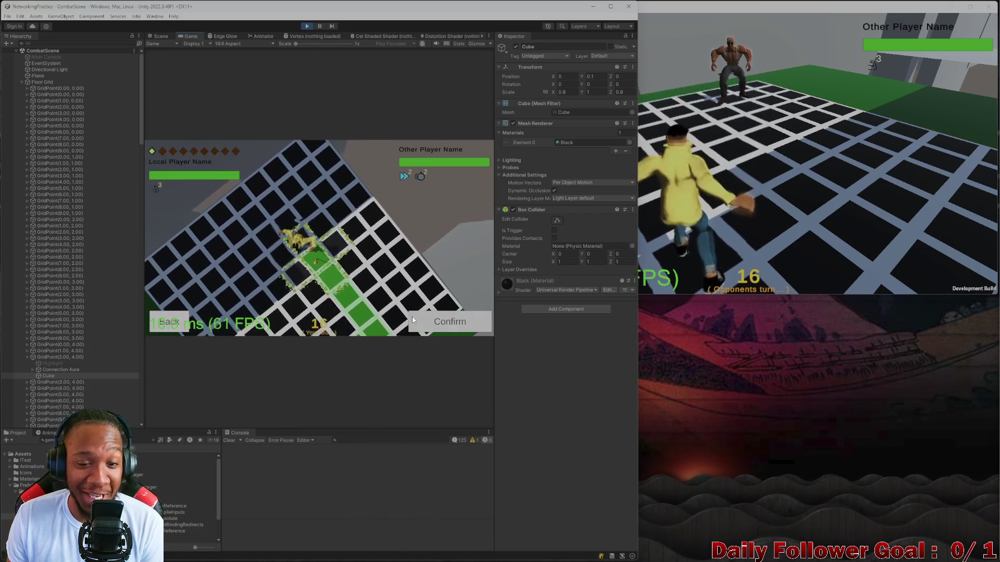
click(434, 322)
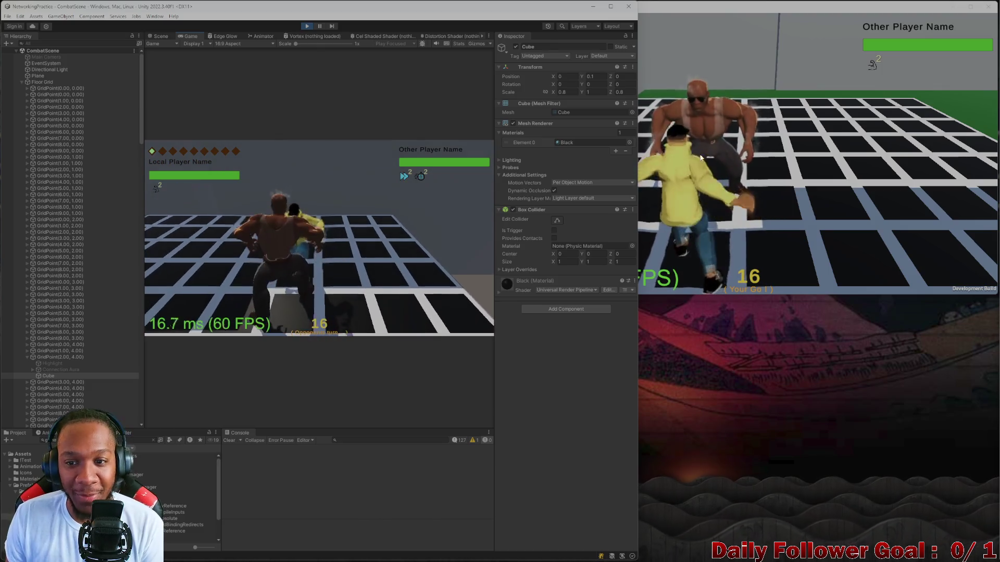
Make two confirmed moves with the yellow player in the build and end its turn
click(768, 223)
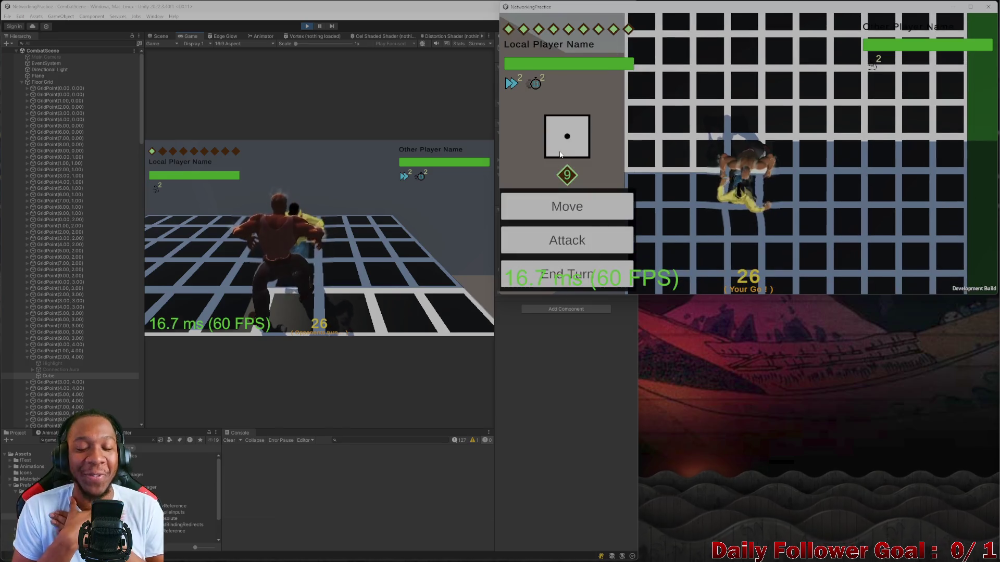
click(541, 248)
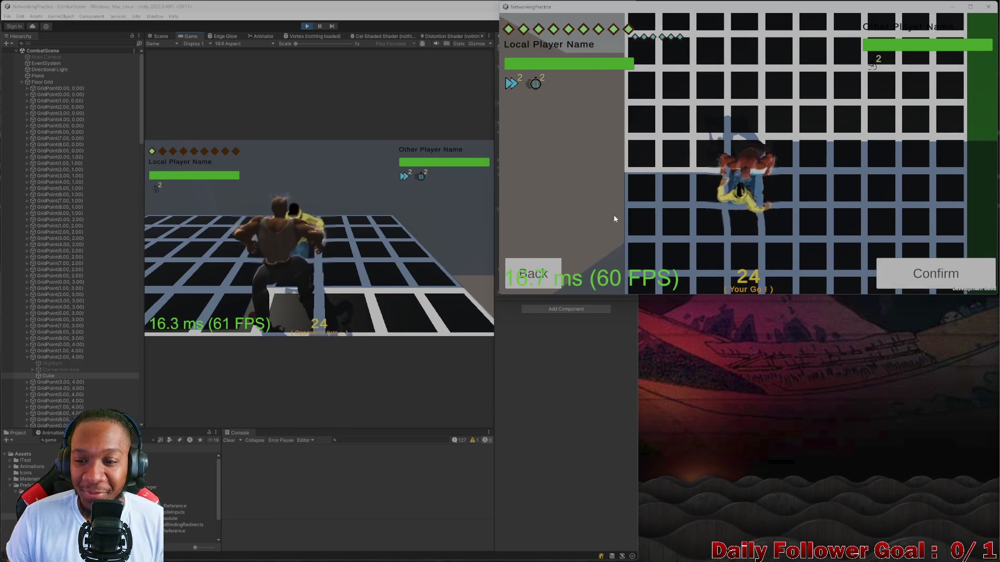
click(541, 275)
click(567, 230)
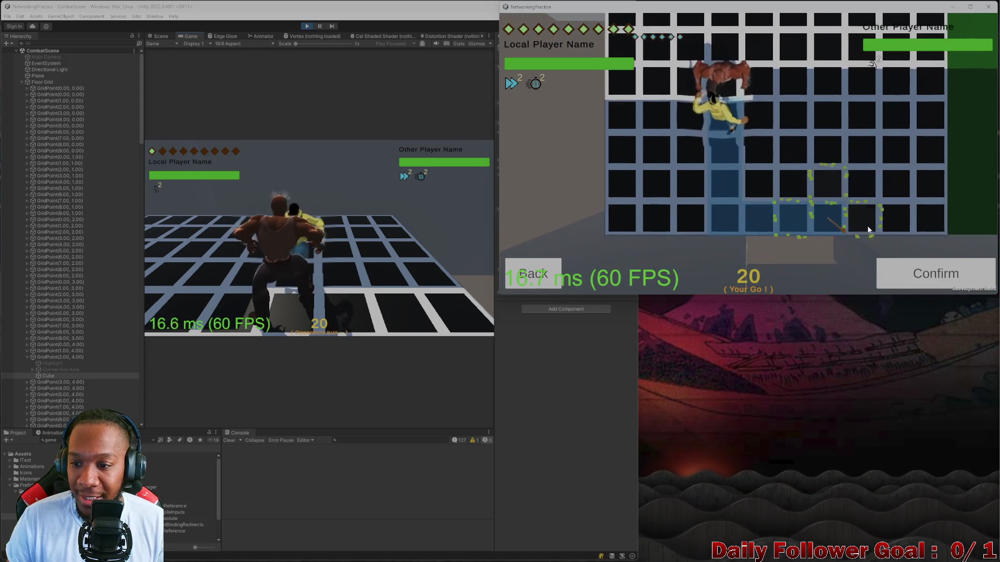
click(930, 274)
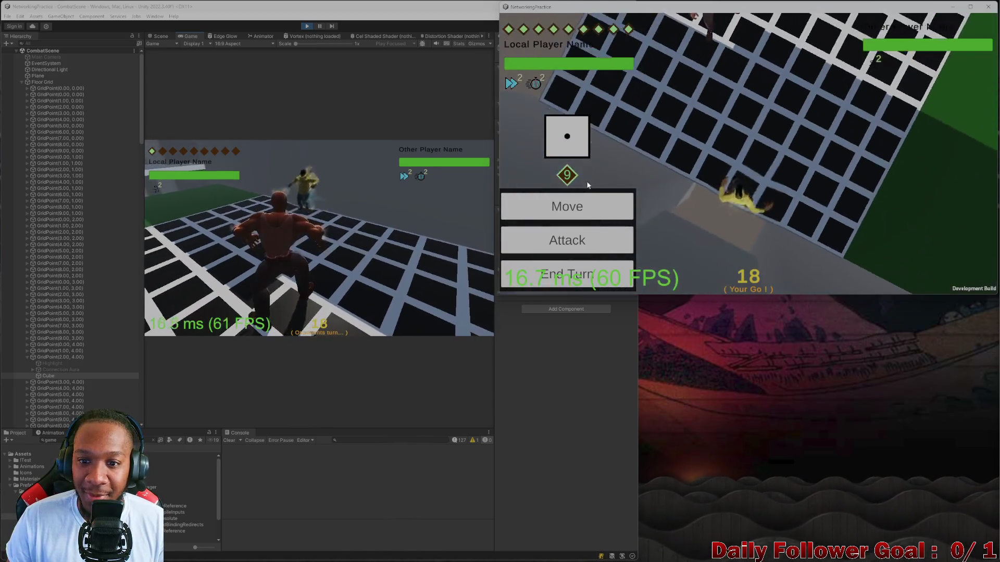
click(567, 205)
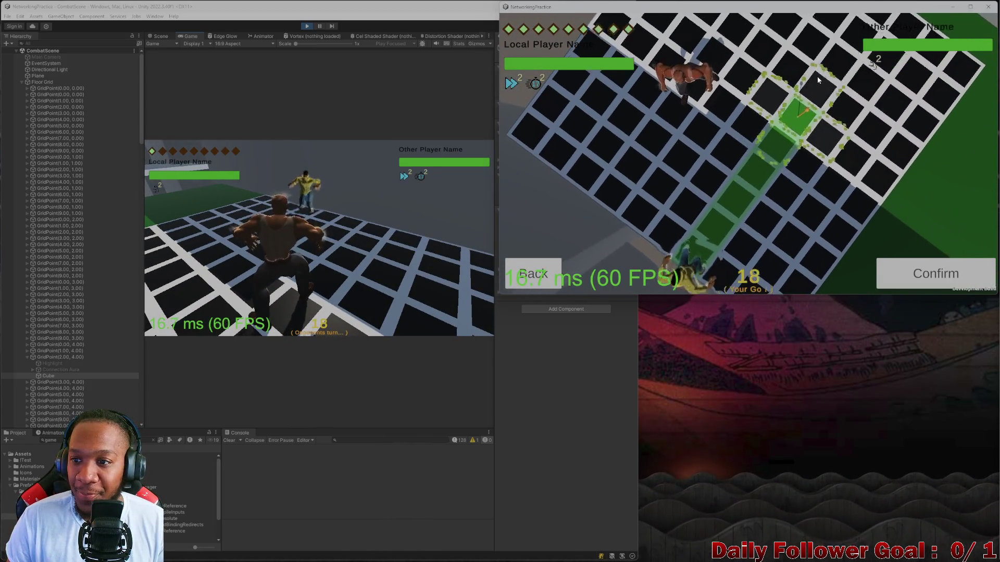
click(930, 277)
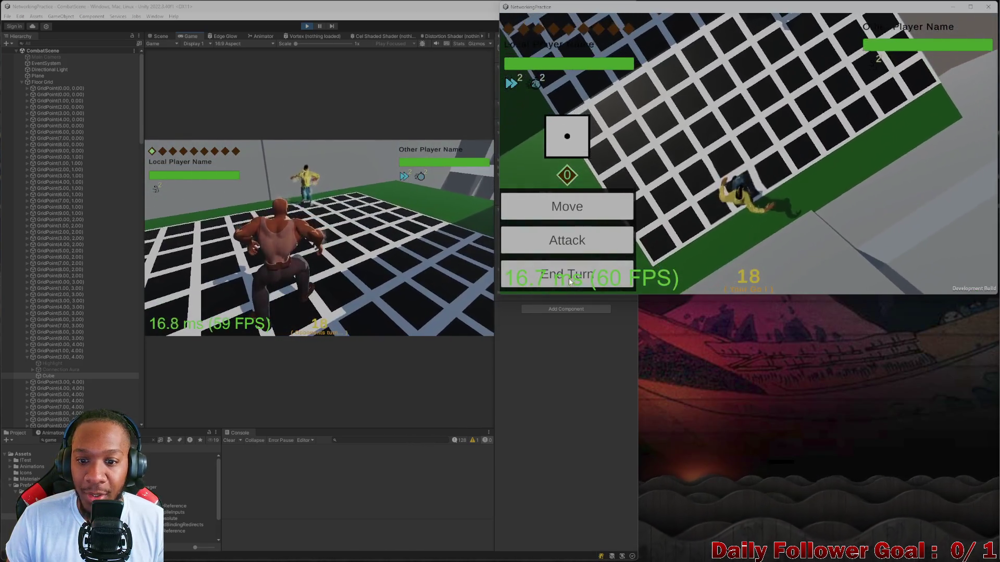
click(566, 273)
Move the Brawn beside the Speedster again in the editor's Game view
click(198, 248)
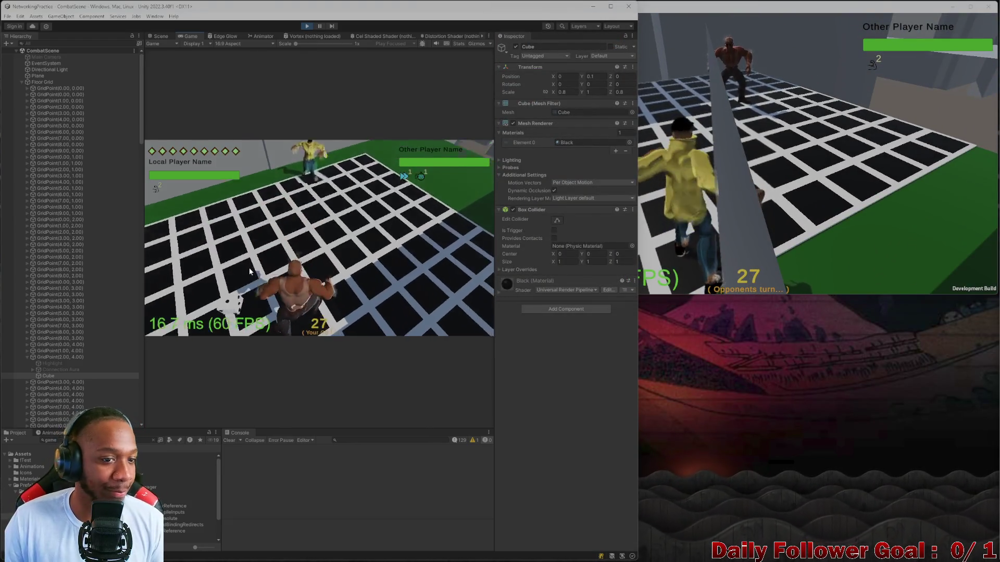
click(307, 263)
click(191, 275)
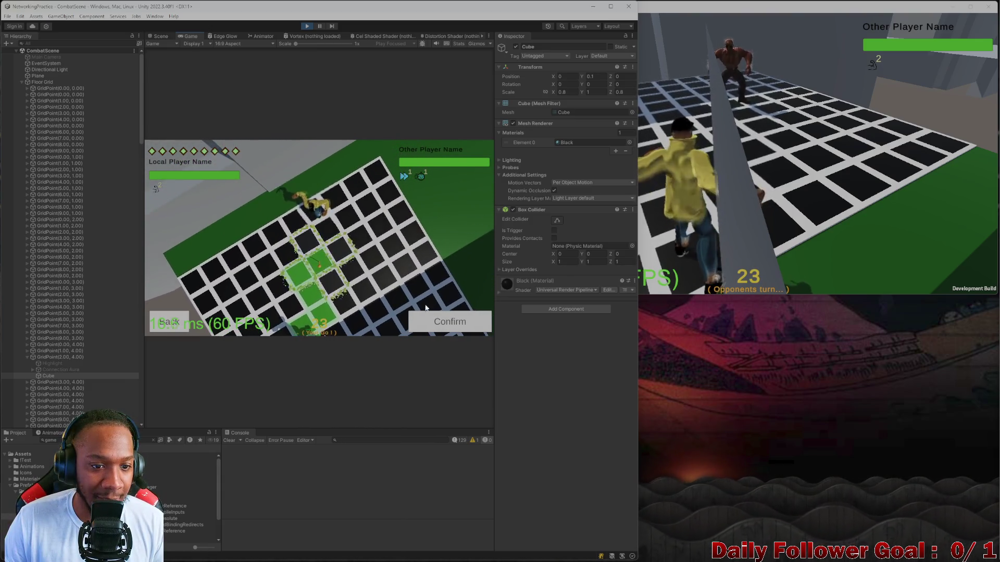
click(436, 322)
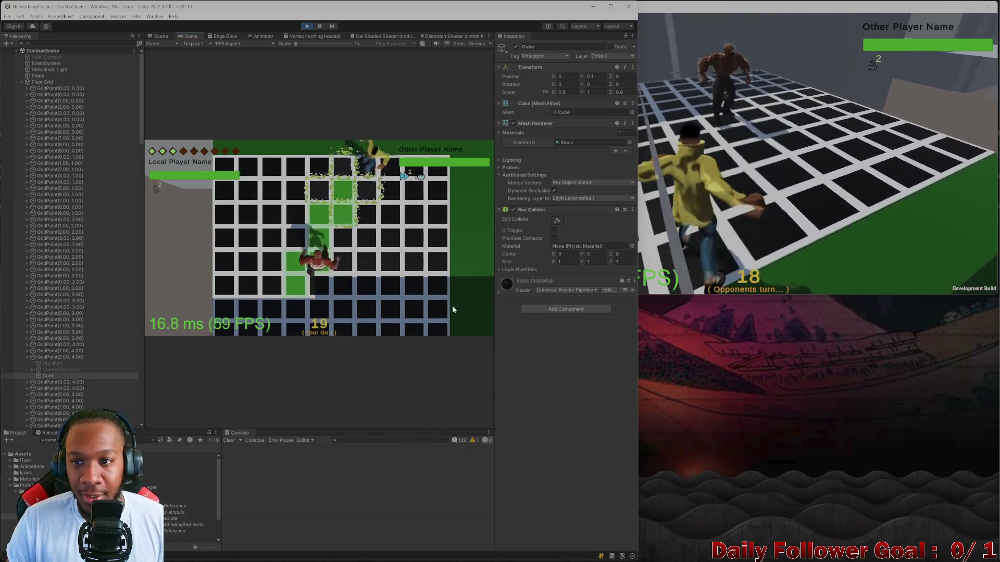
click(882, 230)
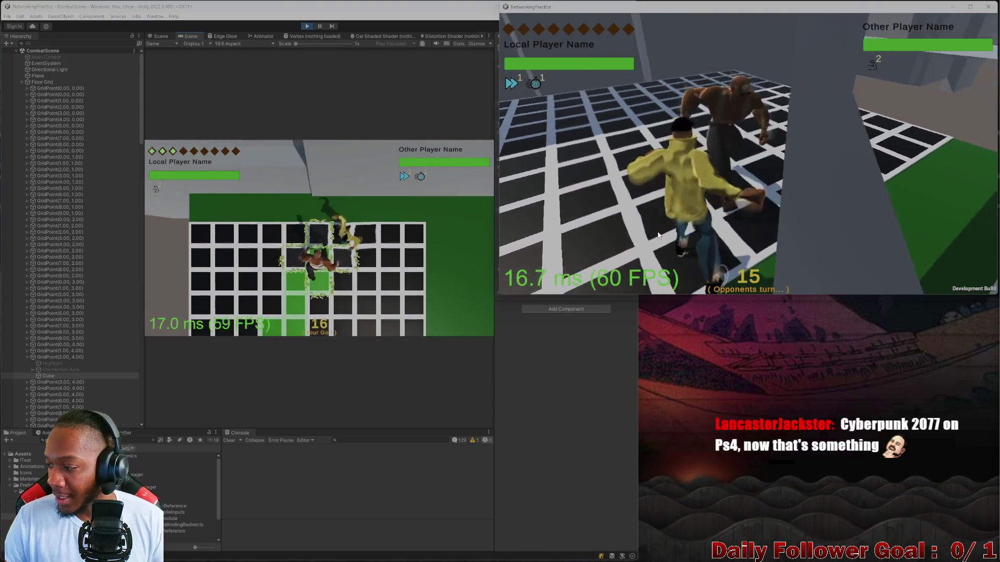
click(404, 227)
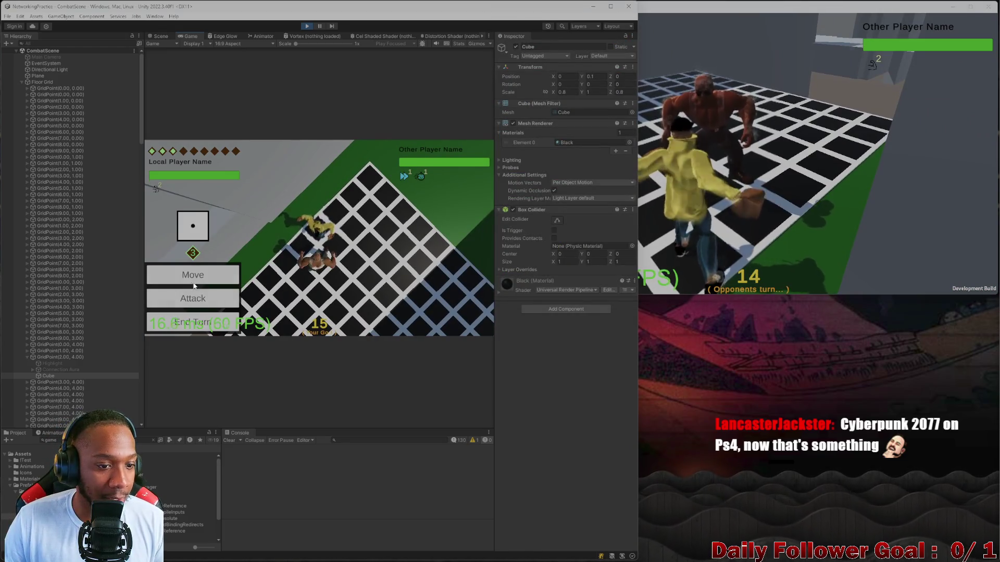
Use the Ground Pound attack with the editor player and end the turn
click(193, 298)
click(200, 242)
click(448, 320)
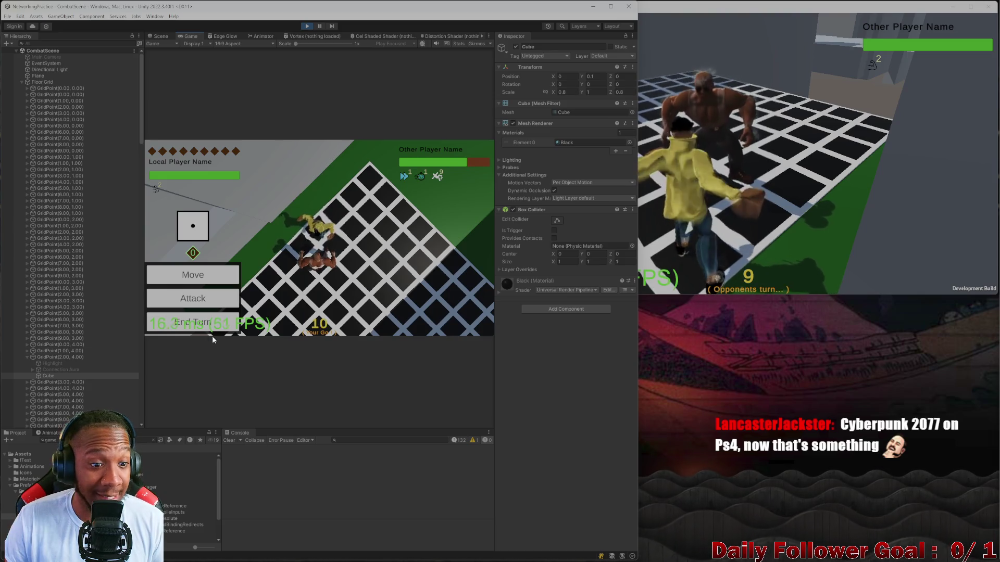
click(213, 323)
click(745, 237)
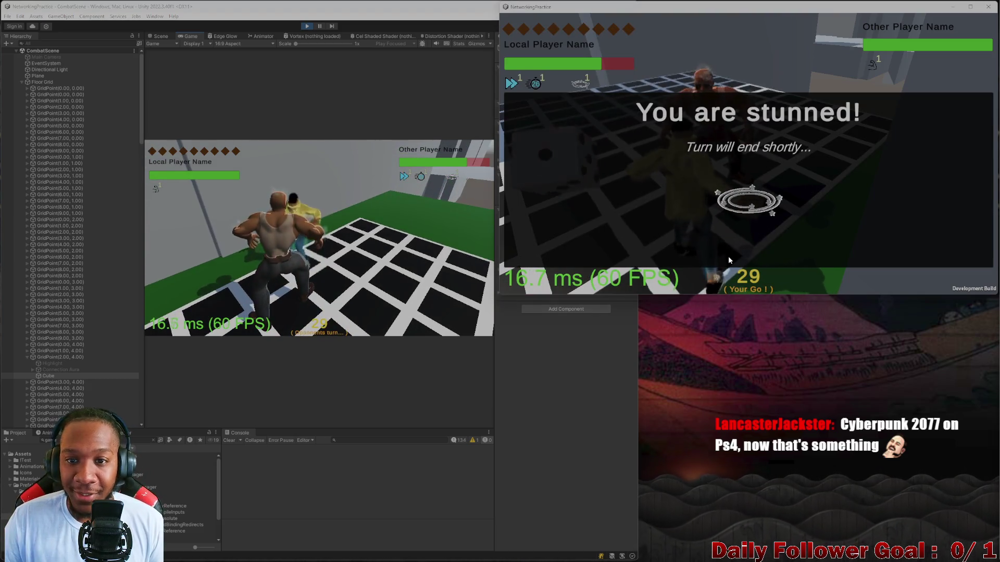
click(203, 249)
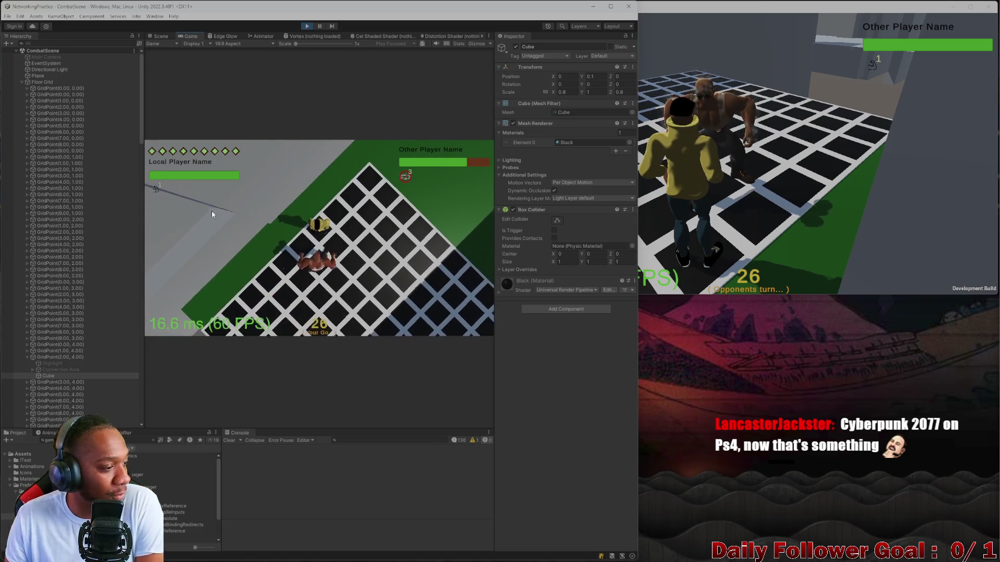
Move the editor player, attack the opponent several times, and end the turn
click(194, 268)
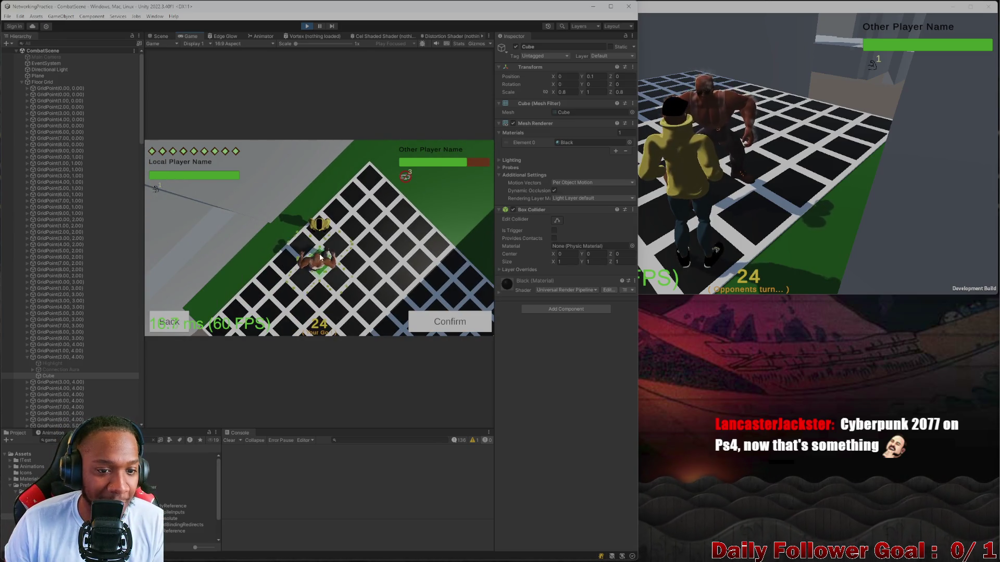
click(320, 256)
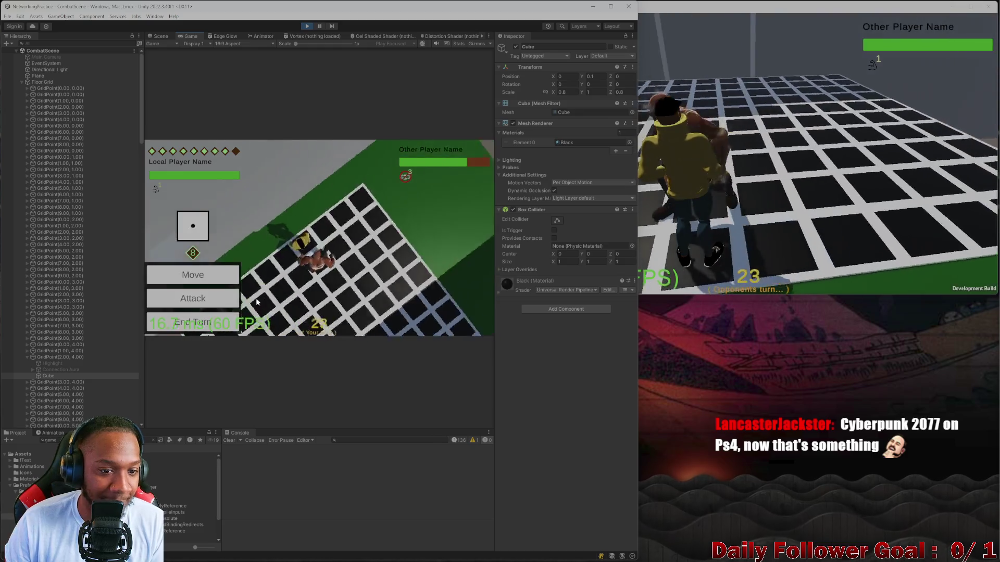
click(232, 299)
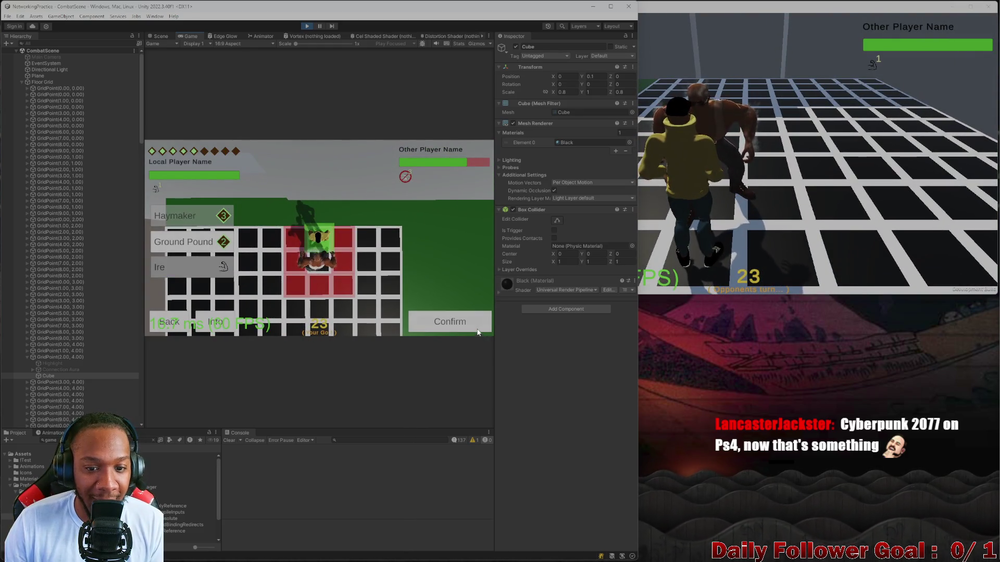
click(466, 321)
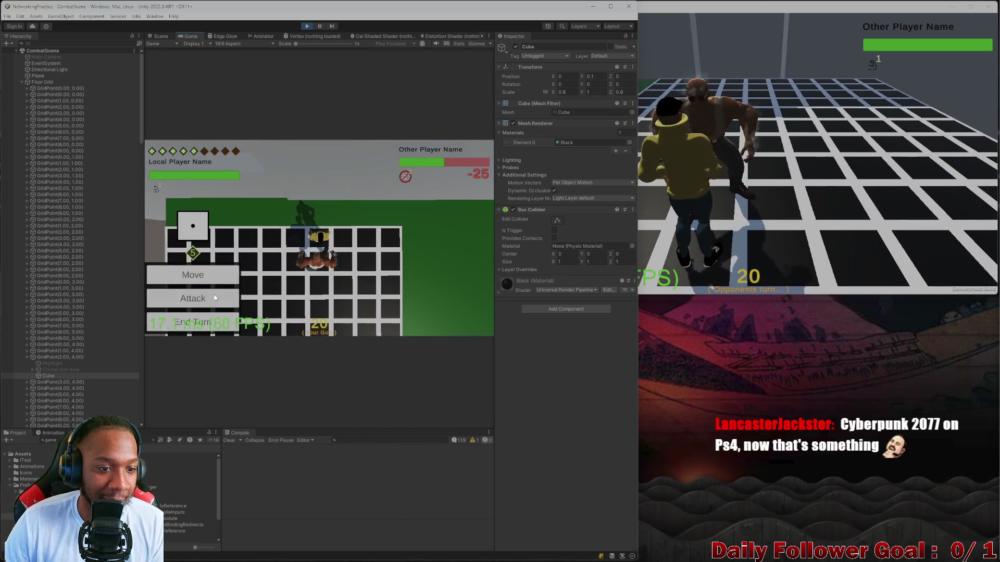
click(214, 298)
click(189, 257)
click(447, 320)
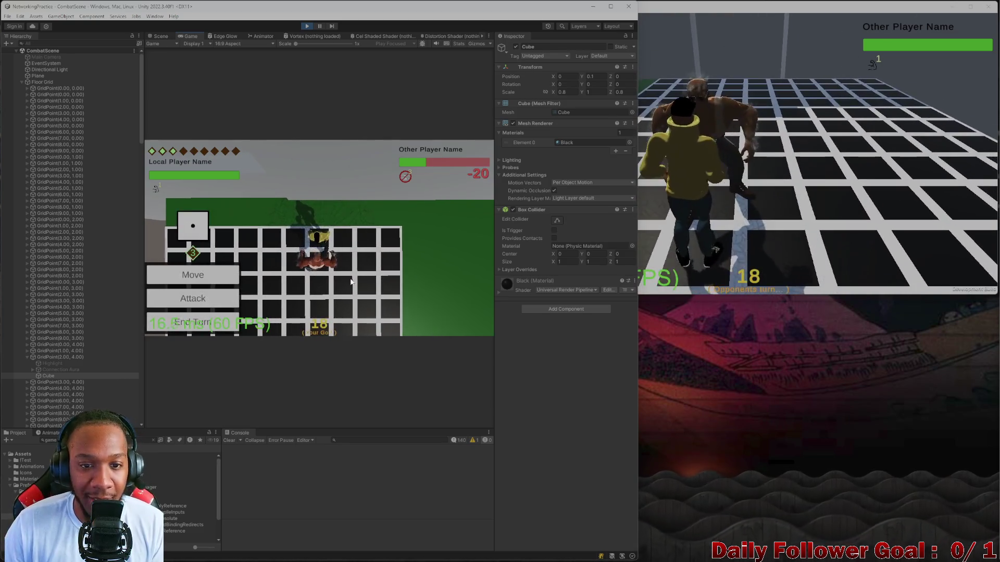
click(221, 293)
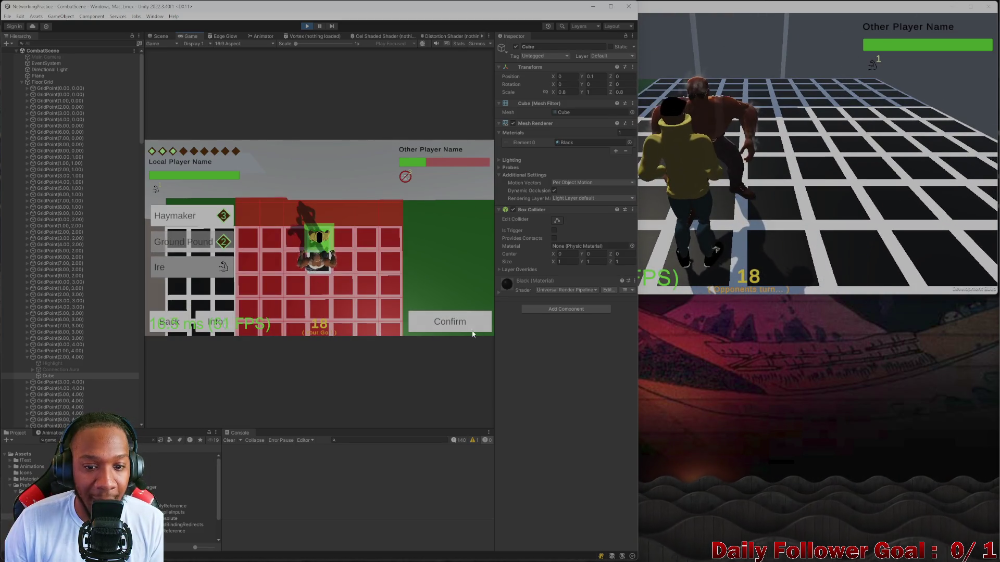
click(452, 320)
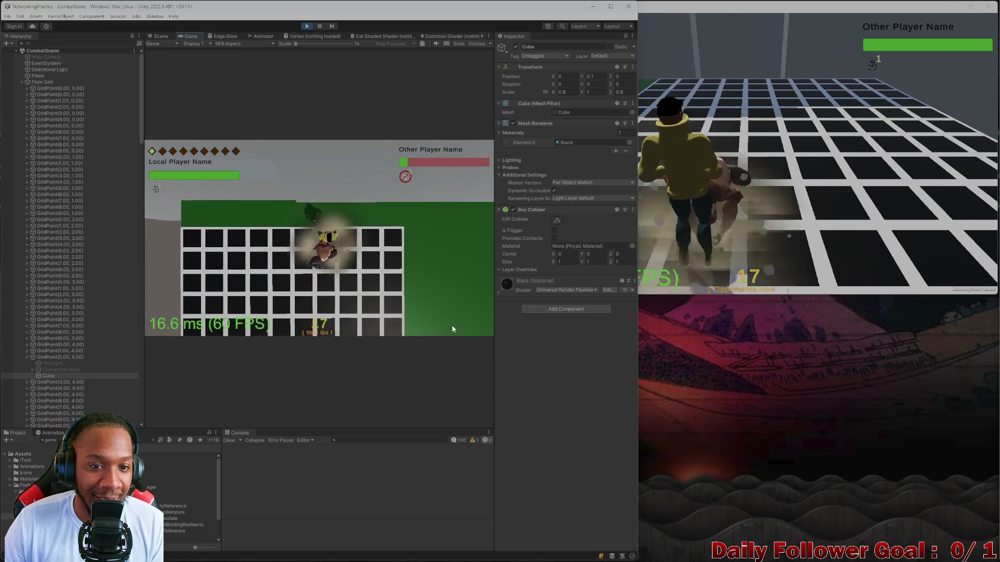
click(209, 321)
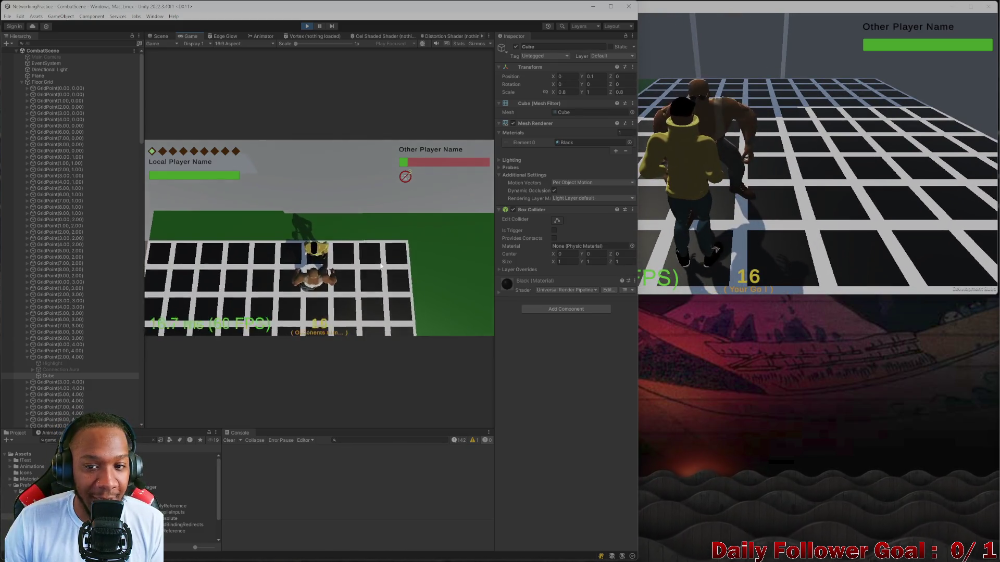
In the build, use Haste, move along the blue path, and end the turn
click(693, 186)
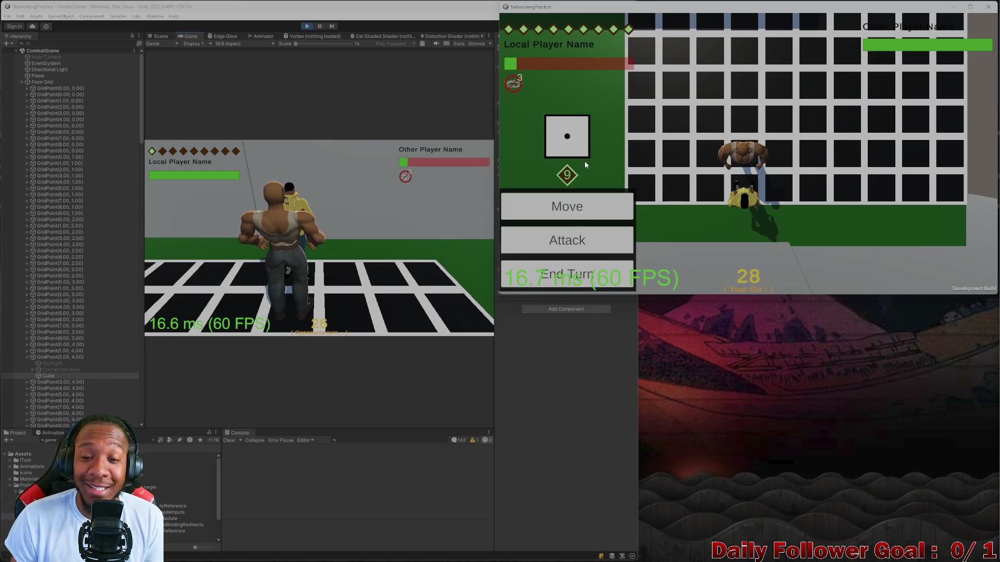
click(565, 232)
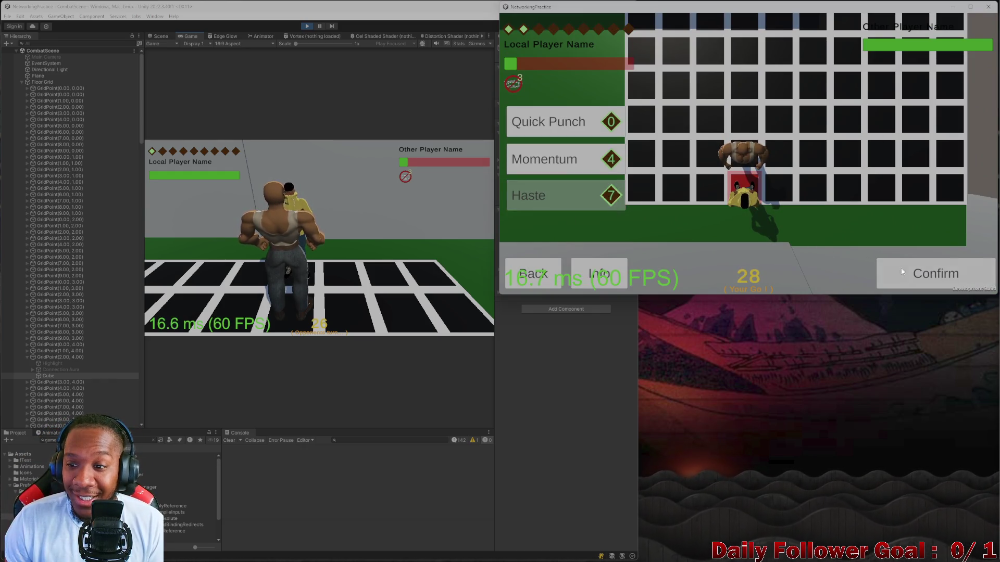
click(931, 281)
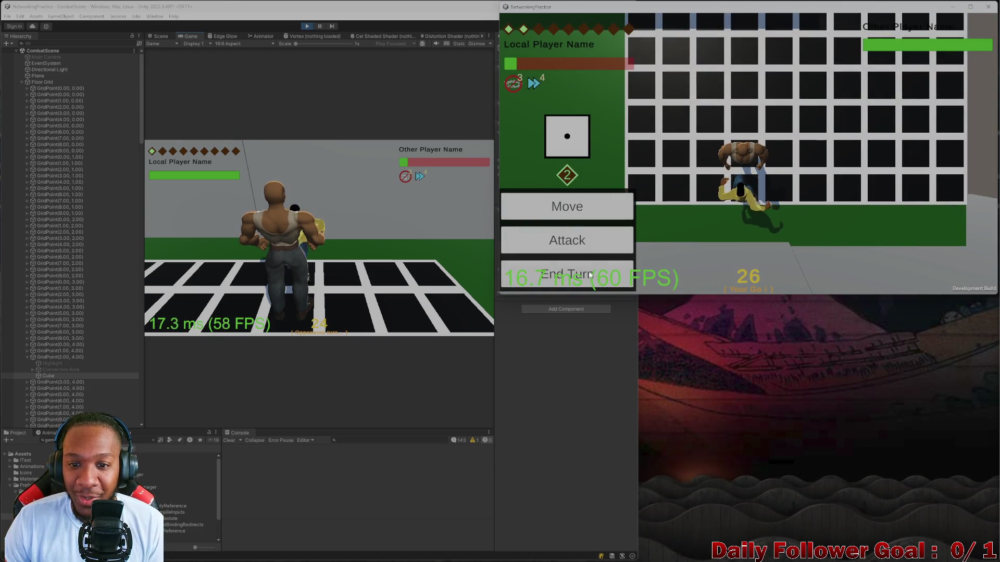
click(605, 202)
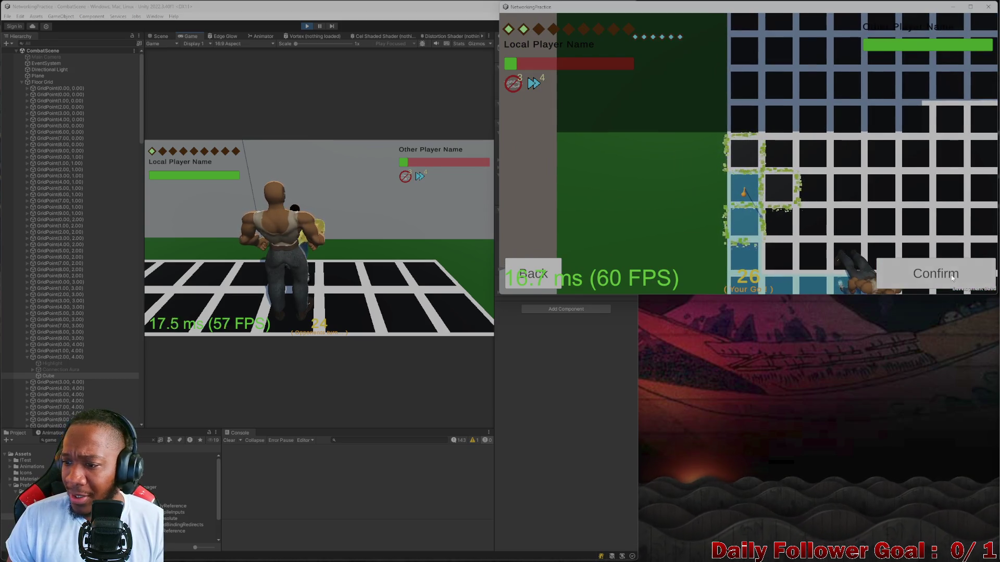
click(921, 285)
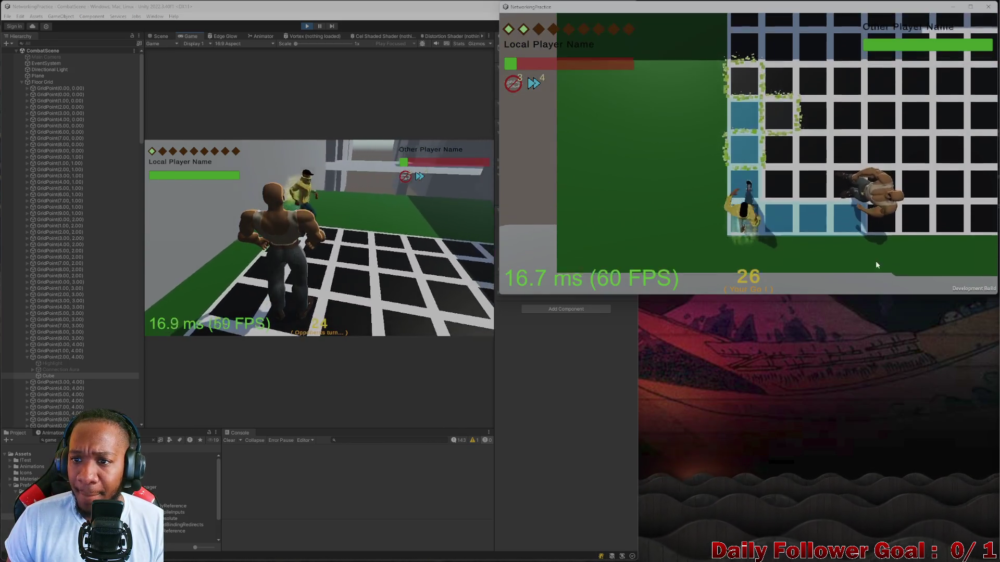
click(583, 265)
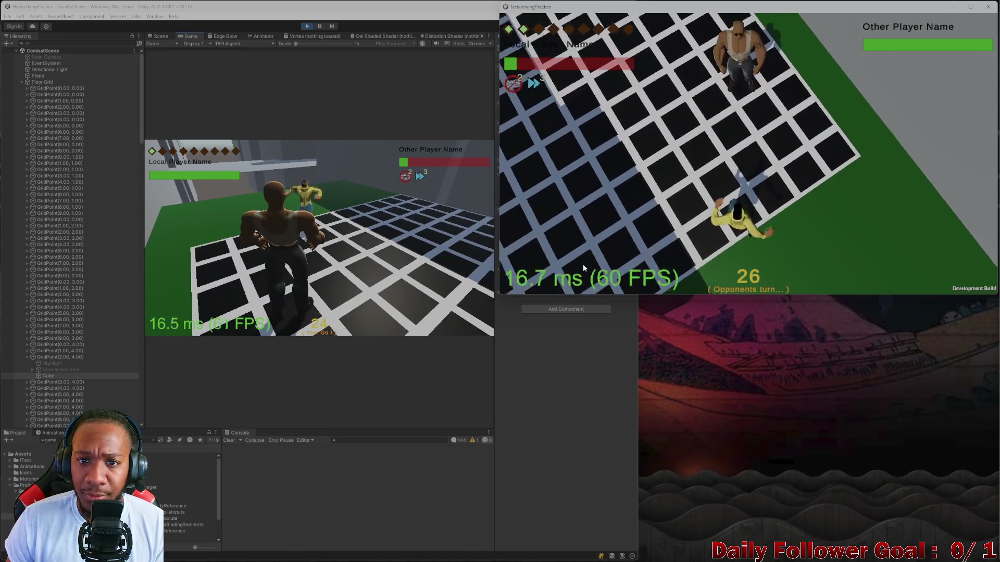
Stop Play mode in Unity and close the standalone NetworkingPractice window
click(188, 249)
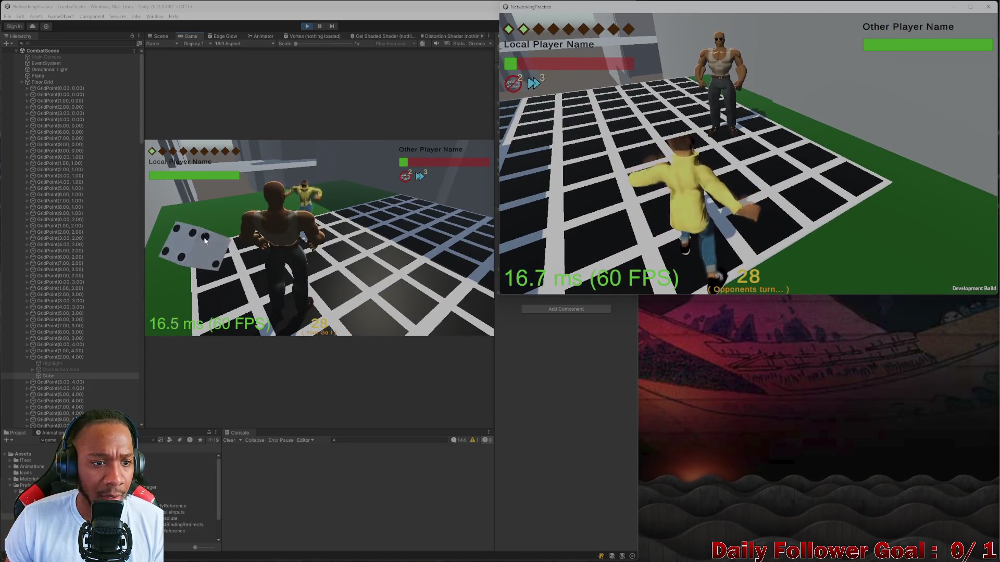
click(672, 192)
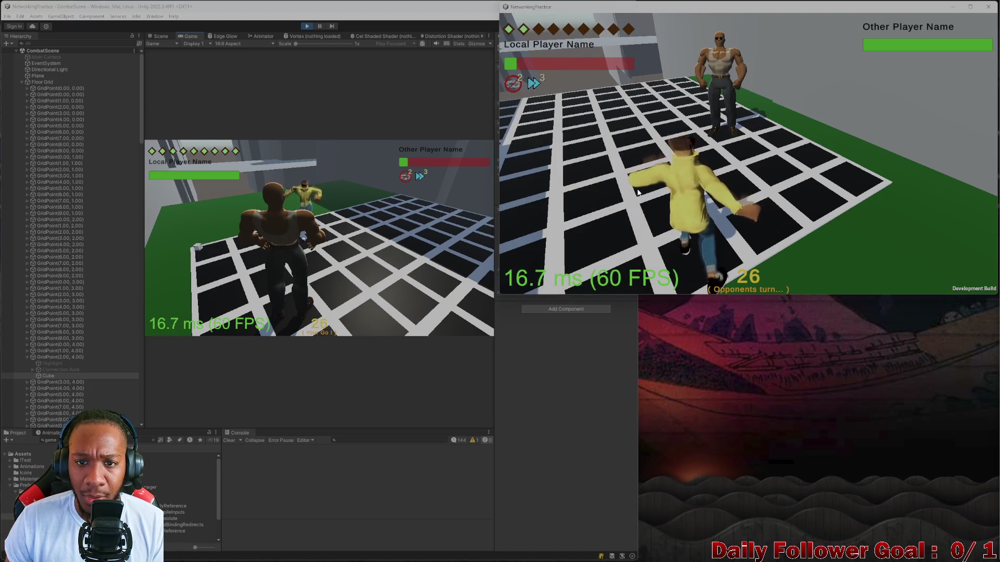
click(350, 171)
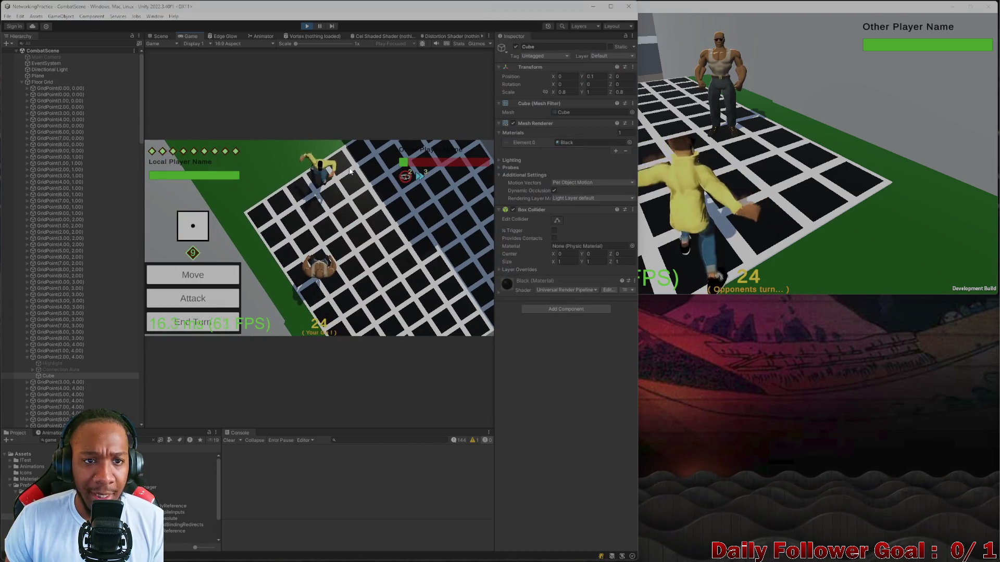
click(308, 26)
click(926, 107)
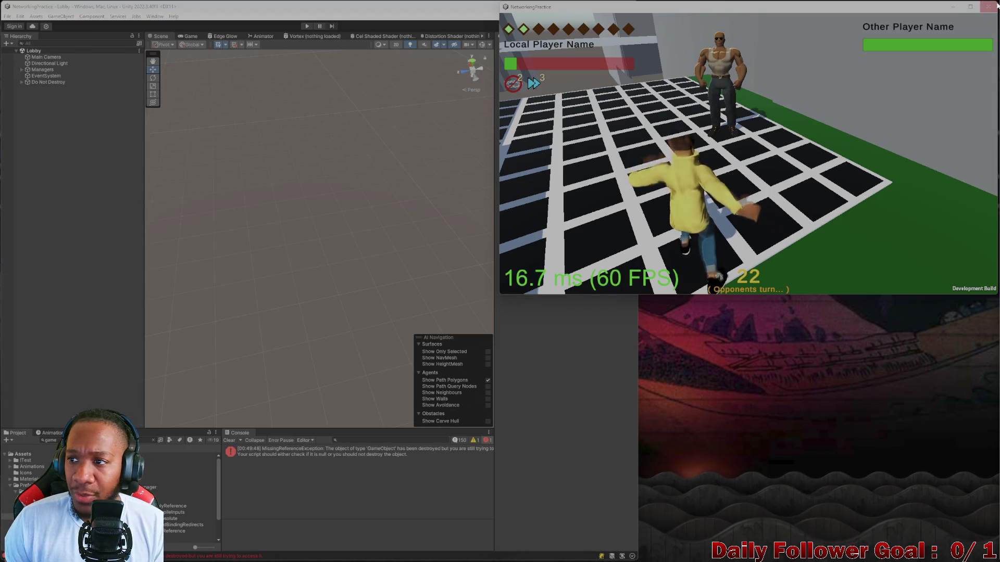
click(992, 9)
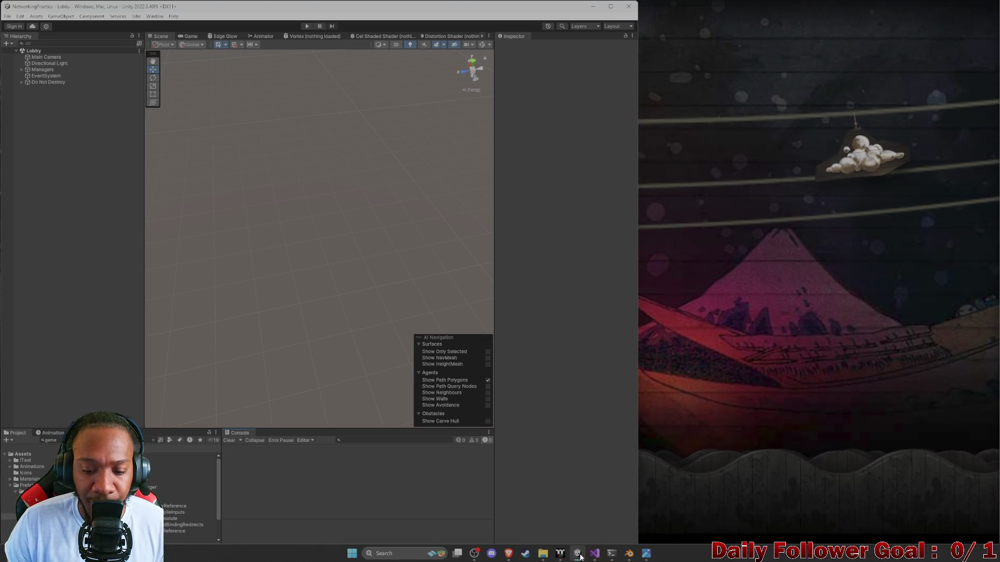
Switch back to Blender and orbit around the arena platform, character and small slab
click(628, 556)
scroll(618, 230, down, 5)
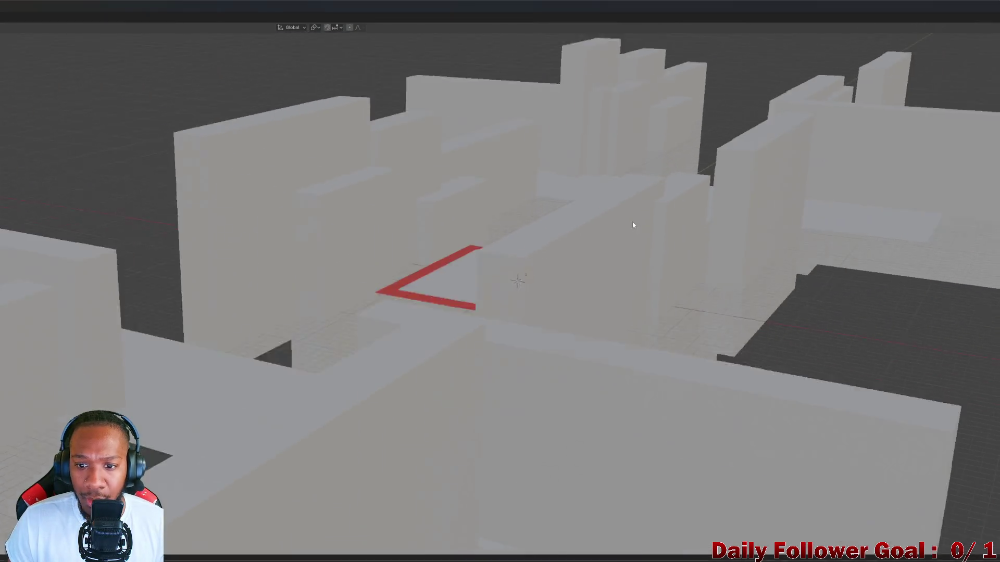
middle_drag(633, 223, 582, 257)
scroll(558, 286, up, 5)
scroll(516, 270, up, 5)
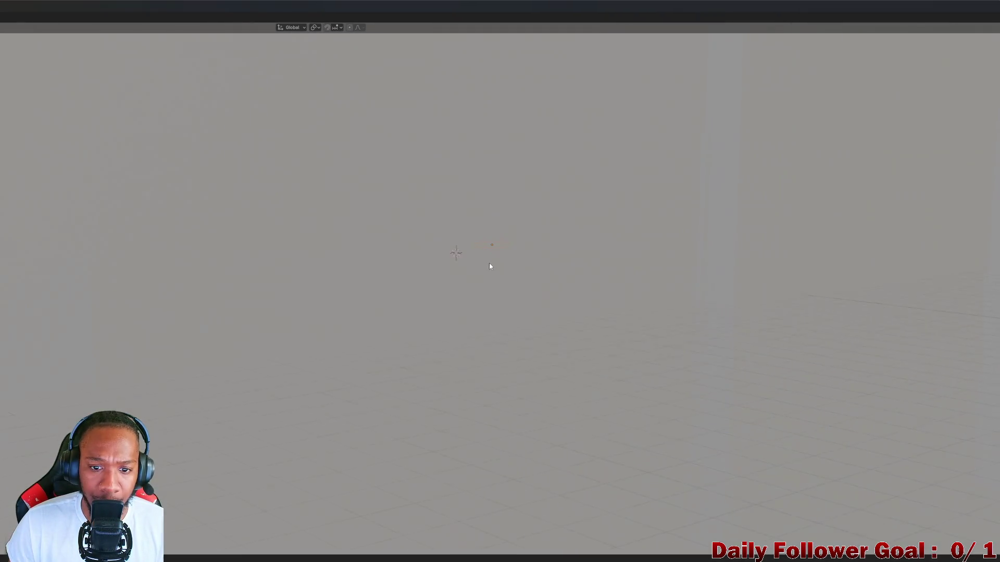
middle_drag(489, 262, 482, 238)
scroll(482, 238, down, 5)
scroll(506, 236, up, 4)
scroll(506, 236, up, 3)
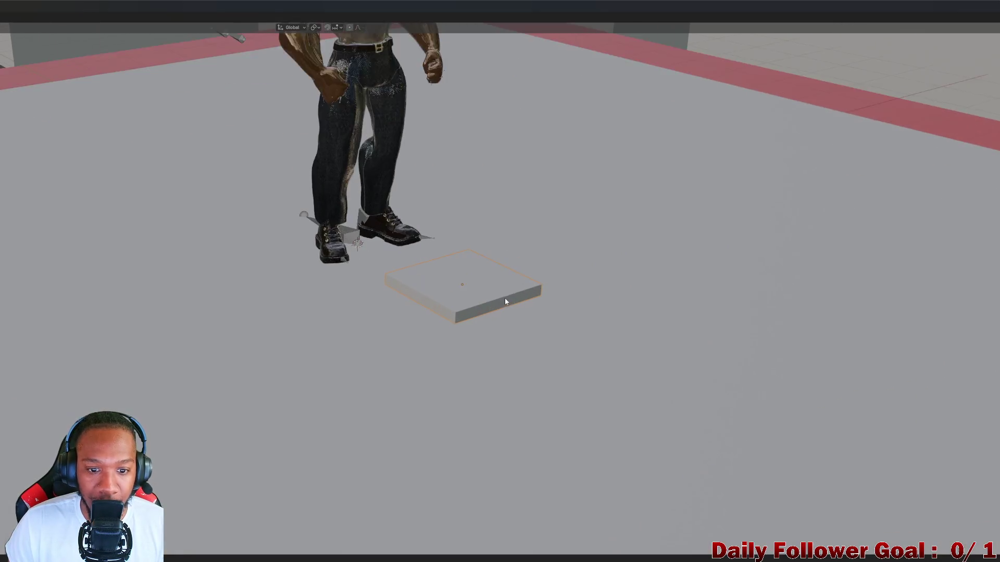
middle_drag(504, 298, 468, 279)
mouse_move(427, 7)
mouse_down()
mouse_move(503, 103)
mouse_move(596, 15)
mouse_move(596, 2)
mouse_up()
scroll(494, 304, up, 5)
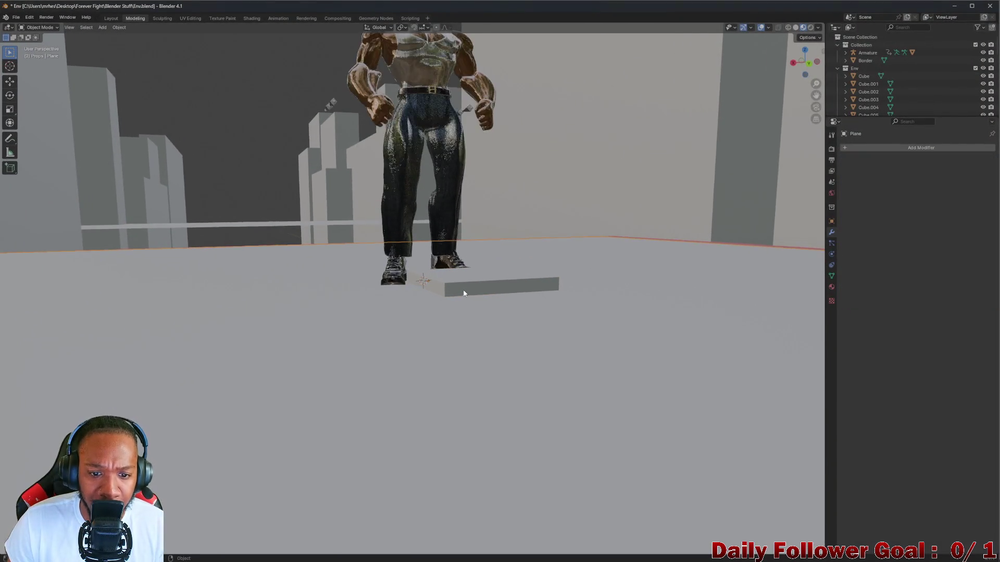
mouse_move(630, 306)
middle_down()
mouse_move(527, 252)
mouse_move(364, 234)
middle_up()
scroll(364, 241, up, 3)
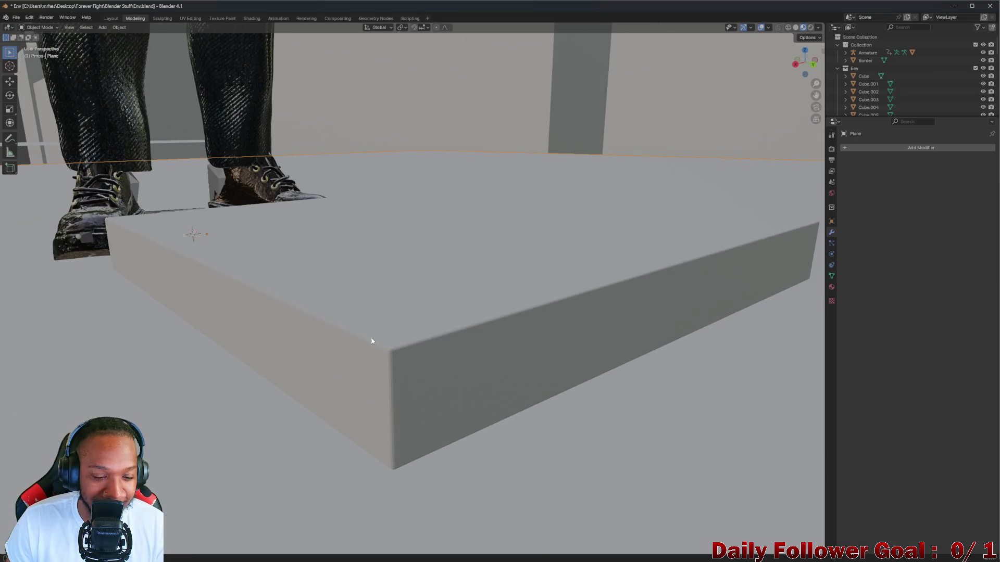
scroll(371, 341, down, 2)
Select the slab Cube.031 to check its bevel from above, then select Border in the Outliner
click(427, 312)
scroll(440, 303, down, 4)
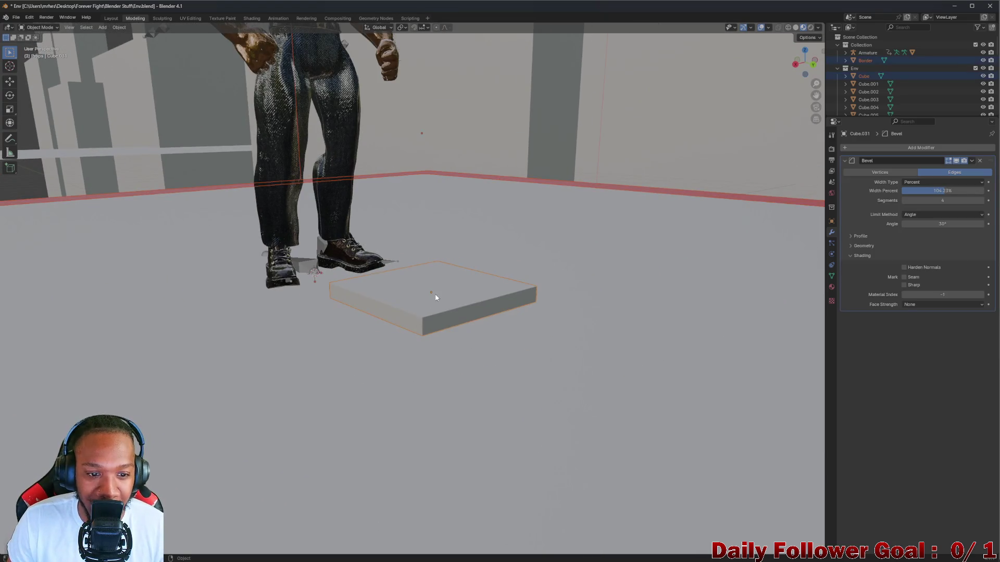
middle_drag(436, 298, 417, 346)
scroll(373, 422, down, 4)
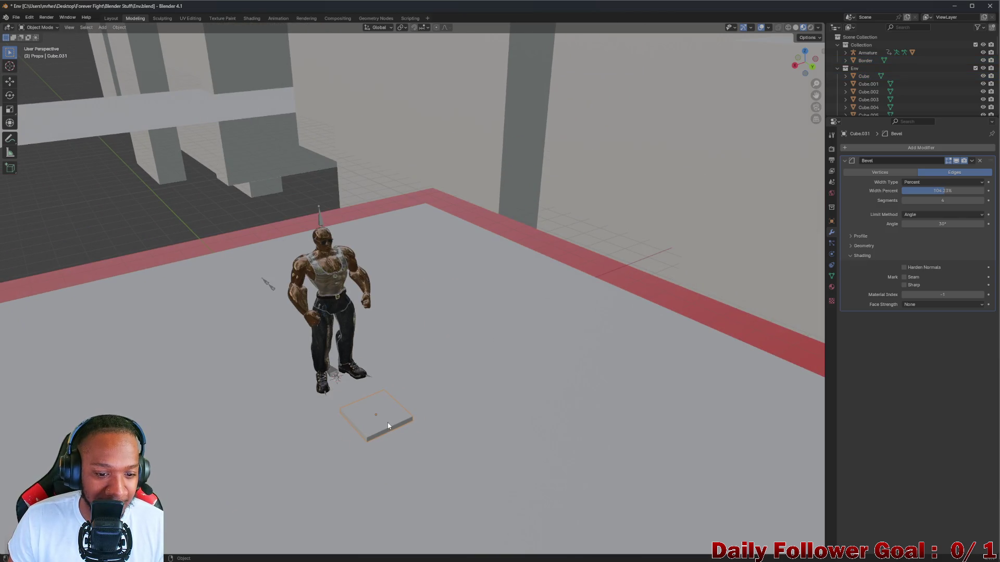
scroll(388, 426, up, 6)
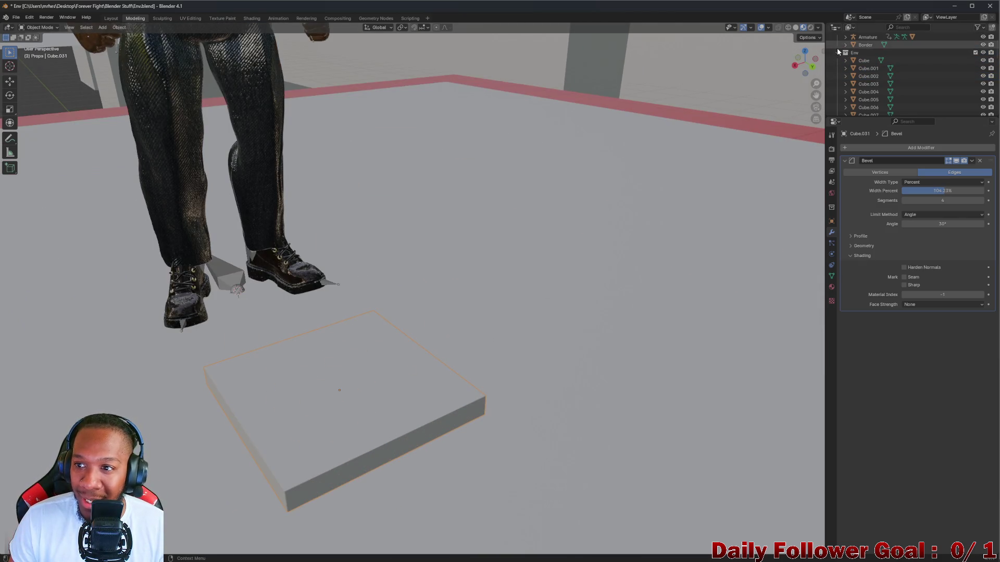
click(838, 47)
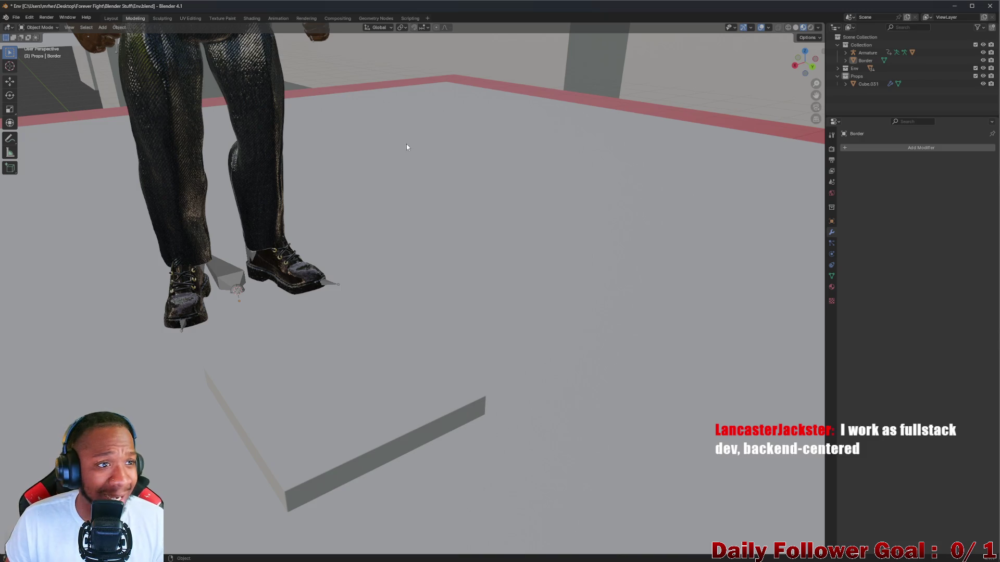
scroll(406, 147, down, 5)
scroll(421, 233, up, 5)
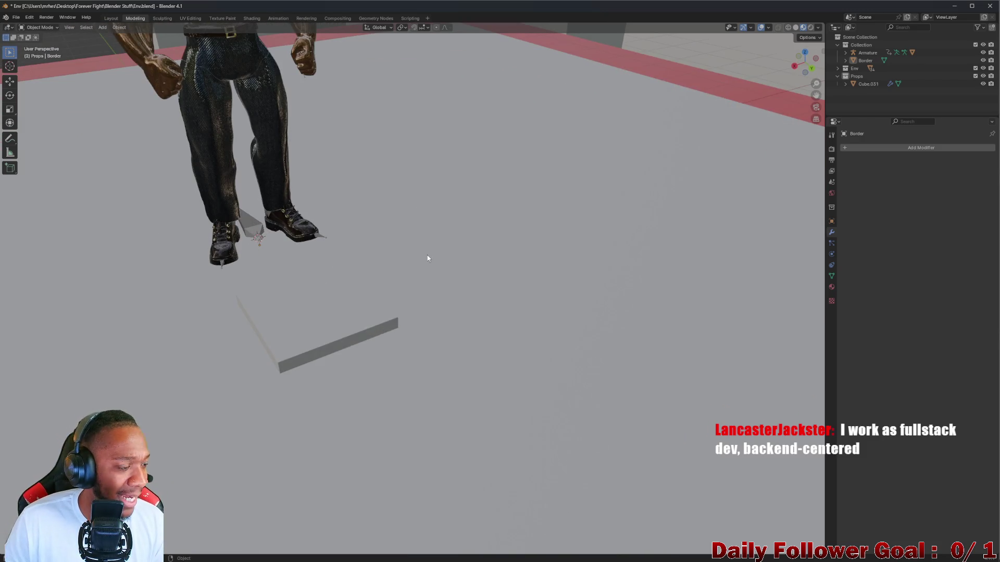
middle_drag(429, 252, 453, 265)
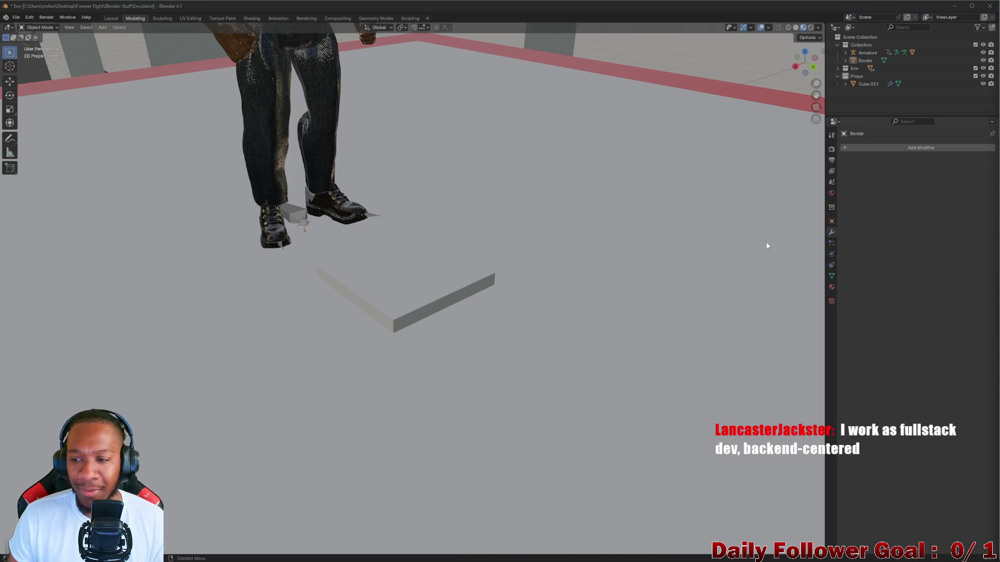
mouse_move(552, 190)
middle_down()
mouse_move(239, 205)
mouse_move(290, 173)
mouse_move(366, 234)
mouse_move(334, 238)
mouse_move(310, 258)
mouse_move(282, 252)
middle_up()
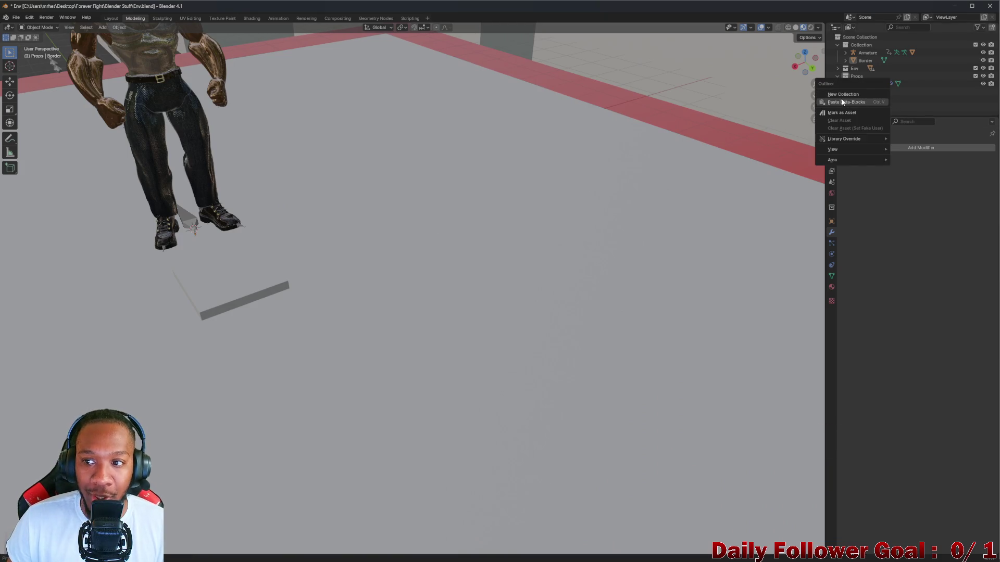
mouse_move(427, 237)
middle_down()
mouse_move(412, 249)
mouse_move(271, 224)
mouse_move(341, 196)
mouse_move(475, 196)
mouse_move(371, 197)
middle_up()
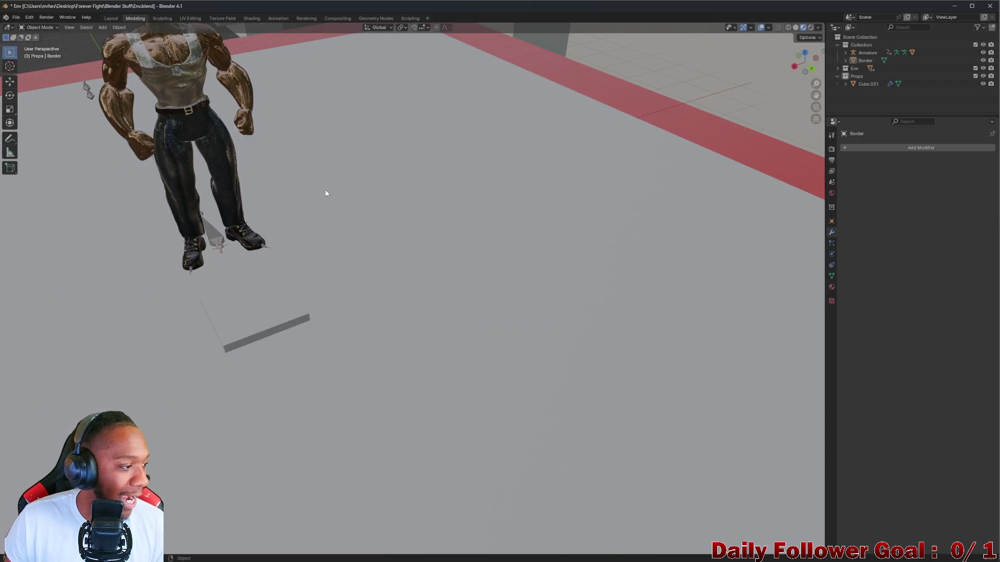
mouse_move(386, 162)
middle_down()
mouse_move(362, 234)
mouse_move(321, 241)
mouse_move(351, 240)
middle_up()
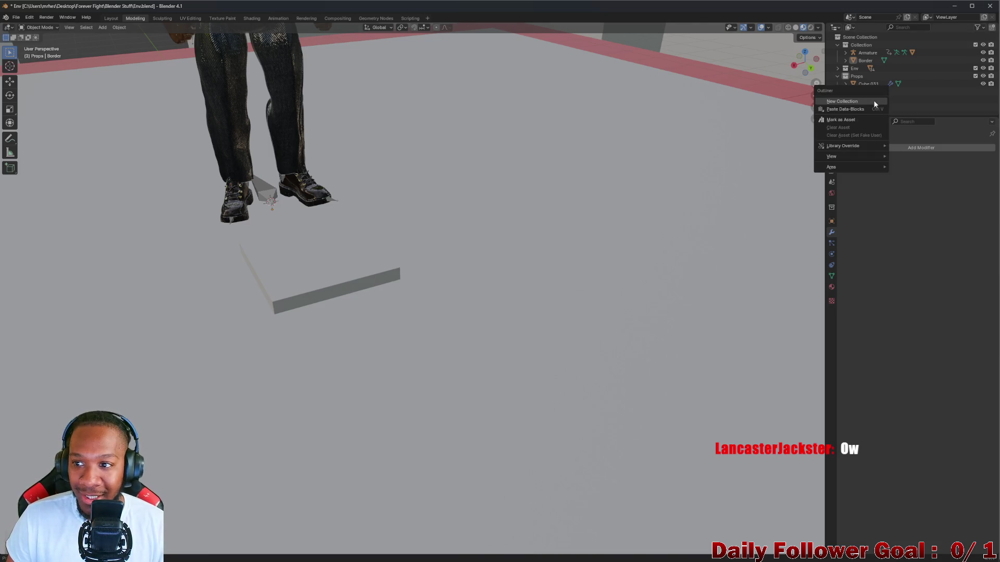
scroll(491, 172, up, 5)
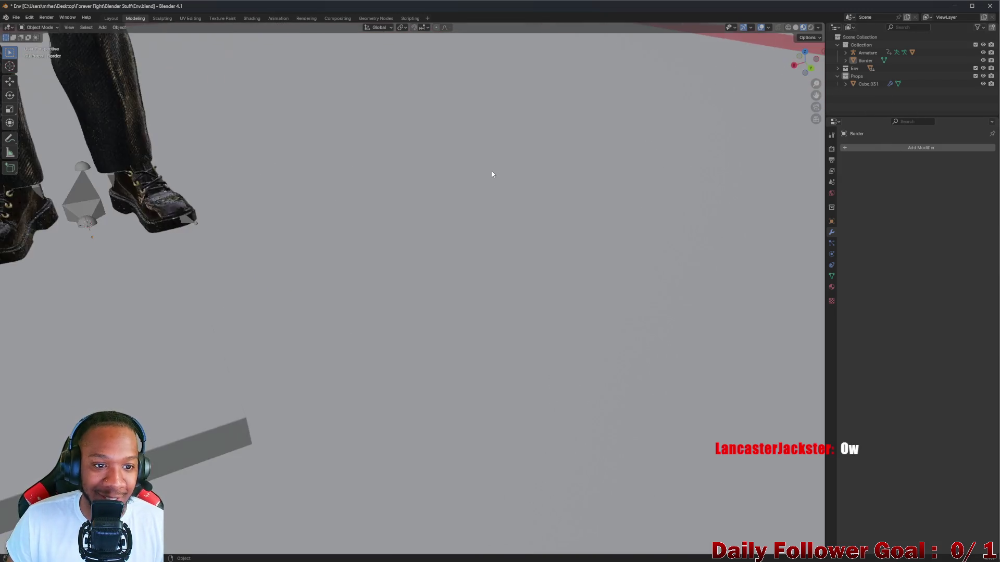
scroll(420, 199, down, 3)
scroll(432, 202, up, 3)
scroll(432, 202, down, 4)
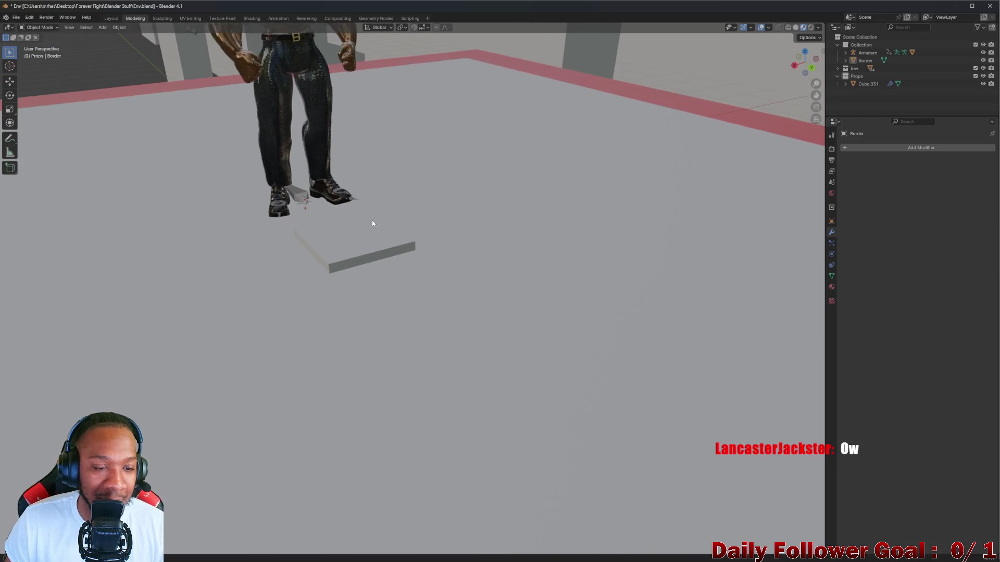
scroll(429, 218, up, 4)
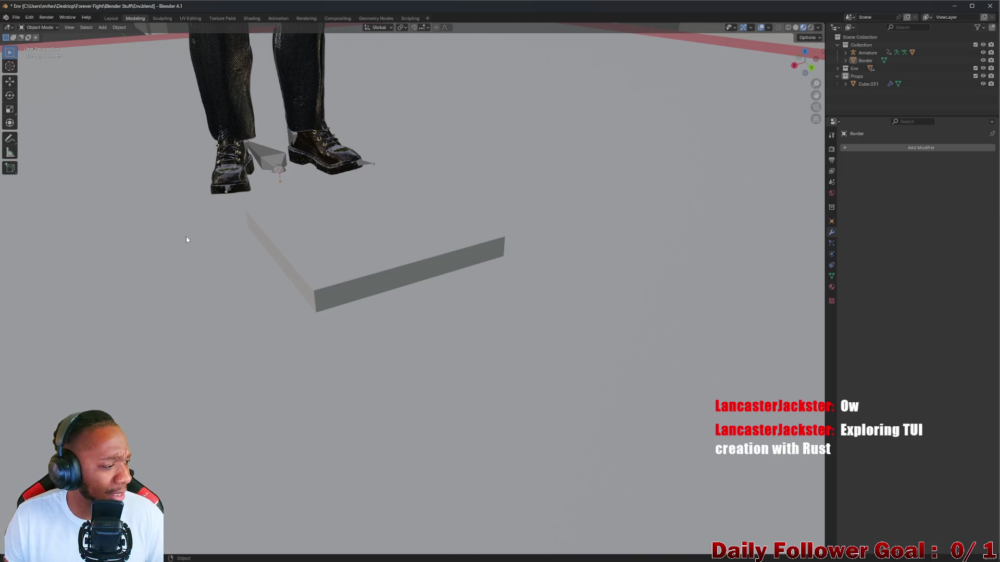
shift+middle_drag(246, 228, 397, 200)
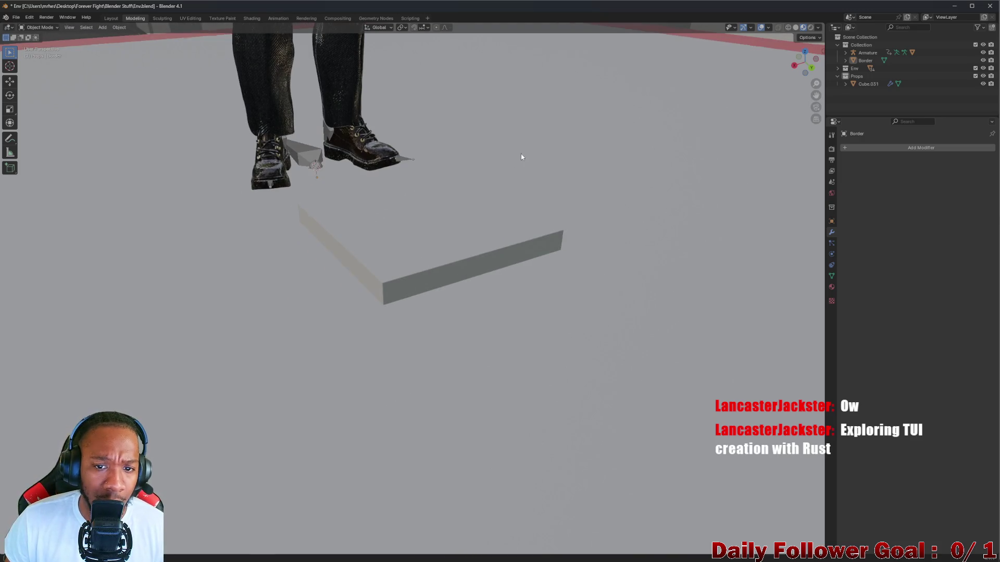
middle_drag(521, 157, 800, 93)
right_click(858, 99)
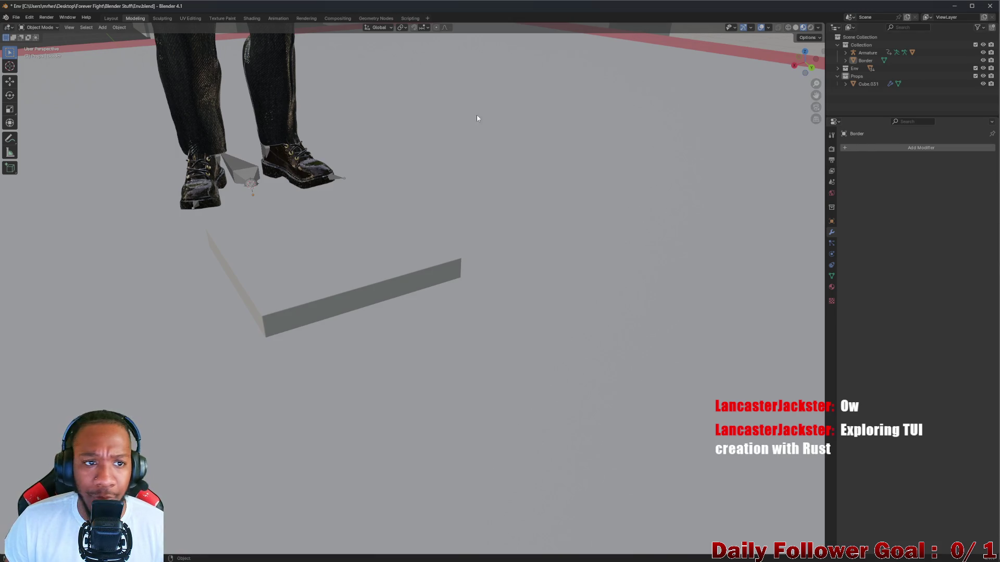
Open the Add menu and dismiss it without adding, then orbit out to frame the character and plank
click(104, 28)
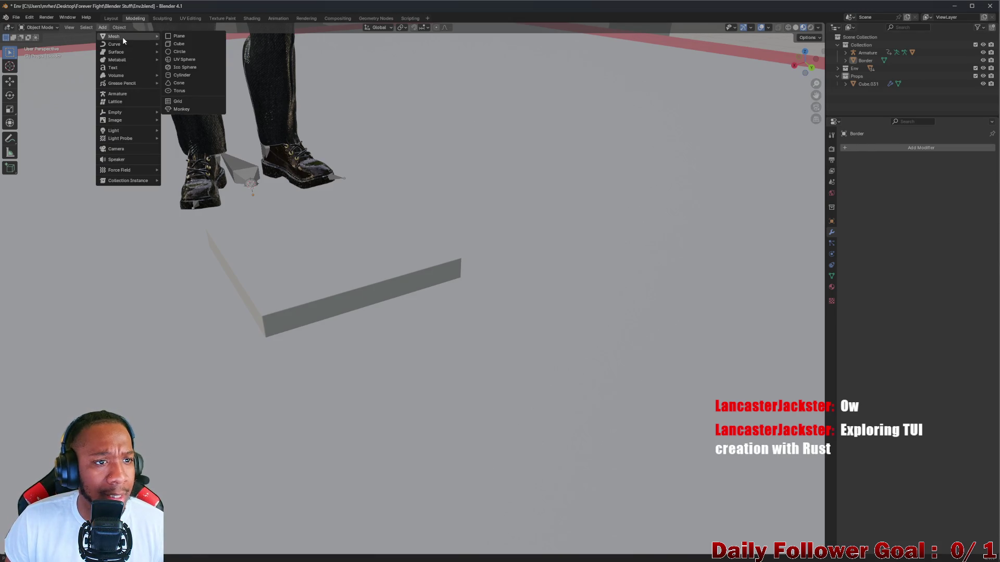
mouse_move(132, 45)
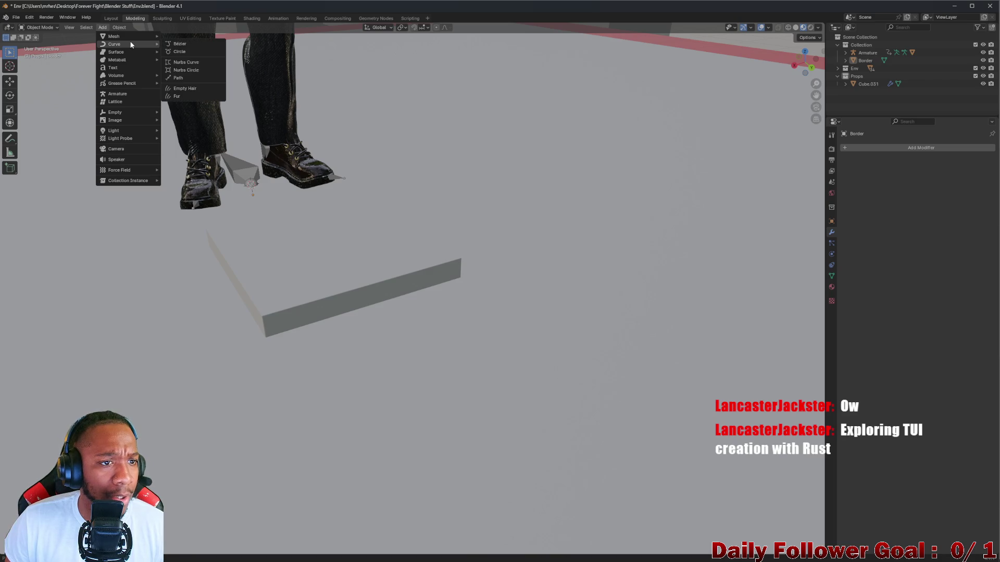
key(Escape)
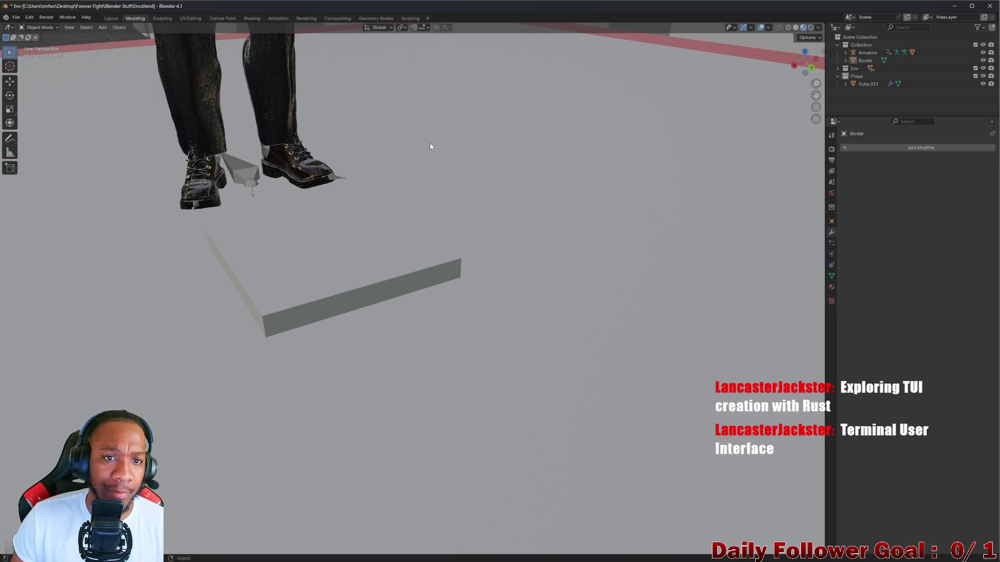
scroll(701, 307, down, 5)
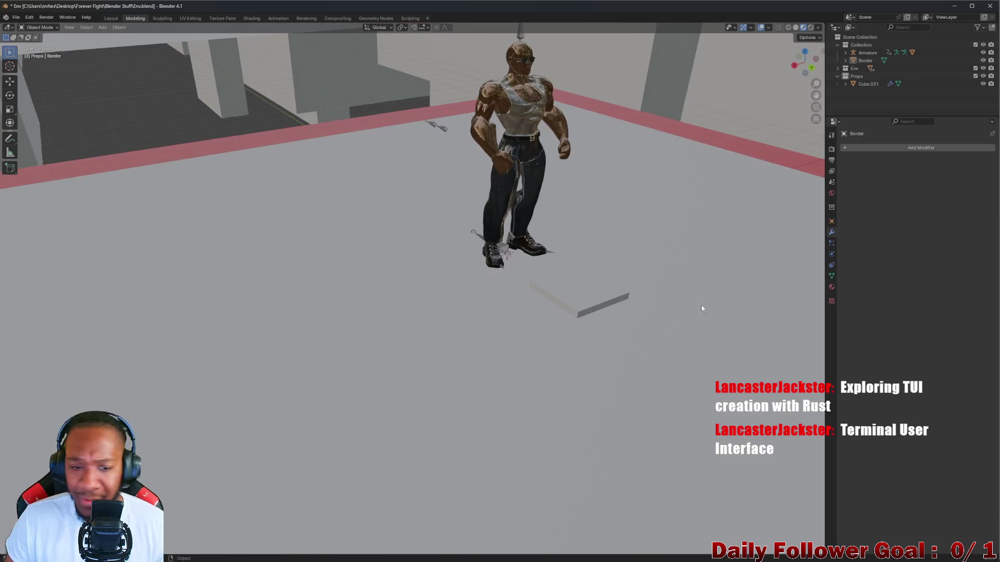
scroll(654, 275, up, 4)
scroll(589, 290, down, 3)
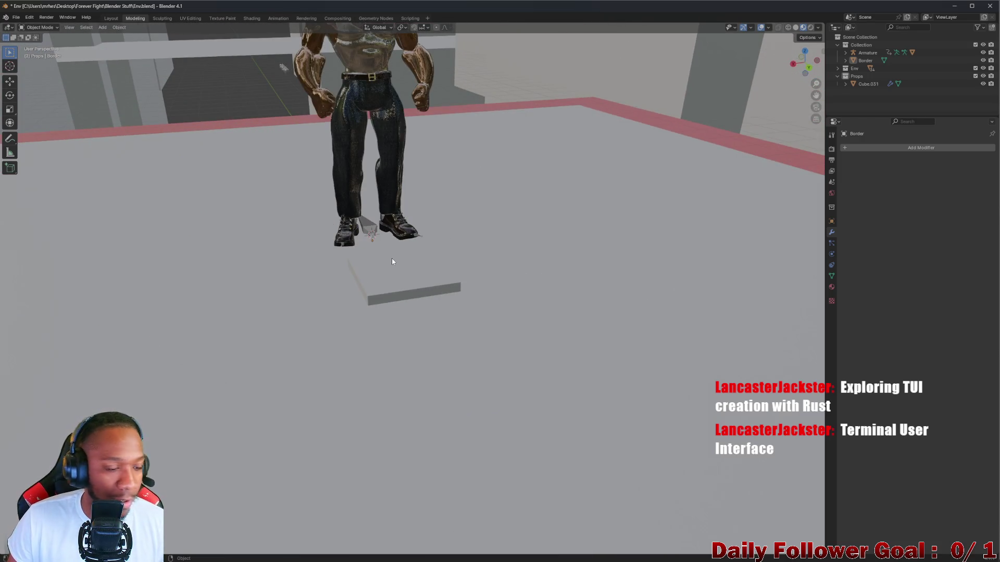
scroll(468, 245, up, 5)
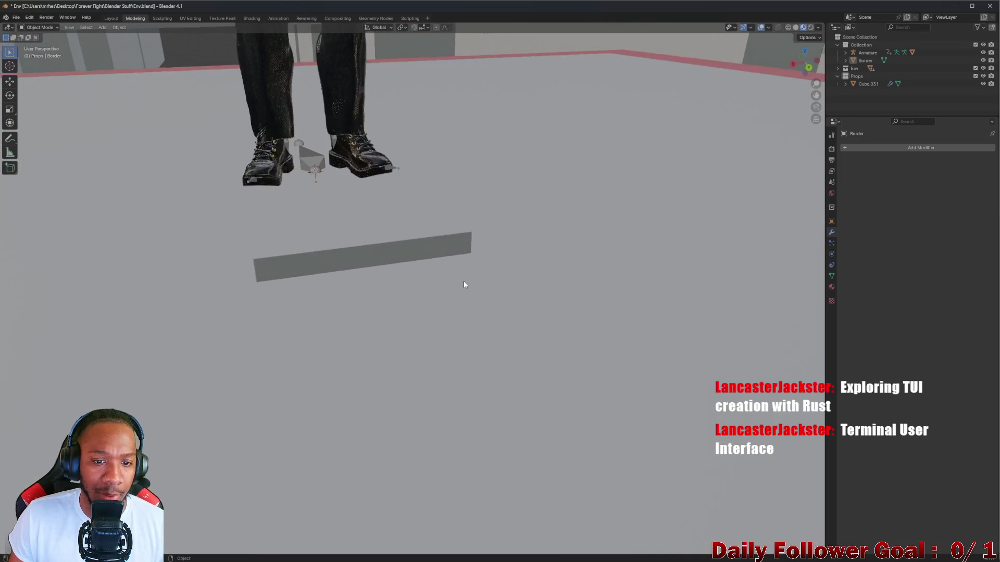
scroll(452, 274, down, 2)
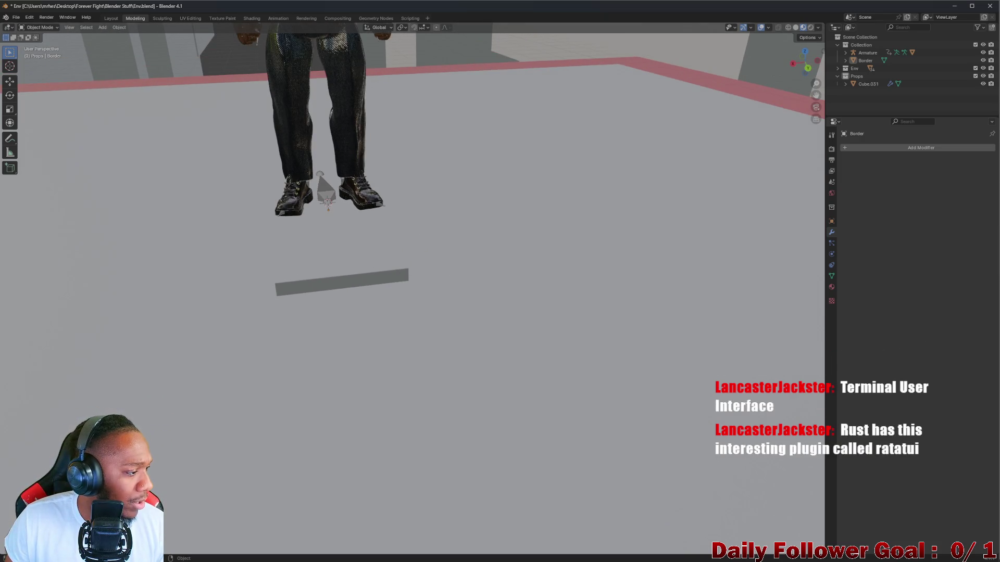
mouse_move(233, 276)
middle_down()
mouse_move(248, 273)
mouse_move(196, 257)
mouse_move(307, 274)
mouse_move(423, 266)
middle_up()
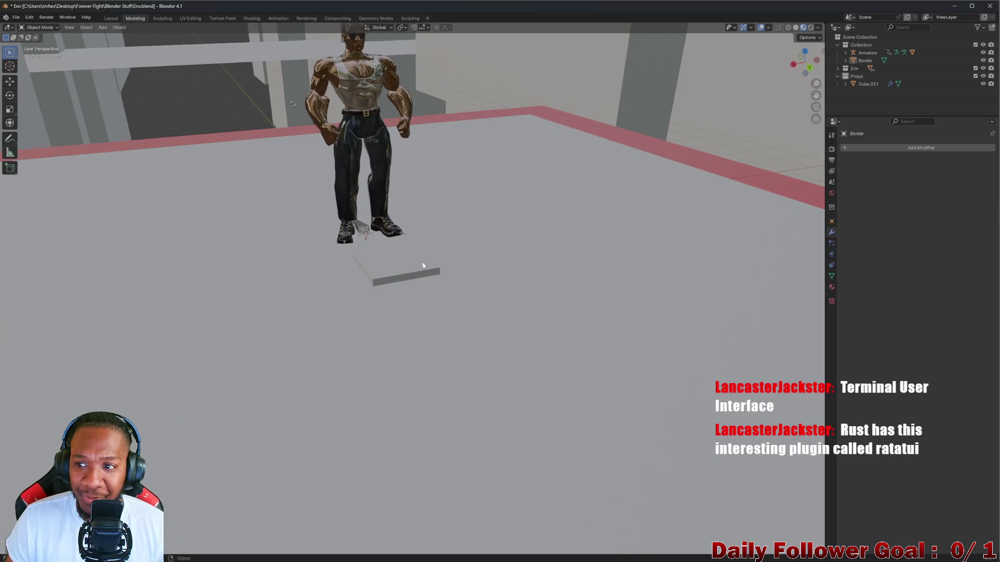
right_click(855, 92)
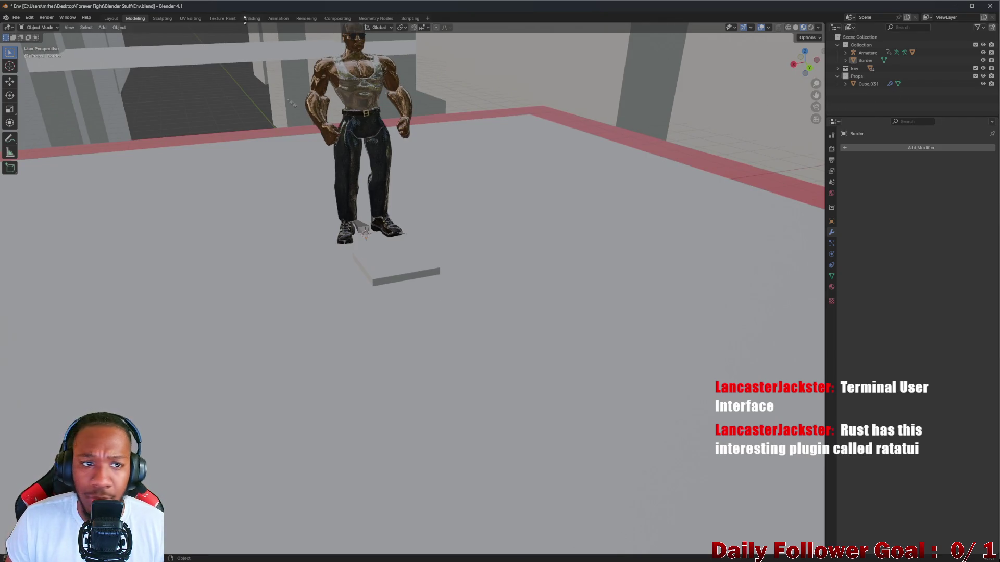
Add a cube mesh and move it to the left of the character
click(102, 27)
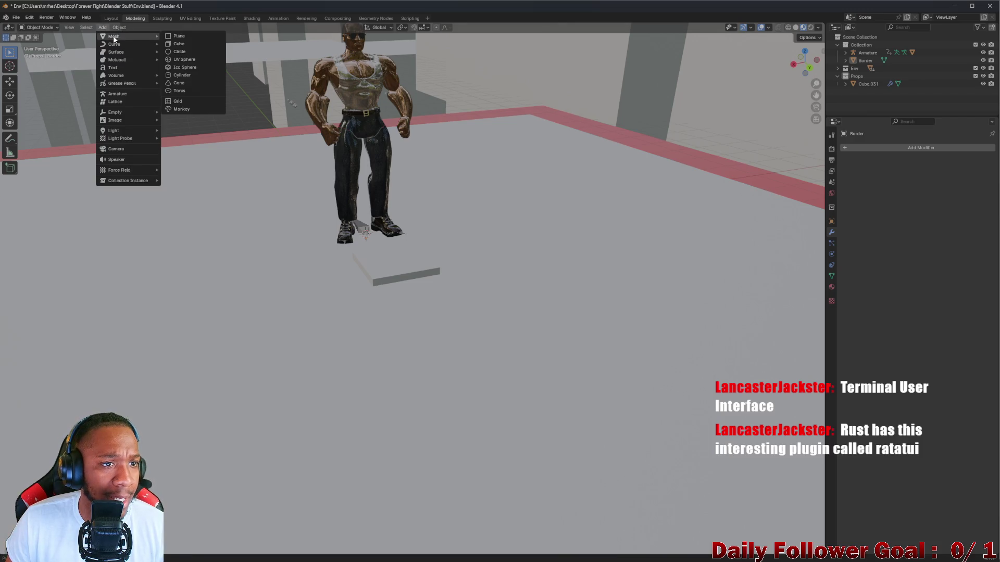
click(192, 43)
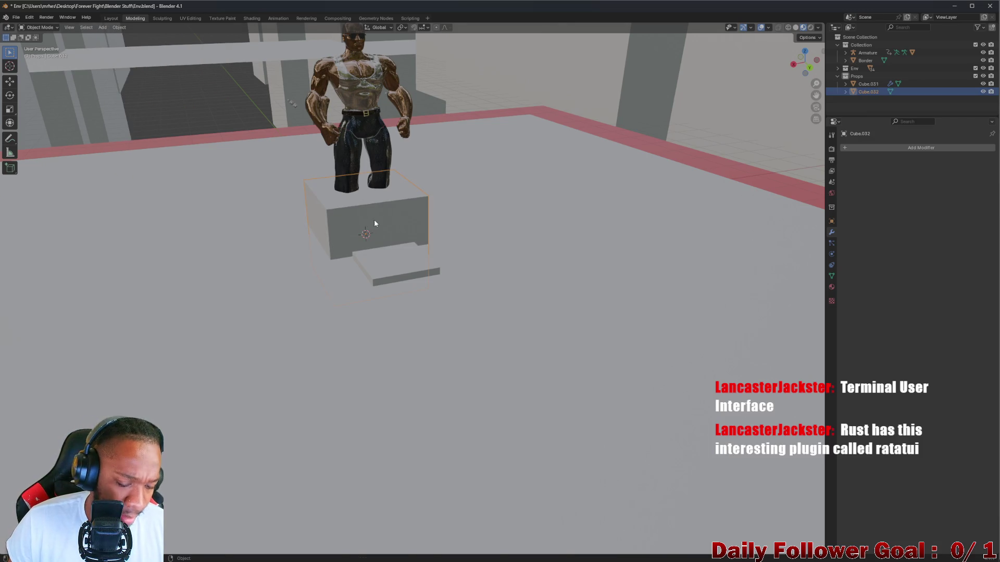
drag(374, 219, 167, 141)
mouse_move(166, 140)
middle_down()
mouse_move(230, 138)
mouse_move(176, 110)
middle_up()
scroll(314, 150, down, 5)
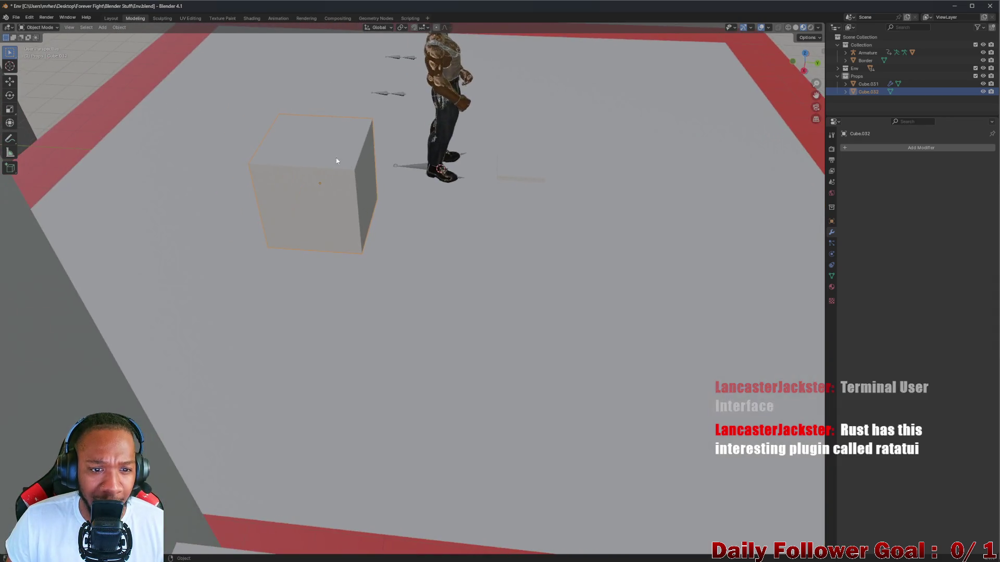
scroll(296, 162, up, 3)
scroll(394, 216, down, 3)
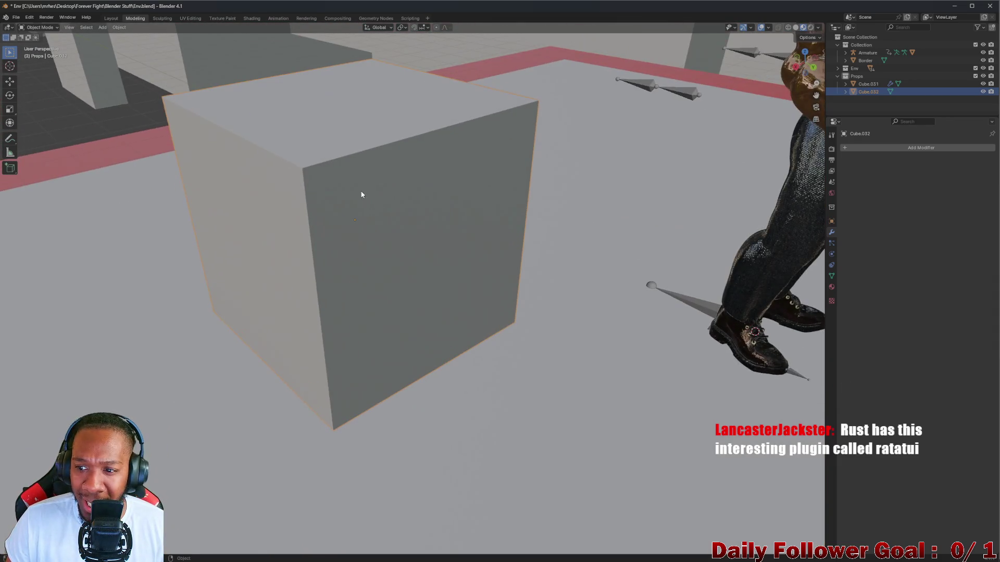
Add a Bevel modifier to the new cube Cube.032
click(886, 148)
mouse_move(867, 136)
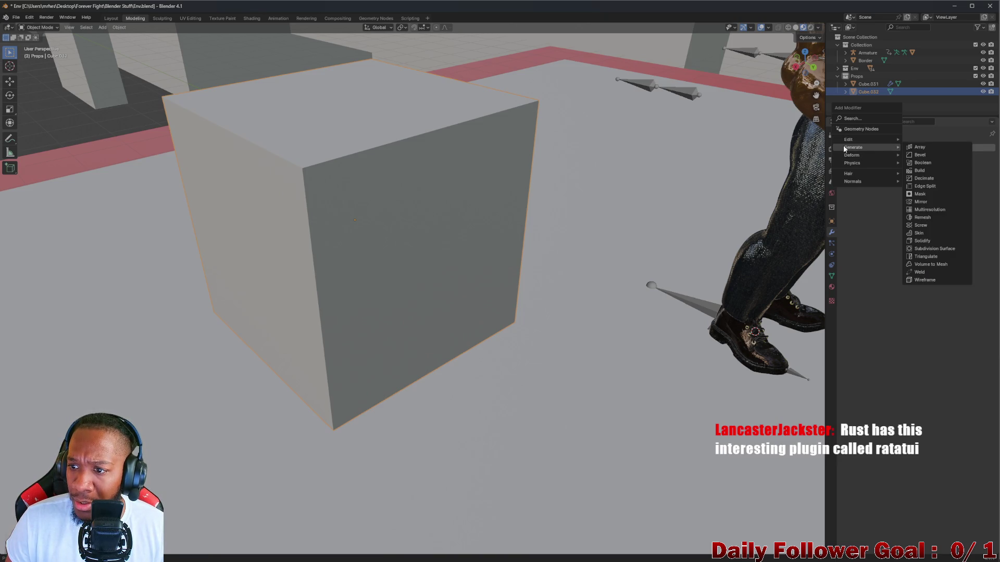
click(920, 155)
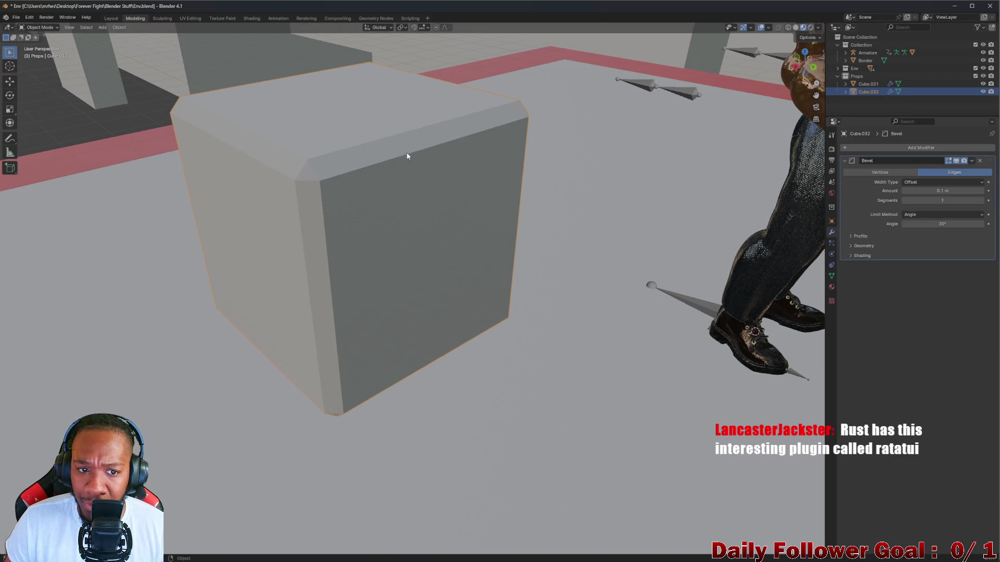
middle_drag(407, 151, 458, 157)
middle_drag(453, 113, 521, 120)
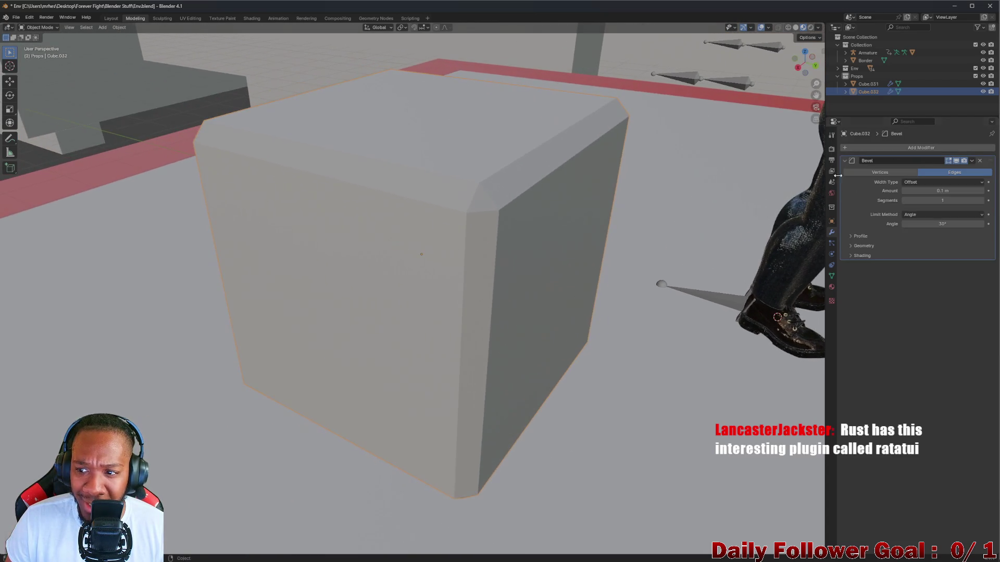
Set the bevel to 5 segments with an amount of about 0.19 m
click(932, 201)
text(5)
key(Return)
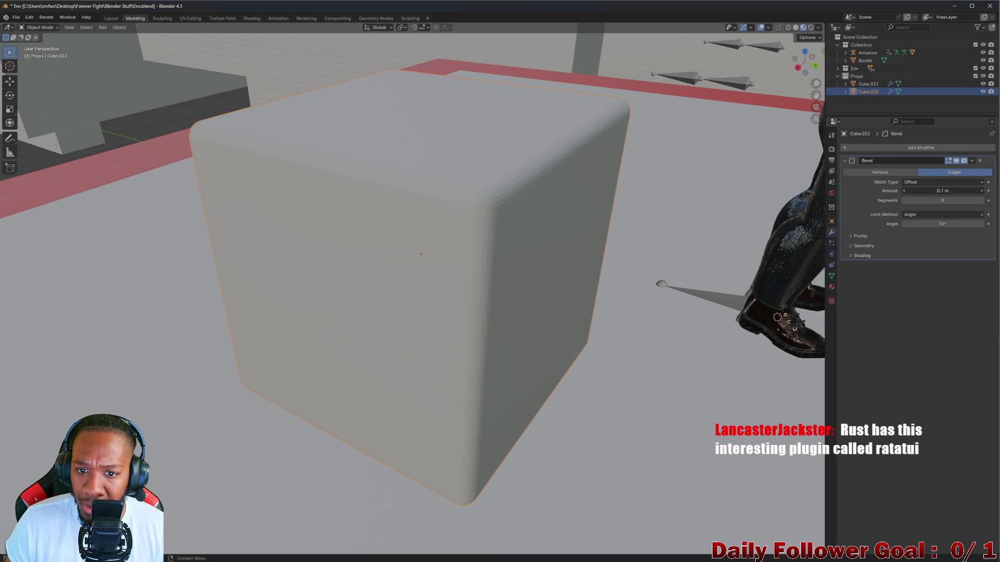
mouse_move(943, 191)
mouse_down()
mouse_move(964, 191)
mouse_move(937, 191)
mouse_up()
scroll(625, 240, down, 3)
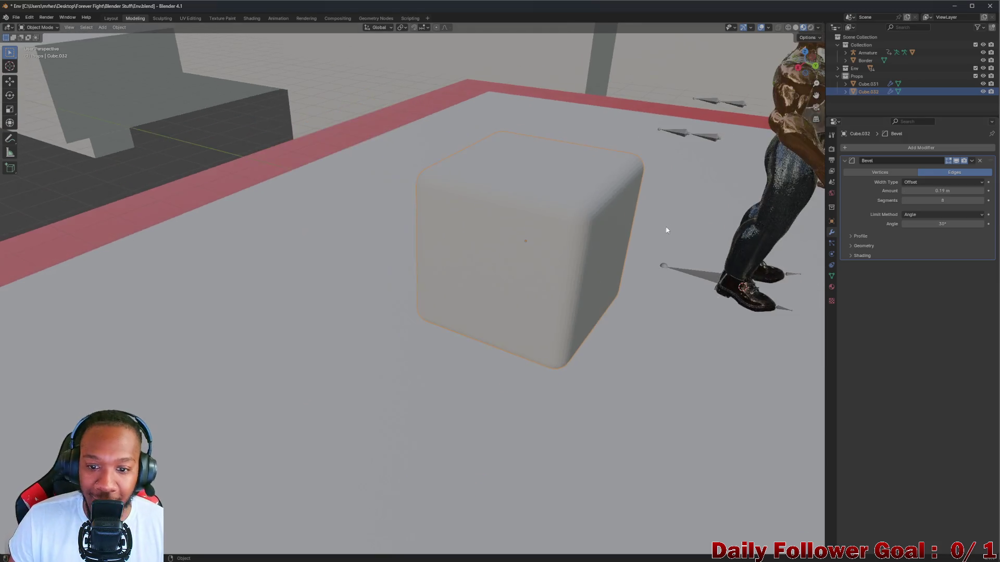
middle_drag(599, 250, 629, 242)
scroll(565, 238, down, 6)
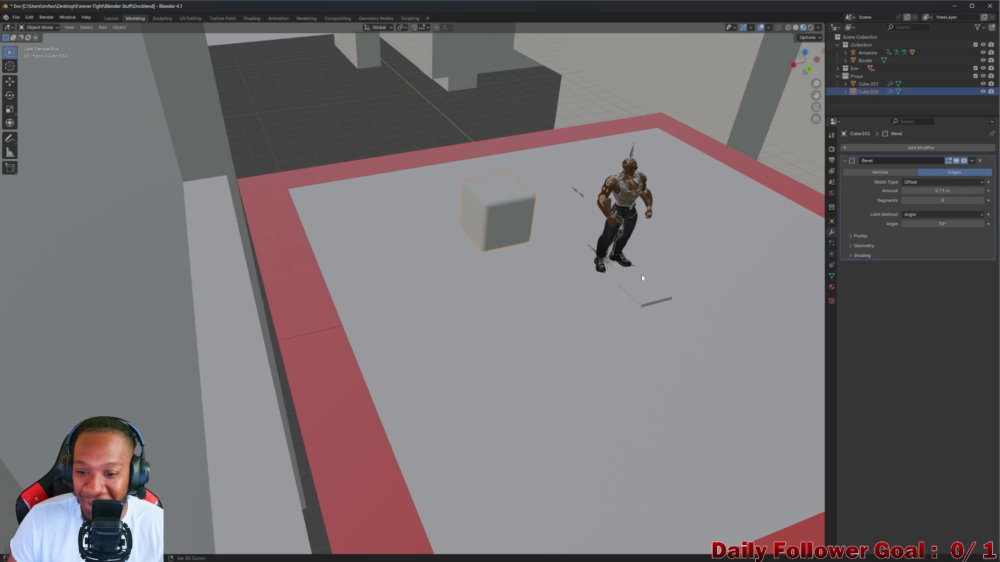
mouse_move(547, 238)
middle_down()
mouse_move(558, 253)
mouse_move(547, 276)
middle_up()
scroll(521, 260, up, 2)
Select the old floor slab Cube.031 and delete it
click(490, 249)
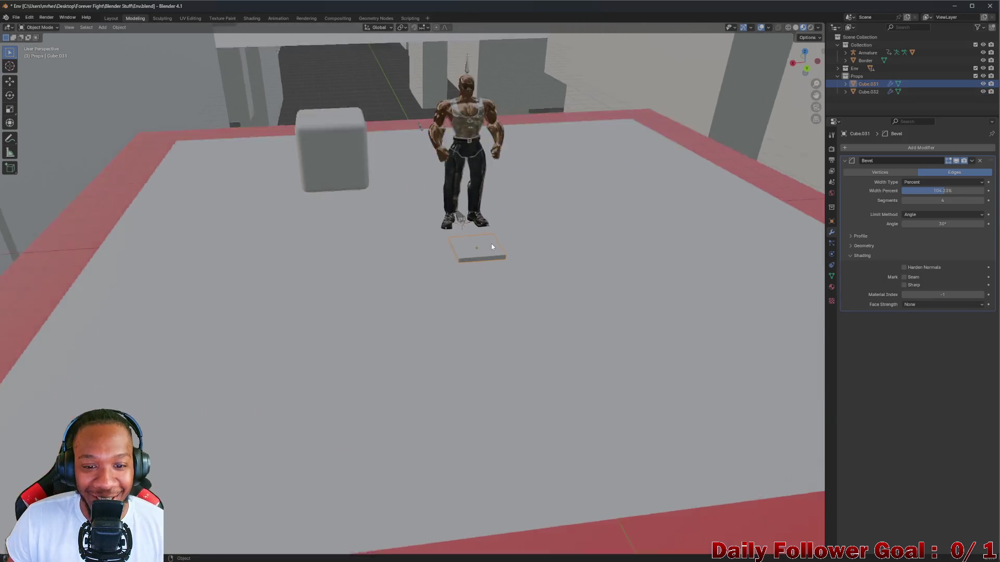
scroll(496, 253, up, 5)
key(Delete)
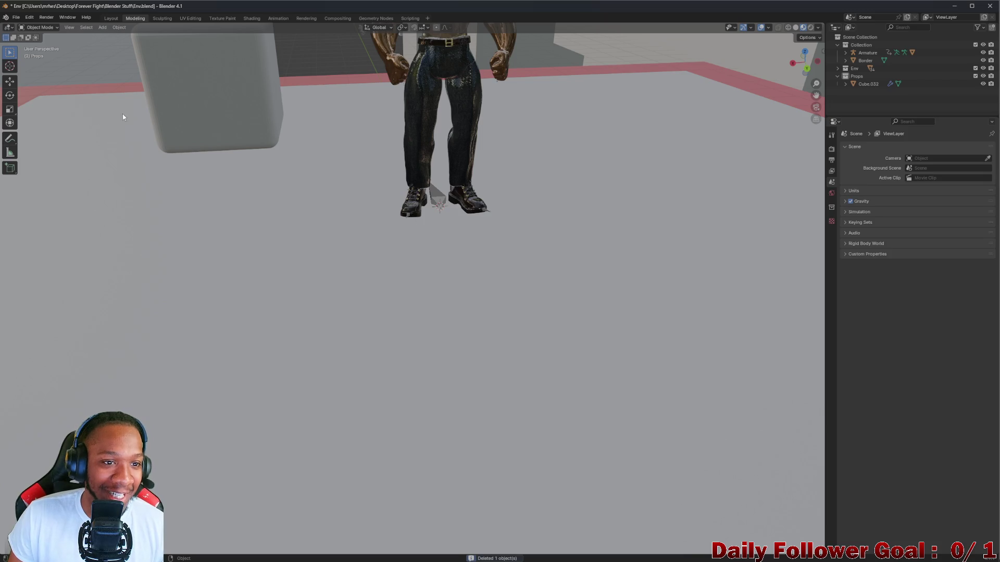
mouse_move(123, 115)
middle_down()
mouse_move(369, 202)
mouse_move(437, 190)
middle_up()
scroll(362, 139, up, 4)
Select Cube.032 and trial-flatten it into a thin slab by lowering its Z scale
click(362, 139)
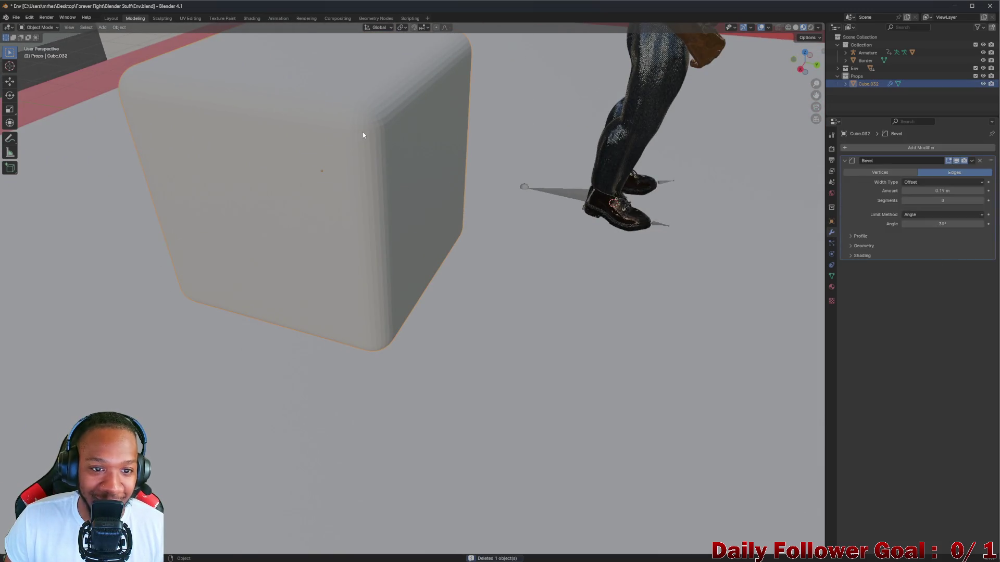
mouse_move(361, 139)
middle_down()
mouse_move(371, 127)
mouse_move(339, 111)
mouse_move(390, 133)
mouse_move(184, 64)
middle_up()
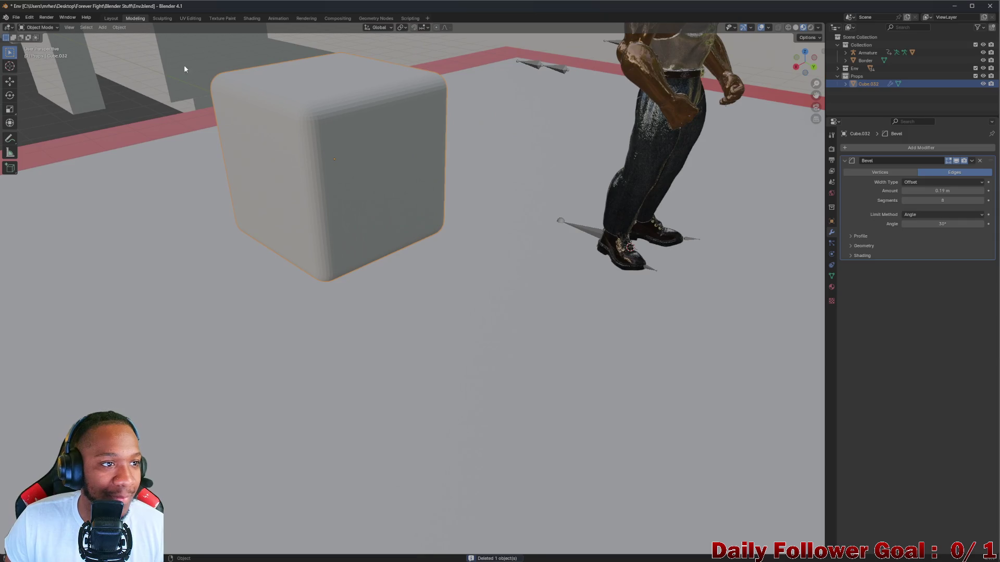
click(831, 221)
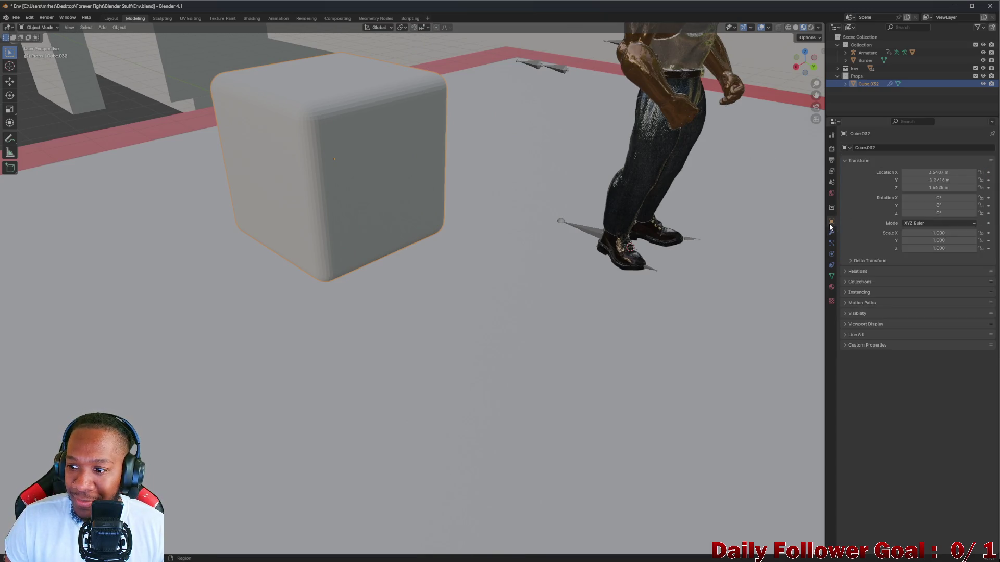
drag(939, 248, 886, 248)
scroll(393, 170, up, 5)
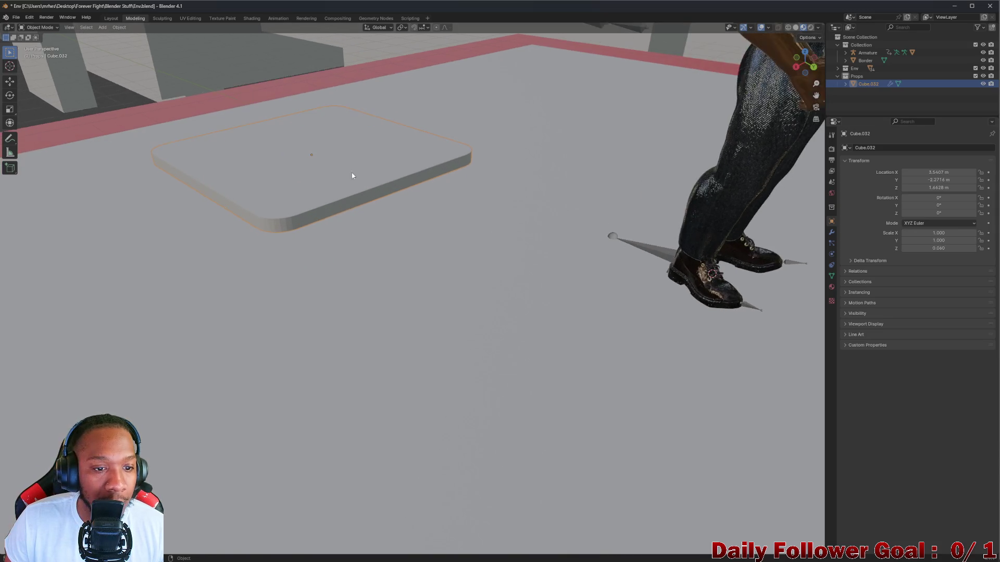
middle_drag(331, 185, 415, 183)
scroll(469, 181, up, 4)
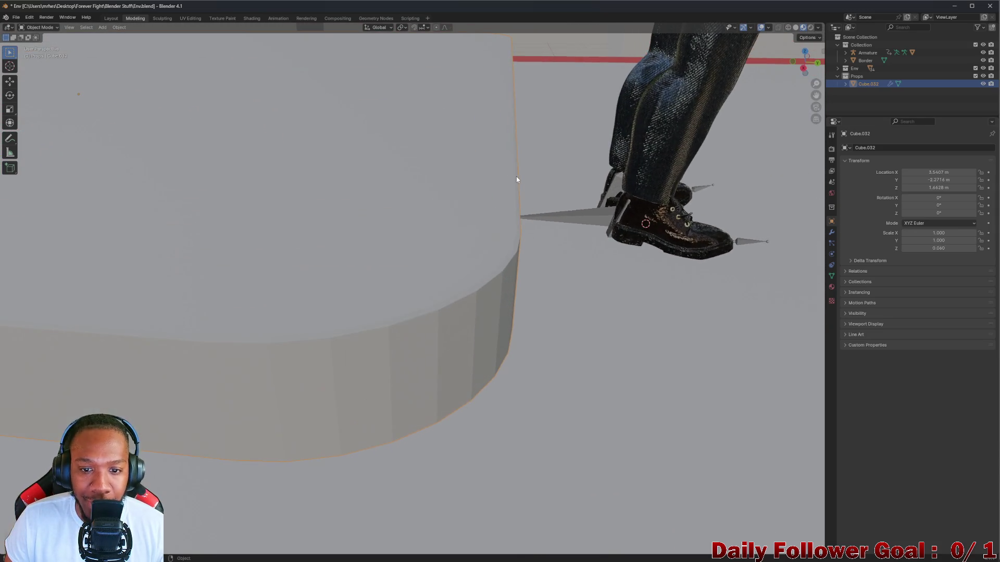
scroll(488, 212, down, 4)
middle_drag(476, 214, 498, 200)
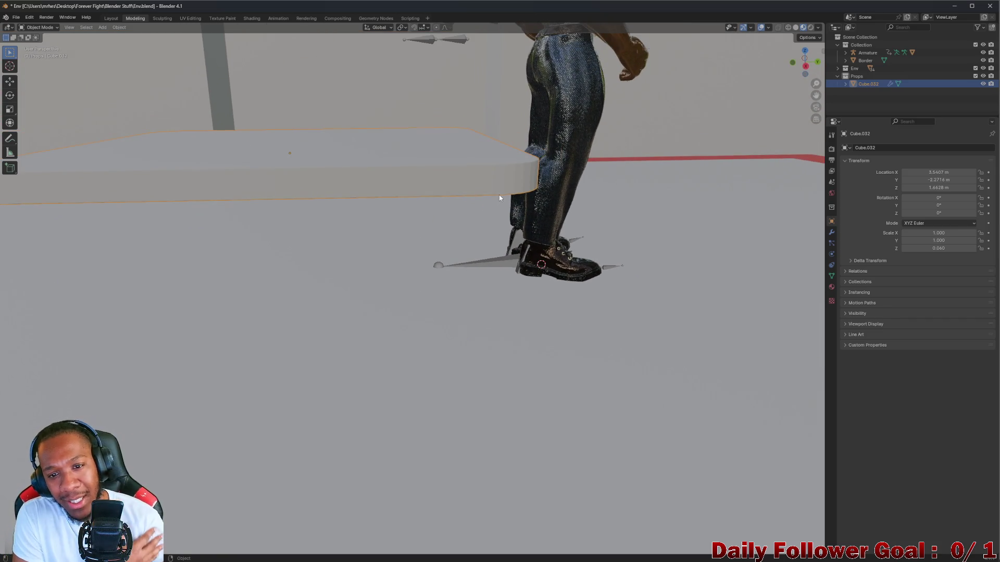
Restore the cube to full height with Alt+S and bring back its Bevel modifier settings
key(alt+s)
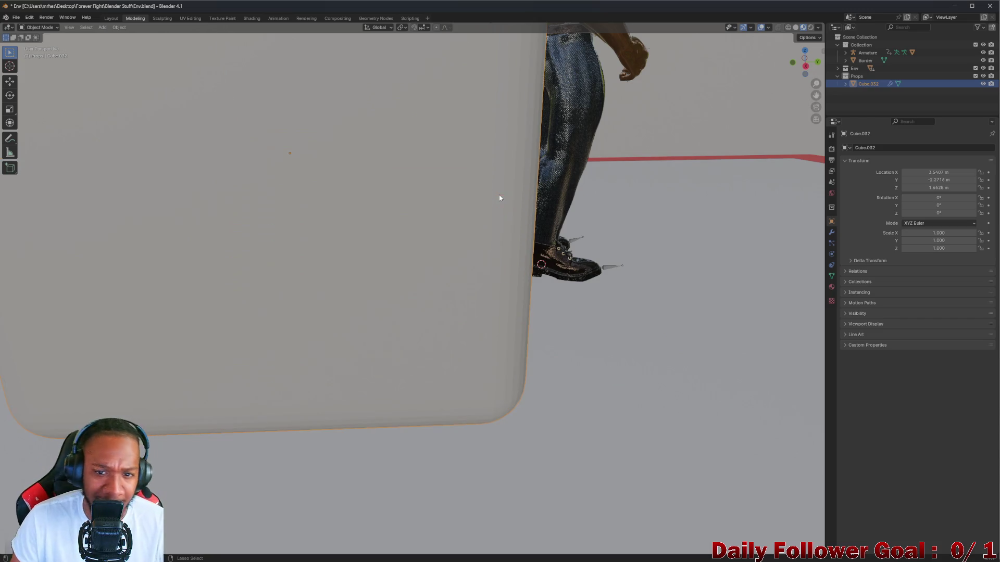
mouse_move(498, 195)
middle_down()
mouse_move(518, 208)
mouse_move(457, 199)
mouse_move(446, 130)
mouse_move(470, 135)
middle_up()
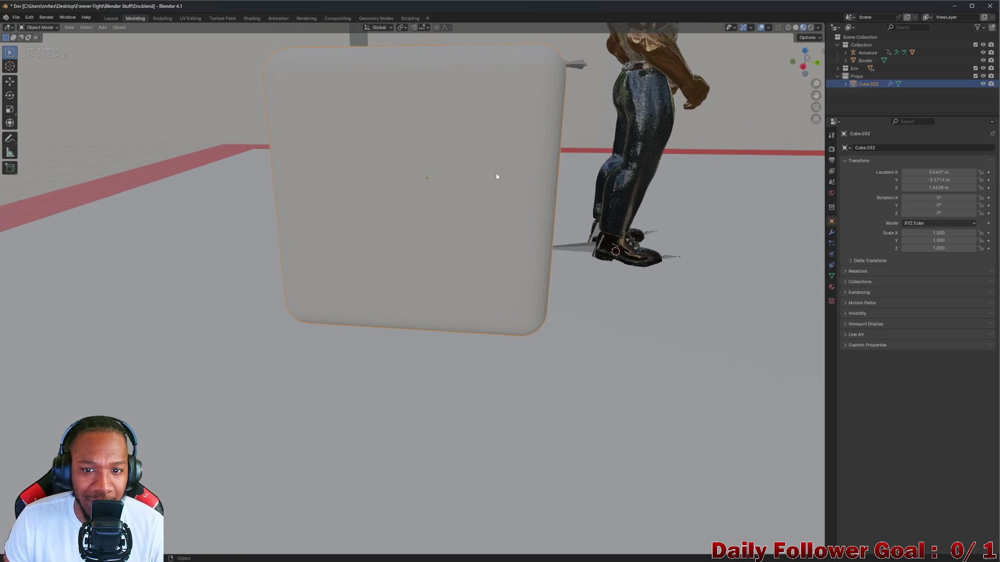
mouse_move(496, 177)
middle_down()
mouse_move(530, 201)
mouse_move(491, 203)
mouse_move(494, 192)
middle_up()
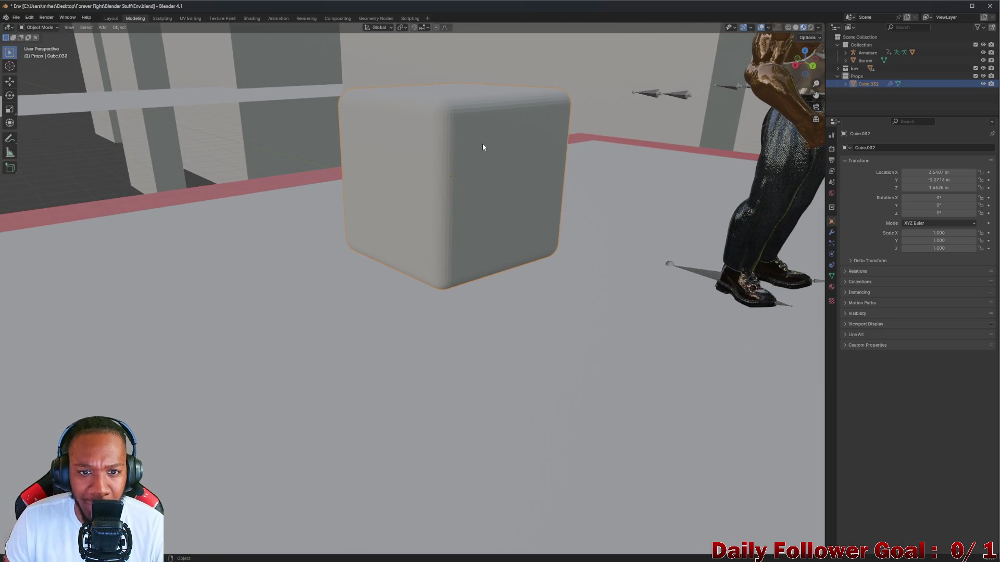
mouse_move(482, 147)
middle_down()
mouse_move(626, 150)
mouse_move(478, 152)
mouse_move(490, 154)
middle_up()
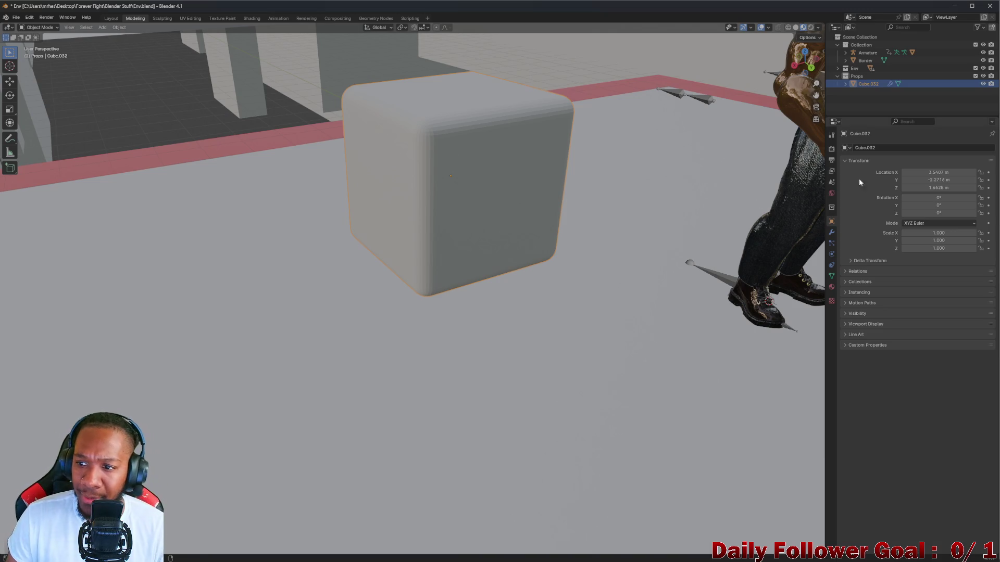
click(832, 232)
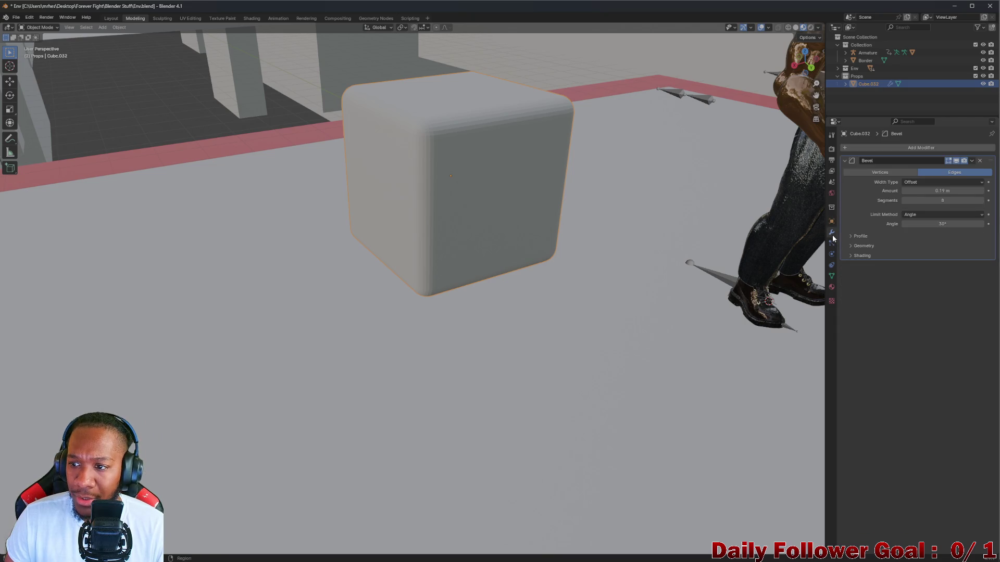
Remove the cube's Bevel modifier and start lowering its Z scale
click(980, 161)
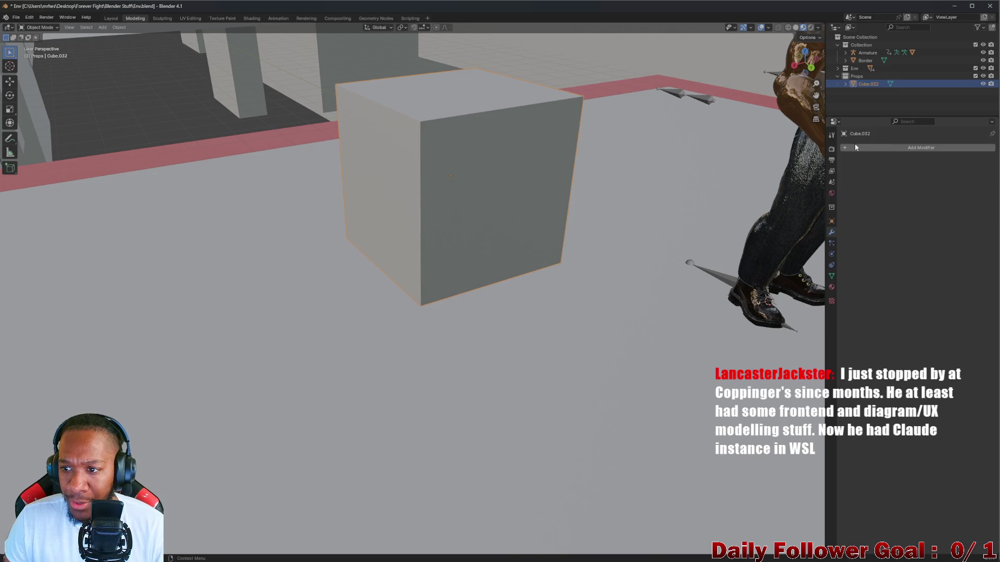
click(834, 222)
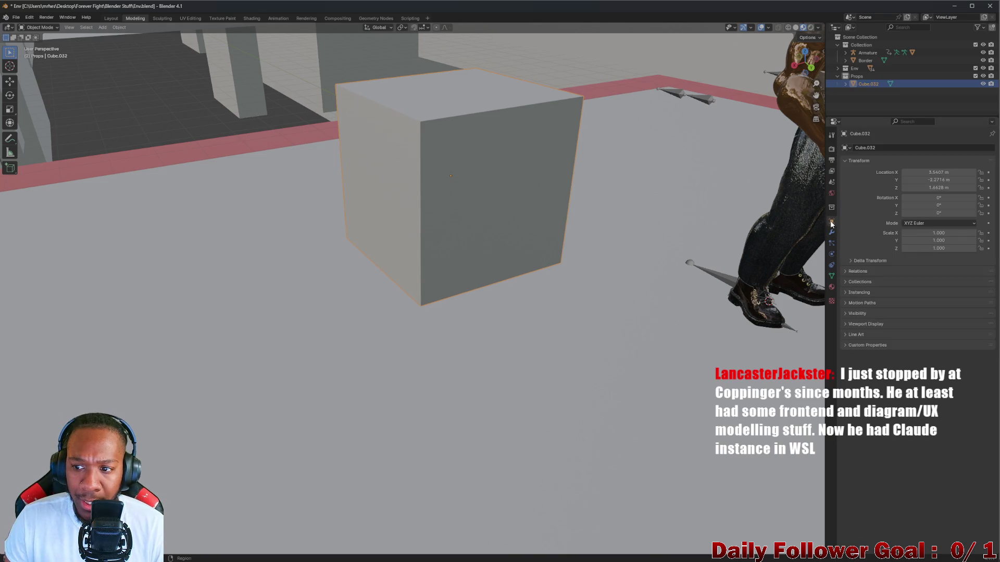
click(898, 248)
text(0.74)
key(Return)
mouse_move(931, 248)
mouse_down()
mouse_move(901, 248)
mouse_move(931, 249)
mouse_up()
Settle the cube's Z scale at 0.1 and bring up the Apply transforms menu
click(943, 249)
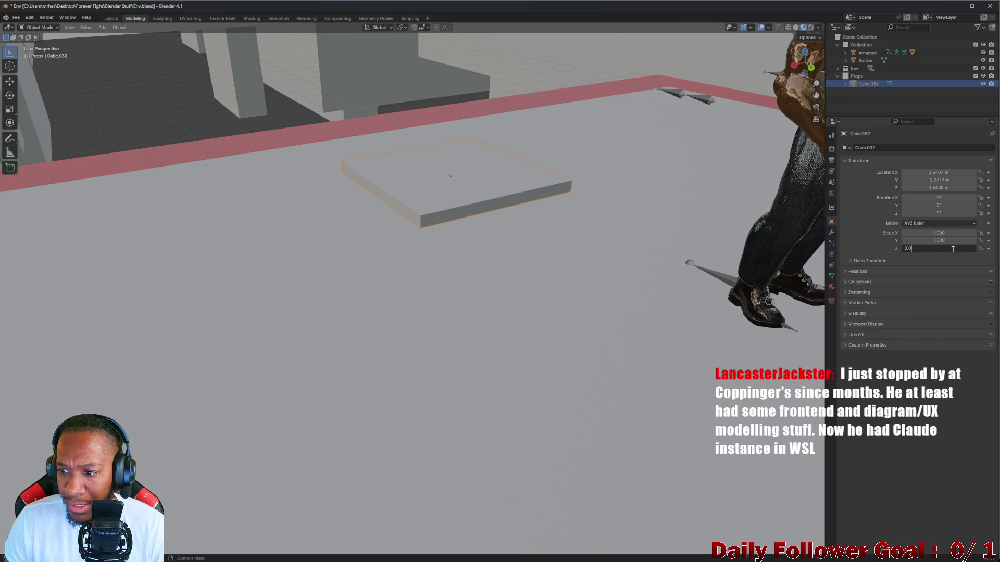
text(5)
key(Return)
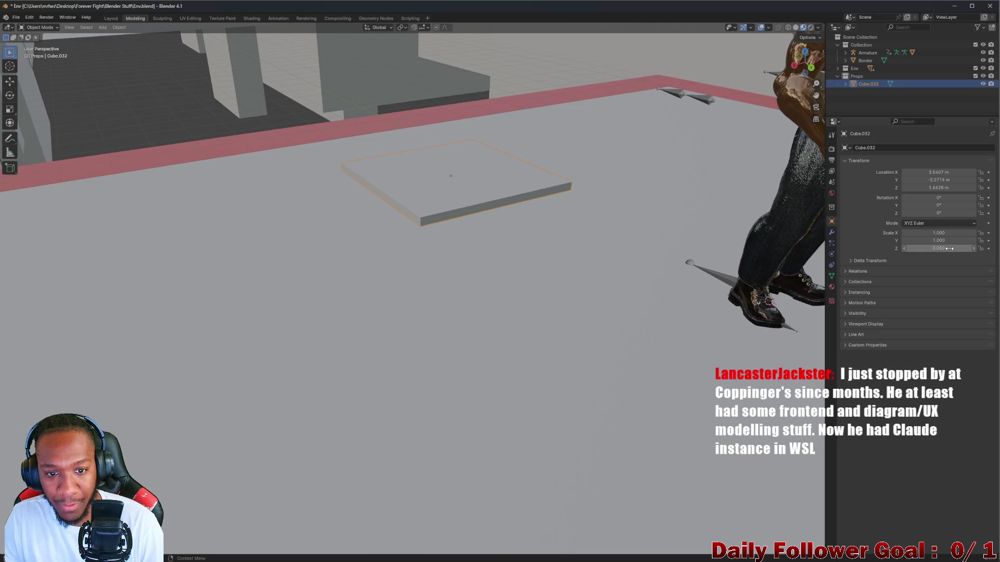
click(948, 249)
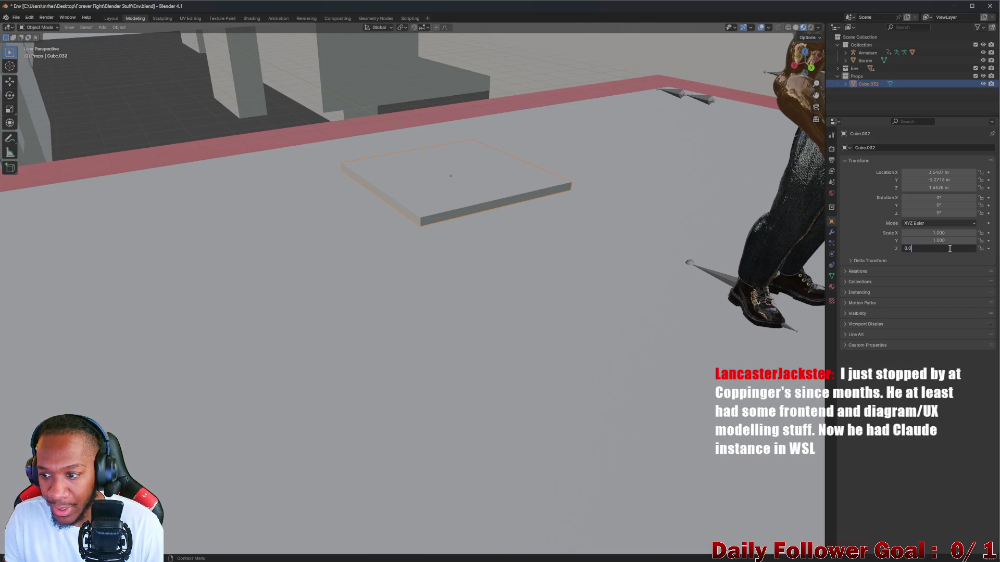
text(0.1)
key(Return)
mouse_move(495, 218)
middle_down()
mouse_move(459, 199)
mouse_move(492, 182)
middle_up()
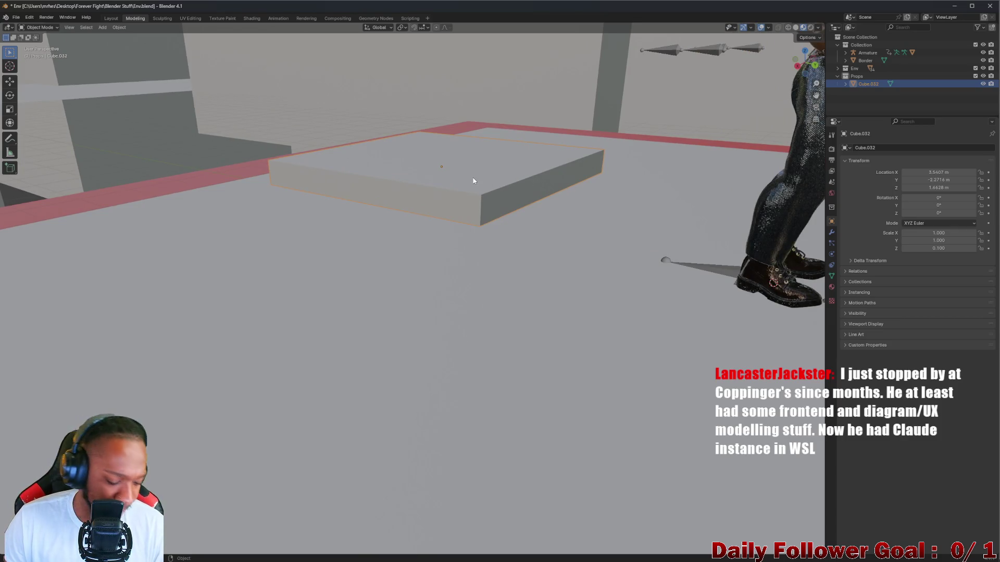
key(ctrl+a)
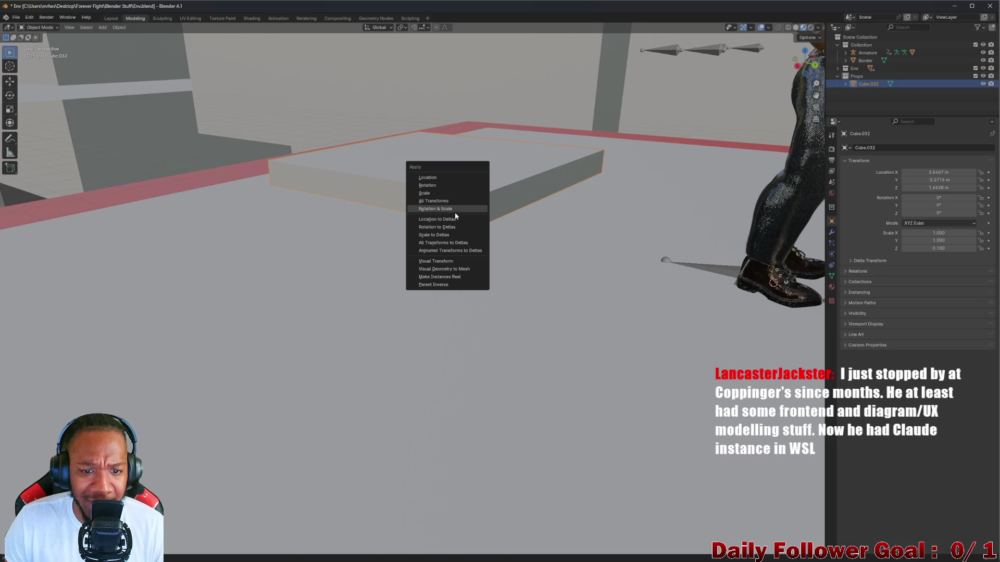
Apply all transforms to the slab, view it from above, then switch to Unity
click(440, 200)
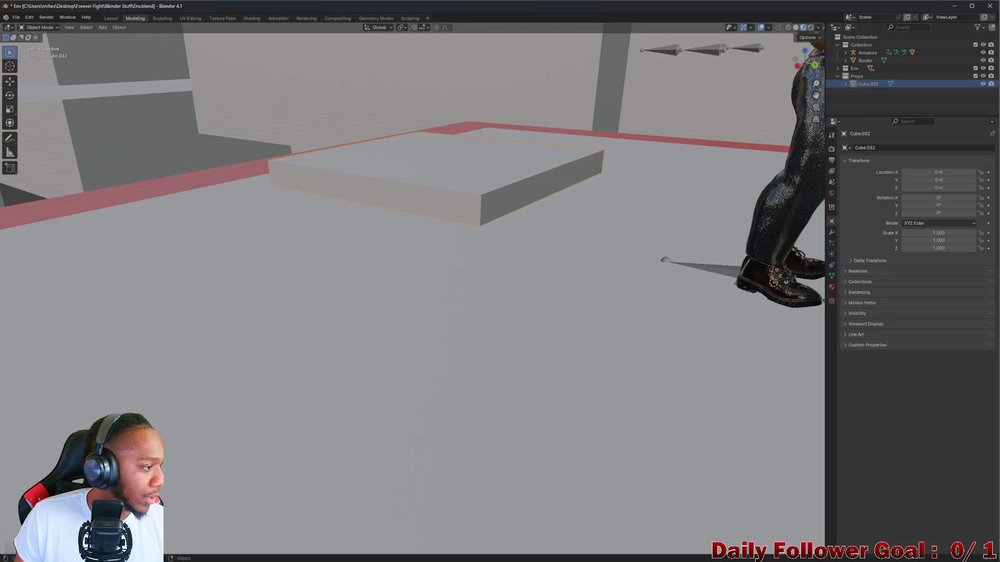
middle_drag(695, 60, 357, 208)
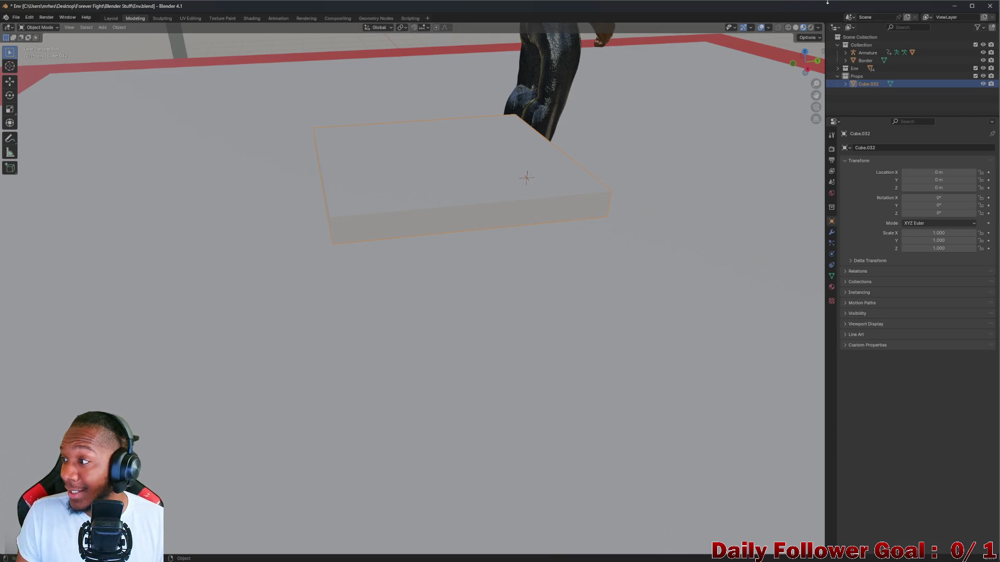
mouse_move(606, 177)
middle_down()
mouse_move(542, 203)
mouse_move(450, 161)
mouse_move(456, 250)
mouse_move(442, 207)
mouse_move(546, 216)
mouse_move(460, 225)
mouse_move(365, 188)
mouse_move(422, 235)
middle_up()
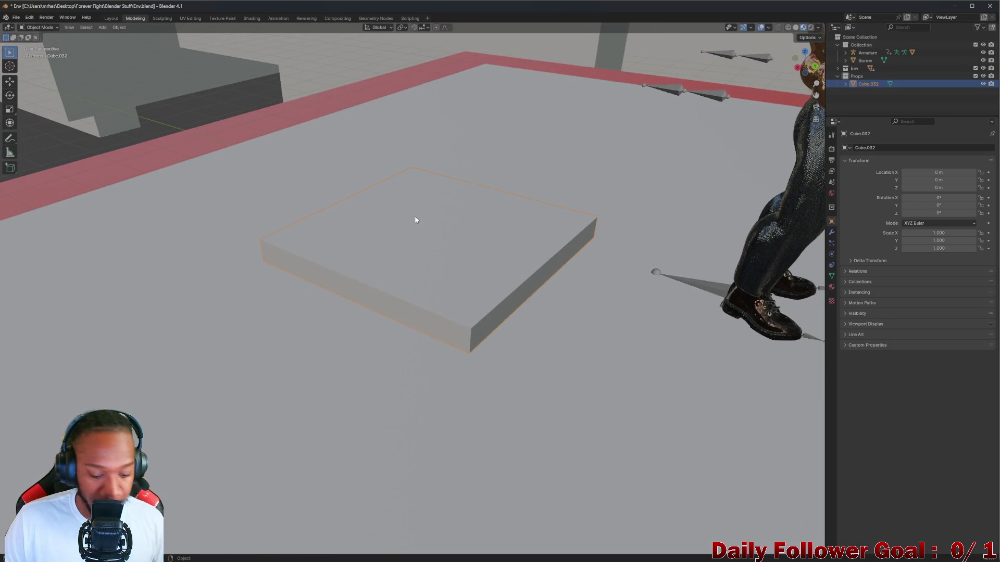
middle_drag(422, 230, 451, 266)
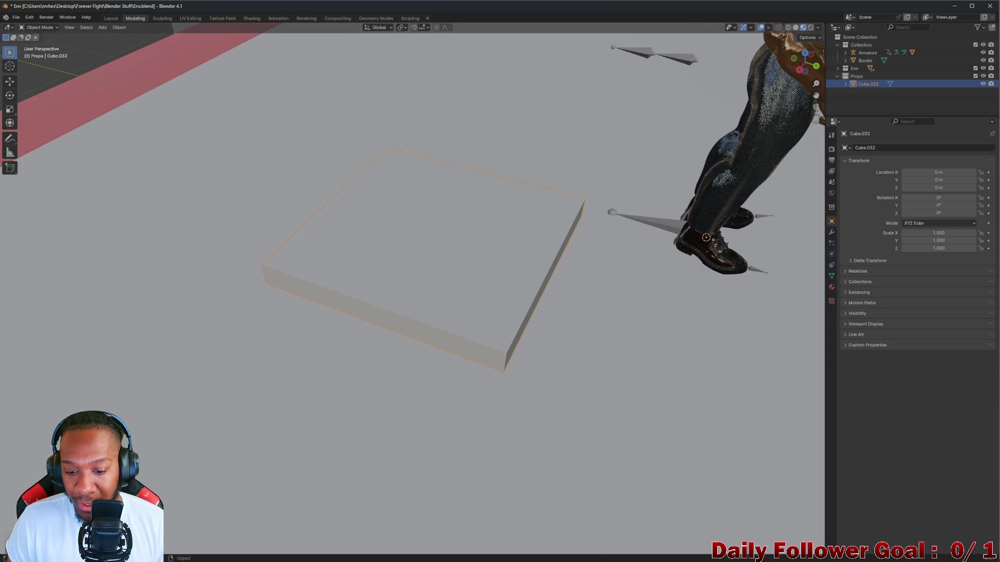
click(576, 554)
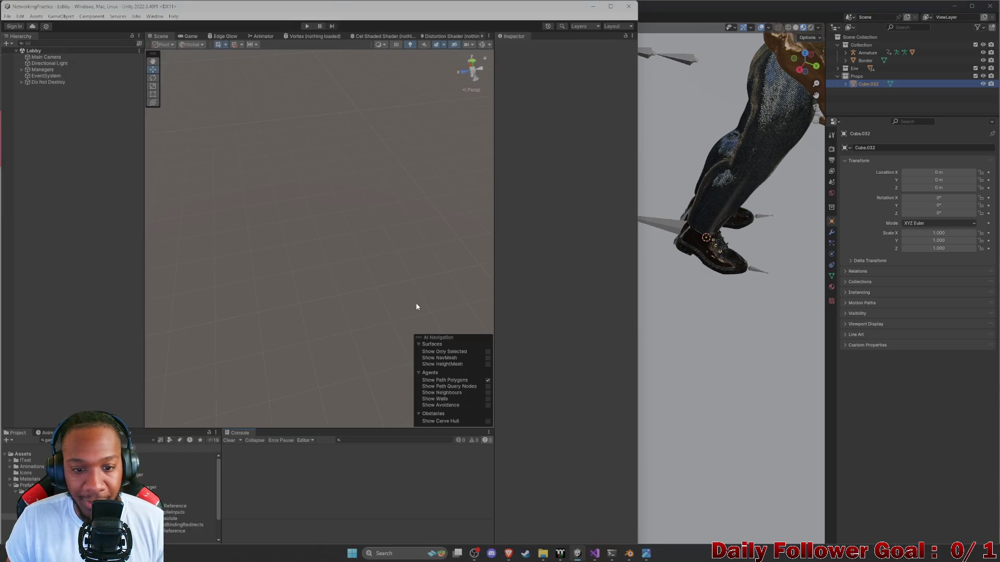
Minimise Unity and orbit Blender's view back to the flat slab
click(593, 7)
mouse_move(619, 126)
middle_down()
mouse_move(552, 301)
mouse_move(533, 263)
mouse_move(469, 240)
mouse_move(484, 270)
mouse_move(554, 257)
mouse_move(623, 208)
mouse_move(564, 233)
mouse_move(647, 201)
mouse_move(511, 276)
mouse_move(517, 281)
mouse_move(582, 222)
mouse_move(439, 270)
middle_up()
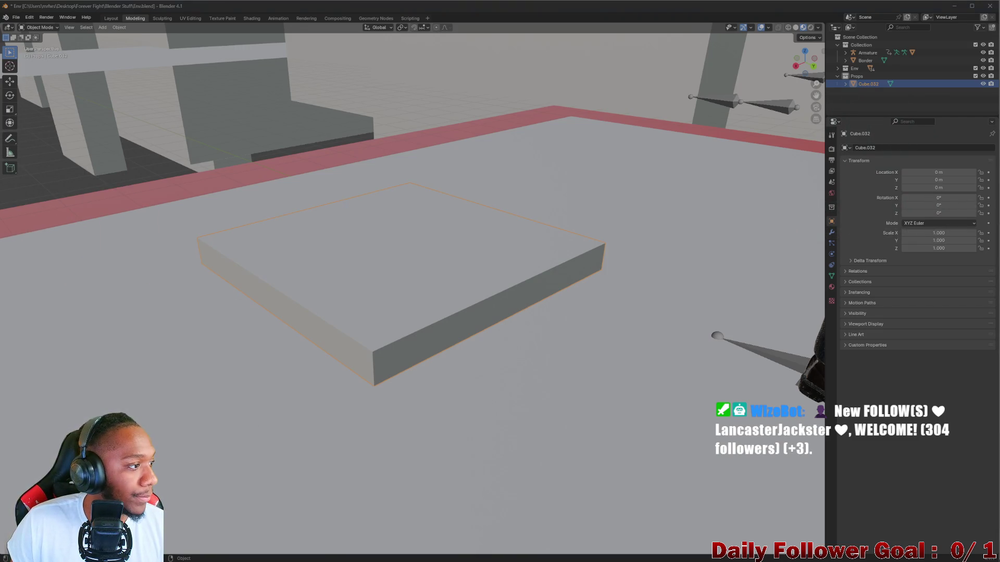
Add a Bevel modifier to the flat slab Cube.032
mouse_move(555, 560)
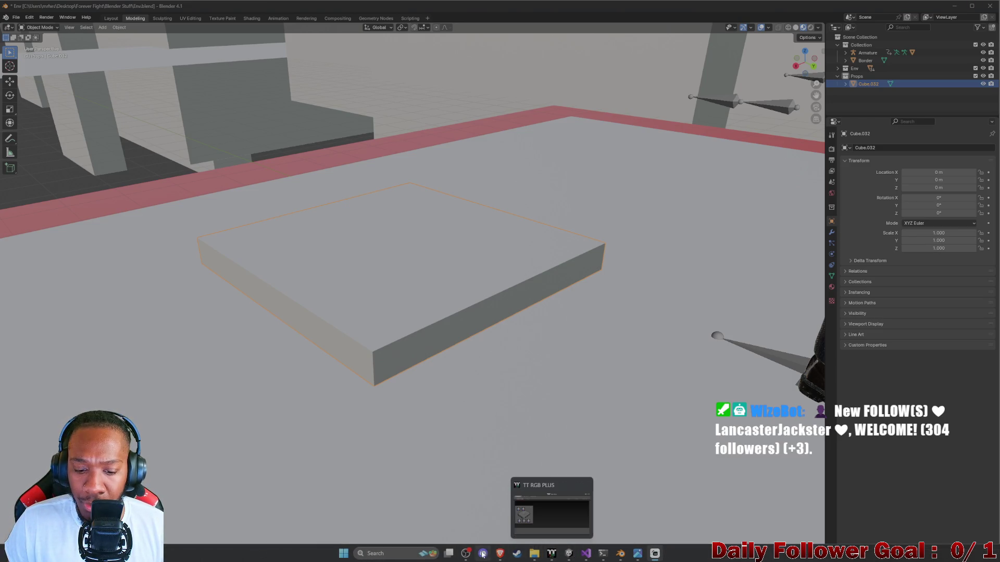
middle_drag(429, 324, 368, 304)
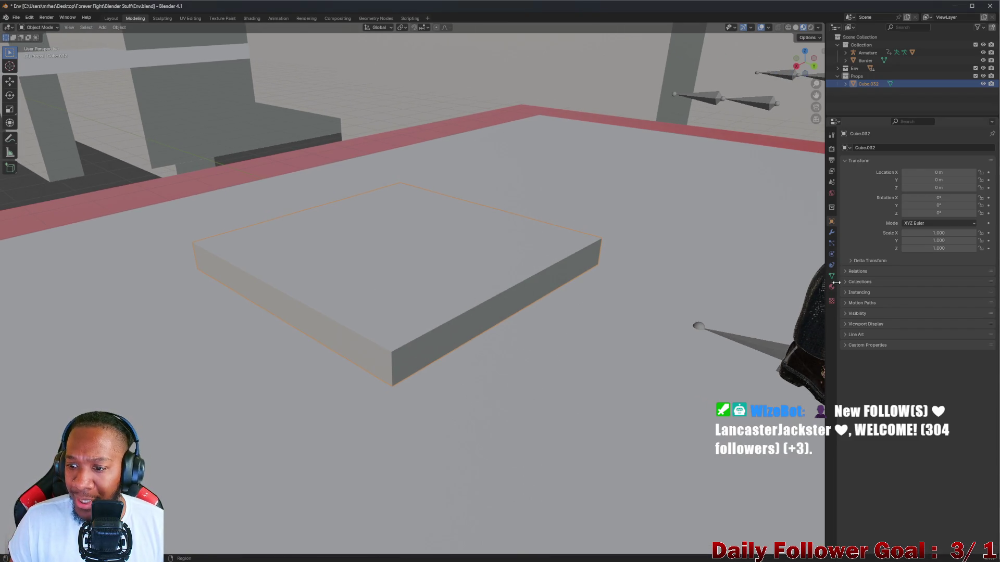
click(832, 232)
click(862, 148)
mouse_move(863, 150)
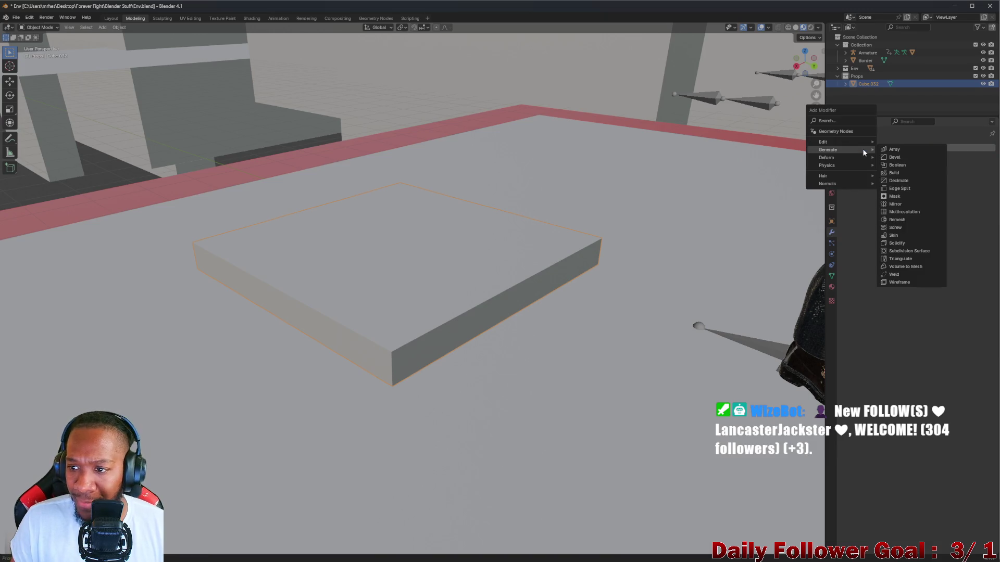
click(895, 157)
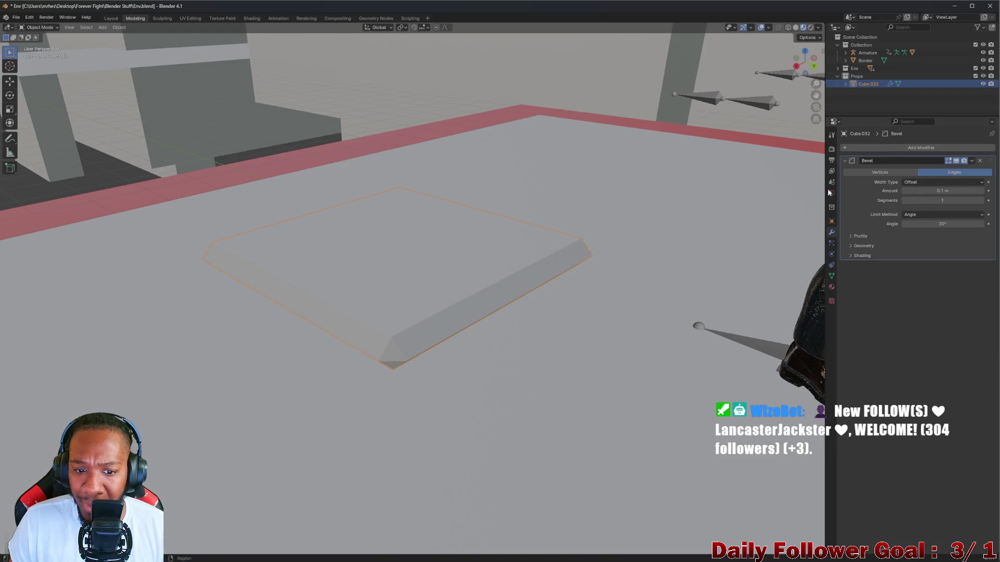
Give the bevel a 0.1 m amount and raise it to 4 segments for smooth edges
mouse_move(573, 291)
middle_down()
mouse_move(467, 306)
mouse_move(495, 276)
middle_up()
scroll(495, 276, up, 2)
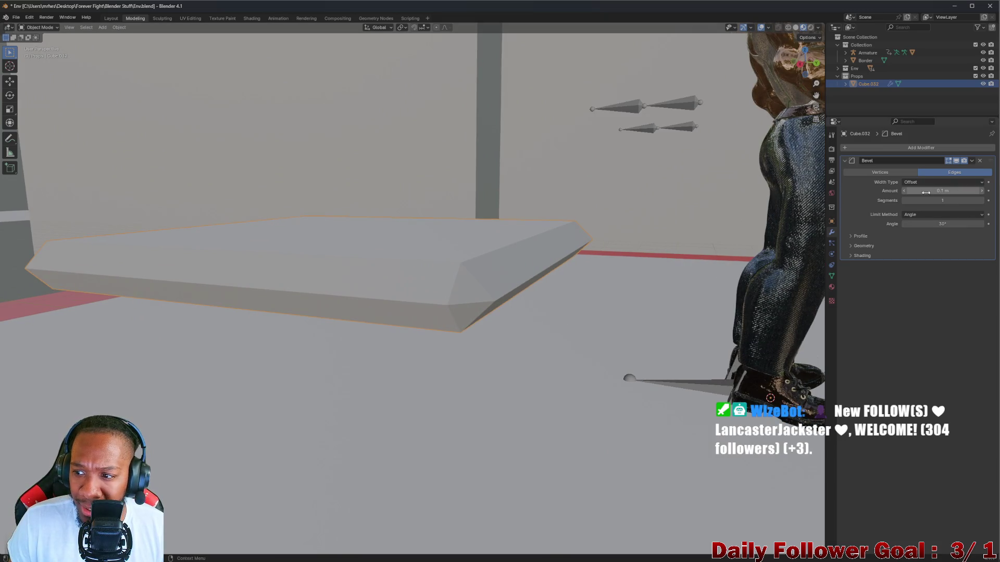
drag(917, 200, 943, 201)
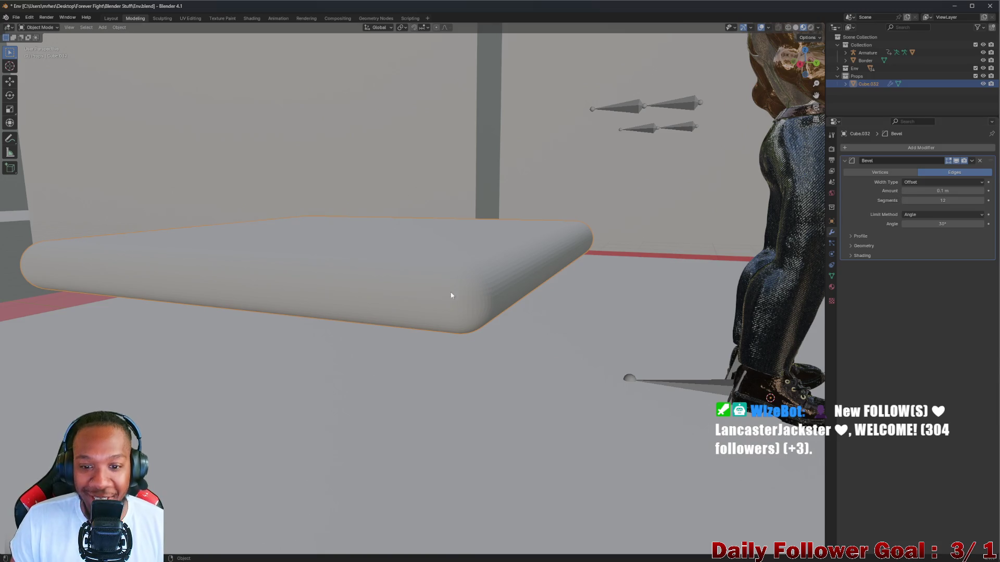
mouse_move(451, 293)
middle_down()
mouse_move(536, 280)
mouse_move(500, 290)
middle_up()
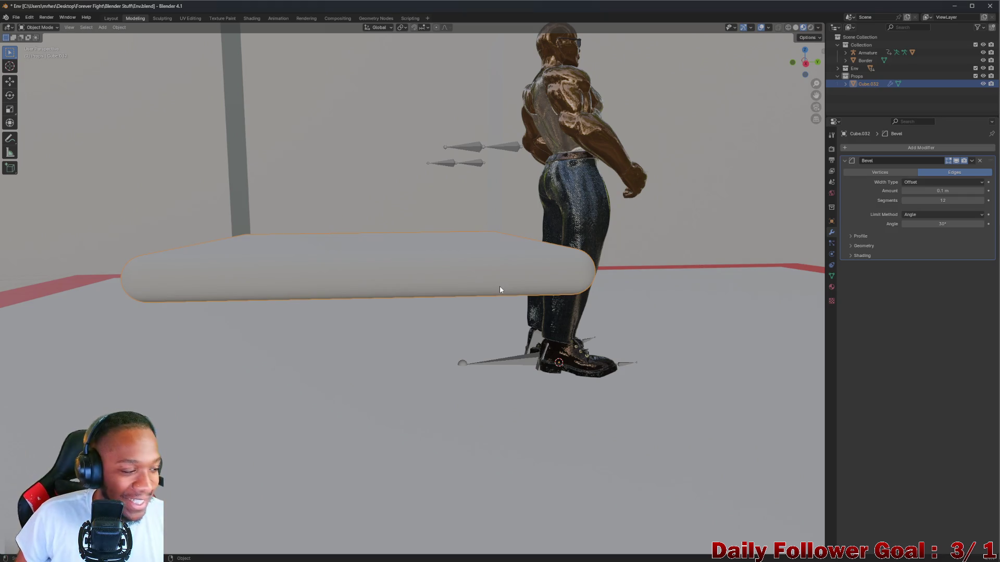
mouse_move(438, 245)
middle_down()
mouse_move(508, 253)
mouse_move(465, 277)
mouse_move(398, 279)
mouse_move(346, 305)
mouse_move(455, 264)
mouse_move(435, 291)
mouse_move(790, 232)
middle_up()
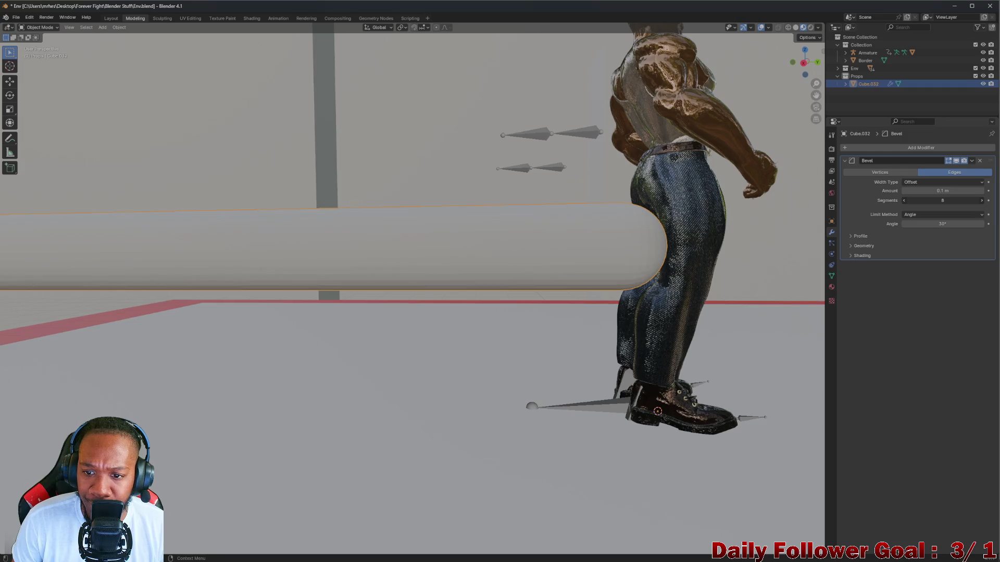
mouse_move(609, 269)
middle_down()
mouse_move(692, 277)
mouse_move(556, 286)
mouse_move(462, 329)
mouse_move(399, 271)
mouse_move(443, 253)
mouse_move(574, 290)
mouse_move(498, 234)
mouse_move(532, 286)
mouse_move(525, 303)
mouse_move(552, 297)
middle_up()
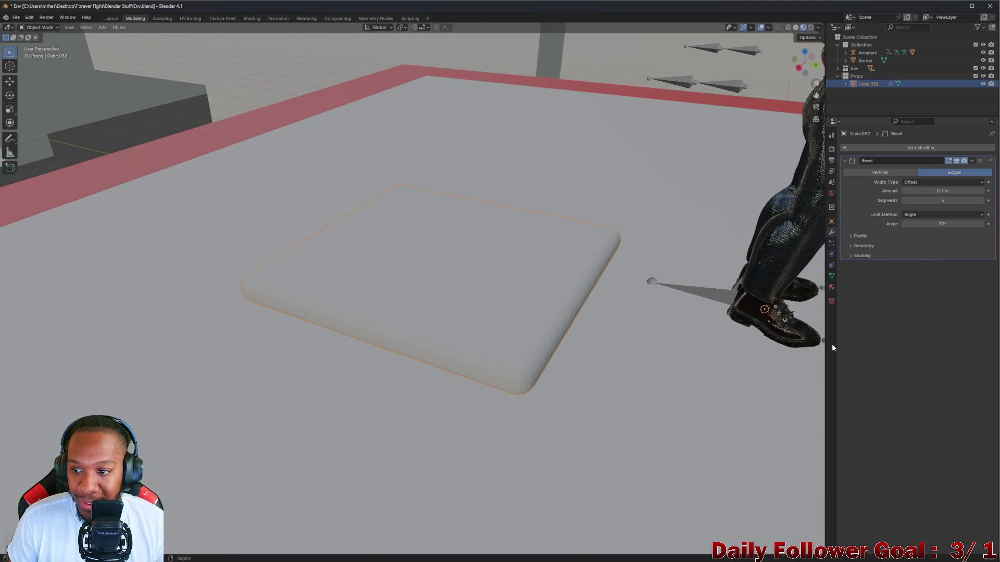
Check the slab's transform properties and look through the Add menu
click(832, 224)
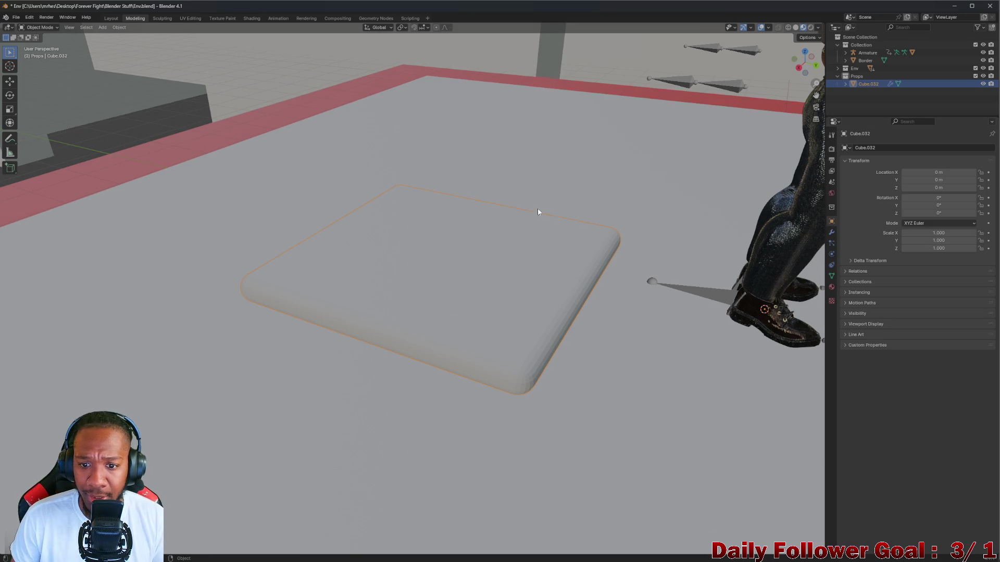
mouse_move(538, 210)
middle_down()
mouse_move(535, 261)
mouse_move(482, 263)
middle_up()
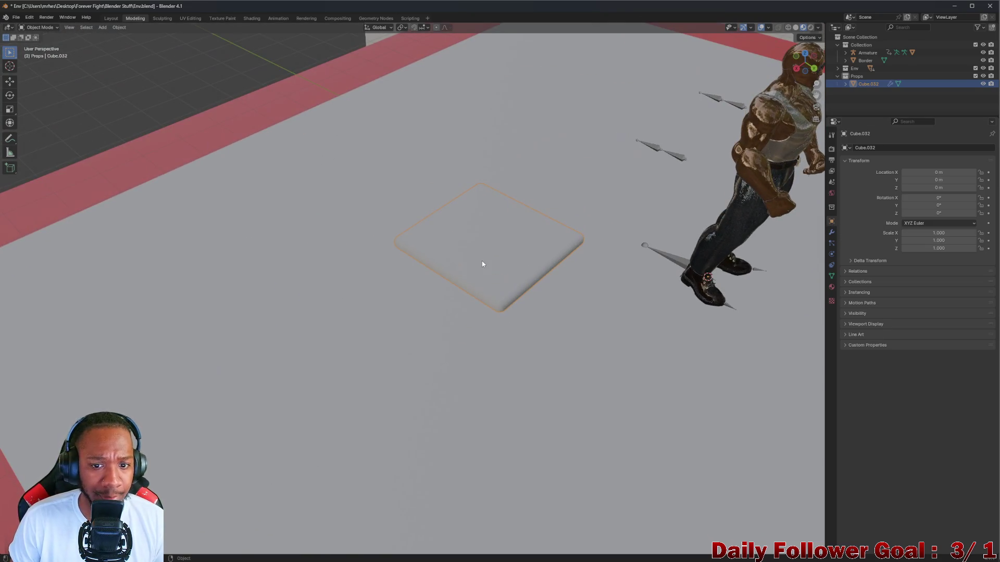
click(103, 27)
mouse_move(134, 44)
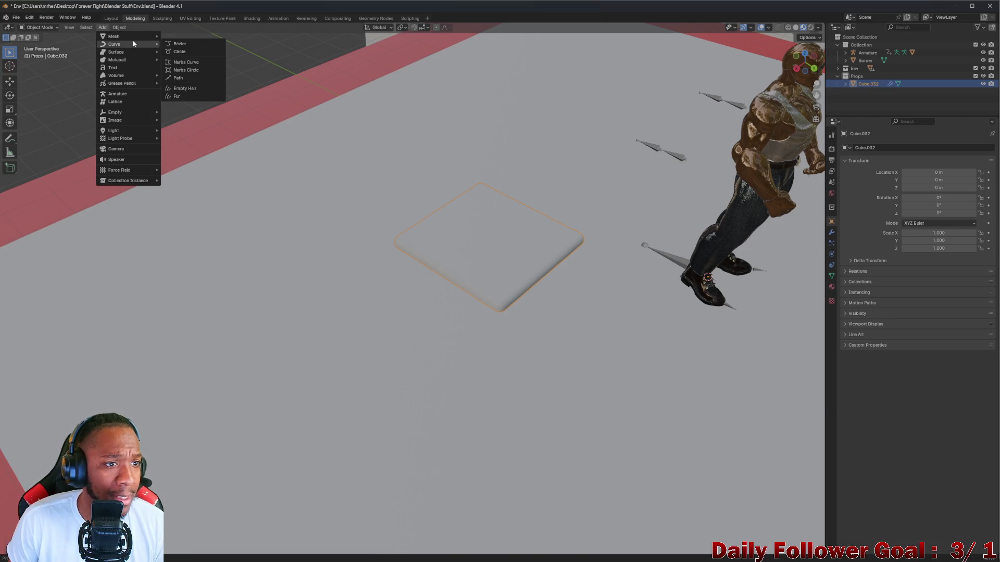
mouse_move(512, 553)
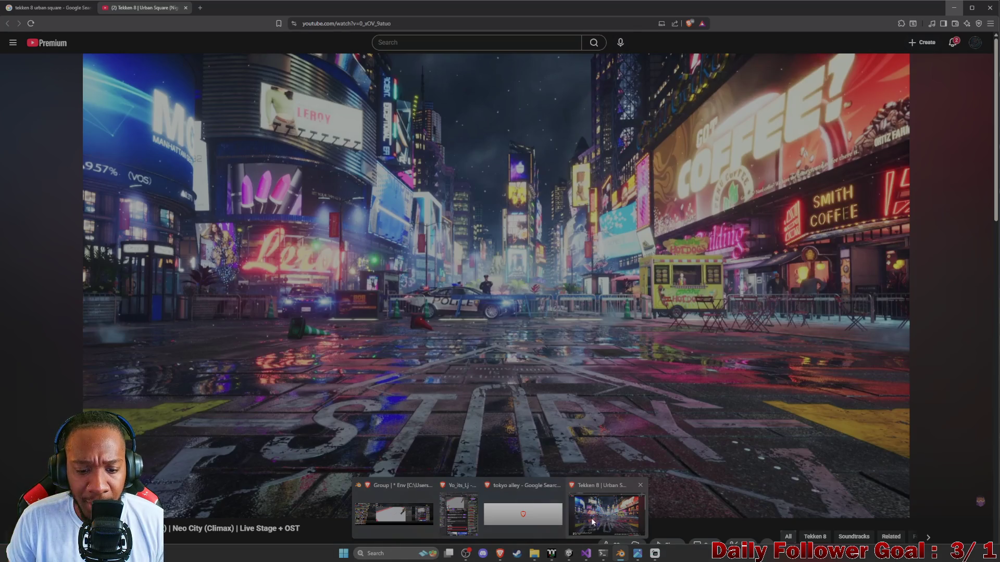
Search Google Images for 'traffic cone' in a new tab, enlarge a cone photo, then return to Blender
click(599, 521)
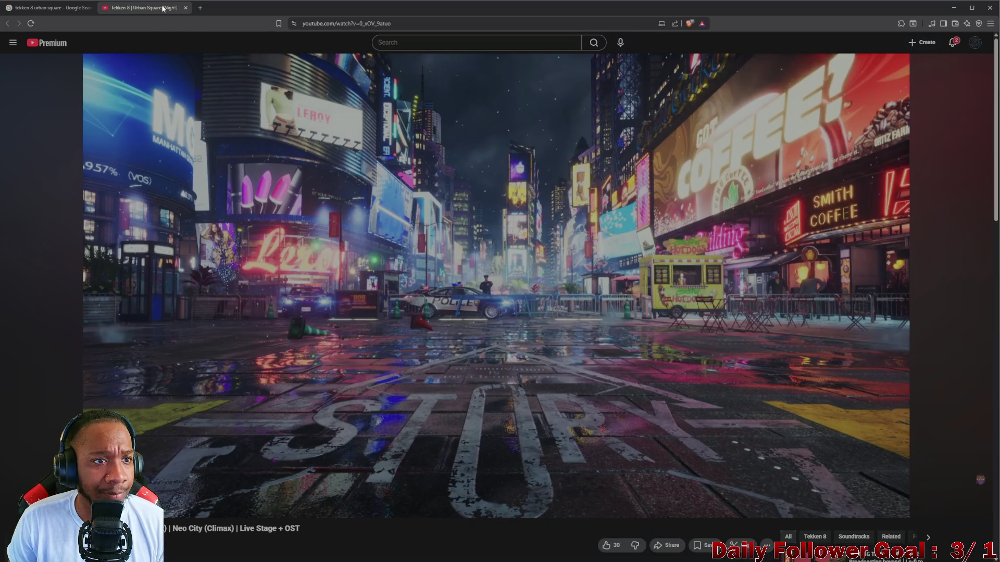
click(200, 7)
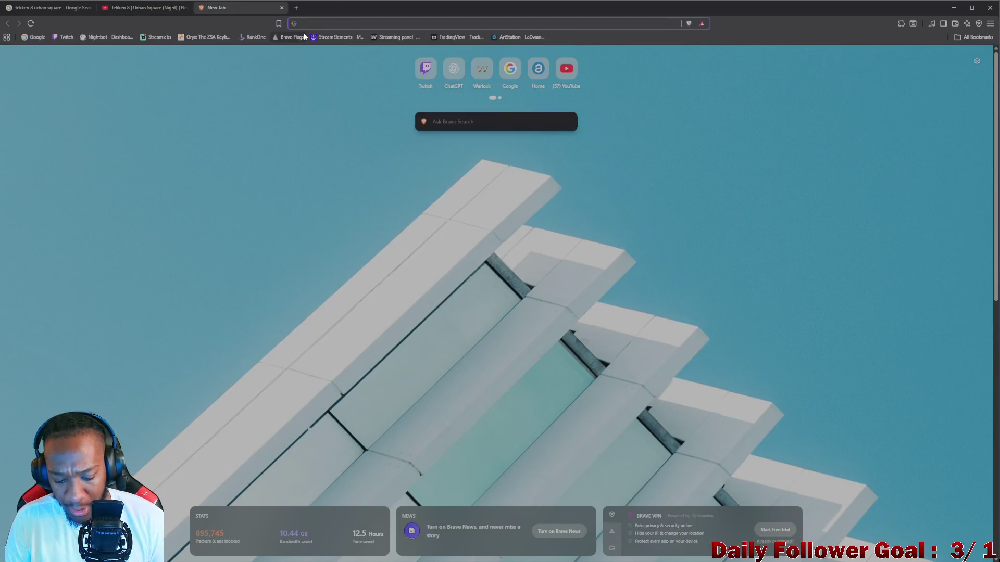
text(tra)
click(319, 53)
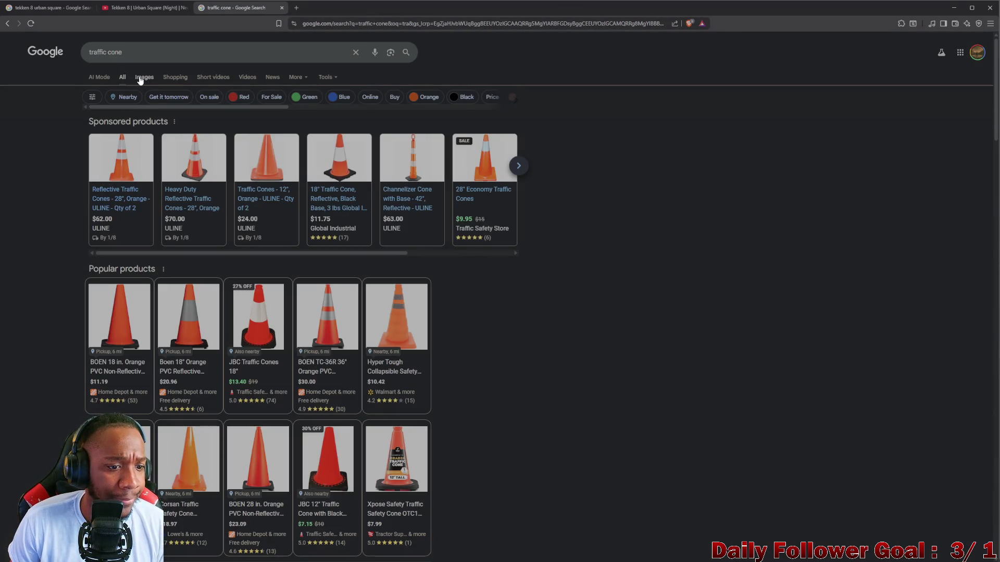
click(140, 78)
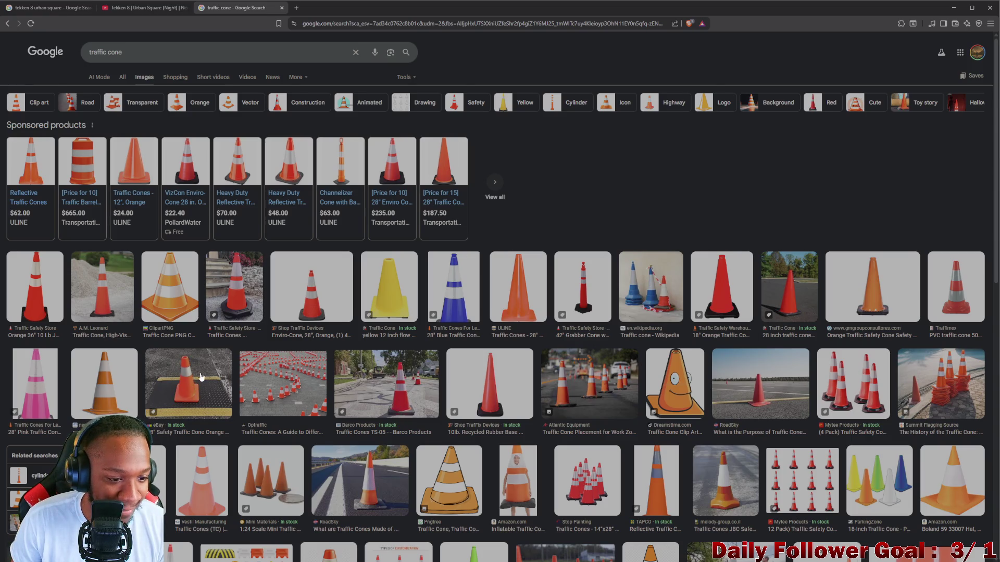
click(403, 370)
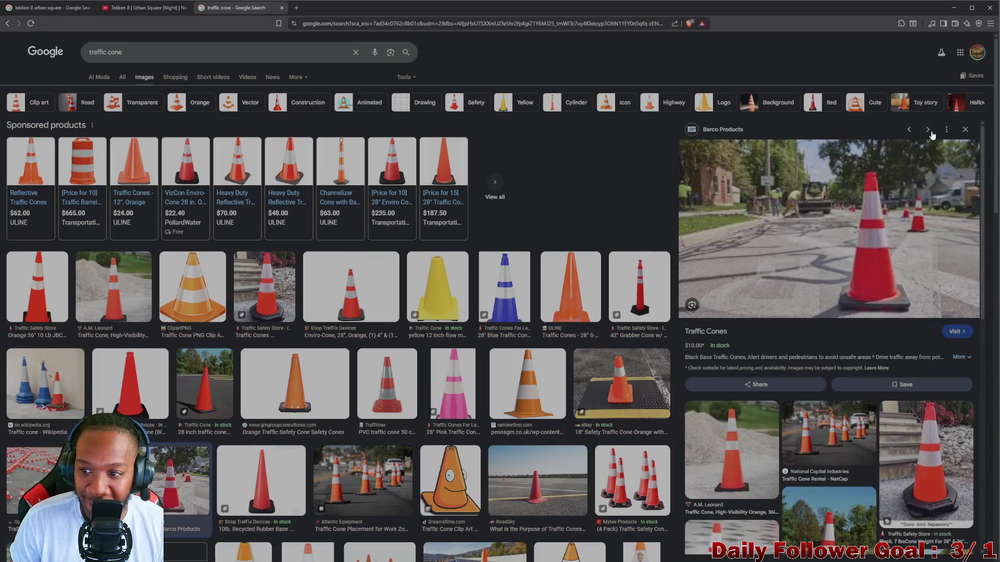
click(954, 7)
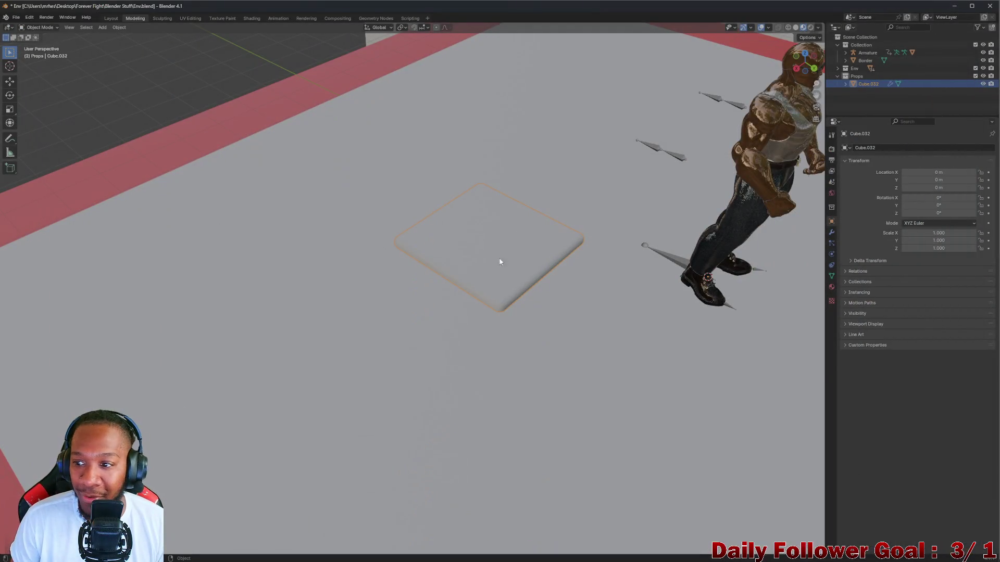
Add a cylinder mesh to the scene
click(102, 28)
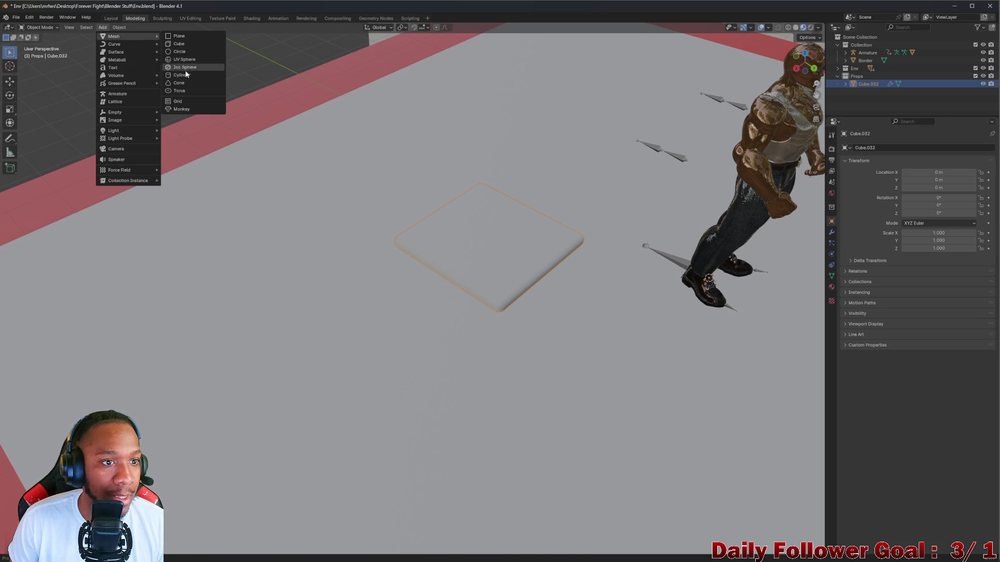
click(180, 75)
mouse_move(340, 158)
middle_down()
mouse_move(694, 261)
mouse_move(641, 261)
mouse_move(704, 221)
mouse_move(571, 303)
middle_up()
Move the cylinder down onto the rounded slab and switch to Edit Mode
key(g)
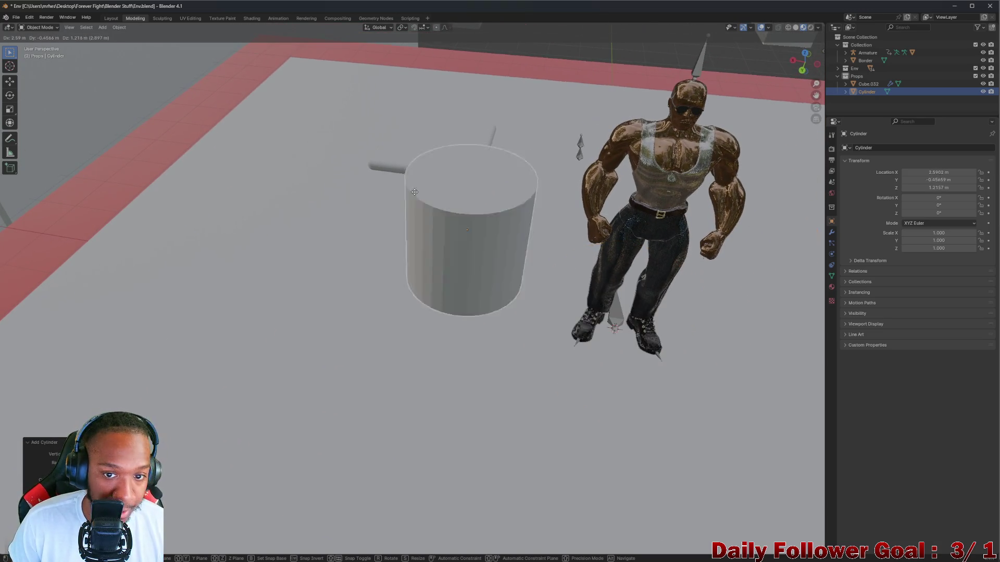
click(459, 130)
mouse_move(459, 131)
middle_down()
mouse_move(568, 171)
mouse_move(411, 174)
mouse_move(362, 104)
mouse_move(422, 111)
mouse_move(422, 99)
mouse_move(438, 94)
mouse_move(409, 134)
mouse_move(333, 167)
mouse_move(326, 183)
mouse_move(438, 134)
mouse_move(339, 192)
mouse_move(313, 146)
mouse_move(321, 74)
mouse_move(366, 245)
middle_up()
key(g)
click(401, 105)
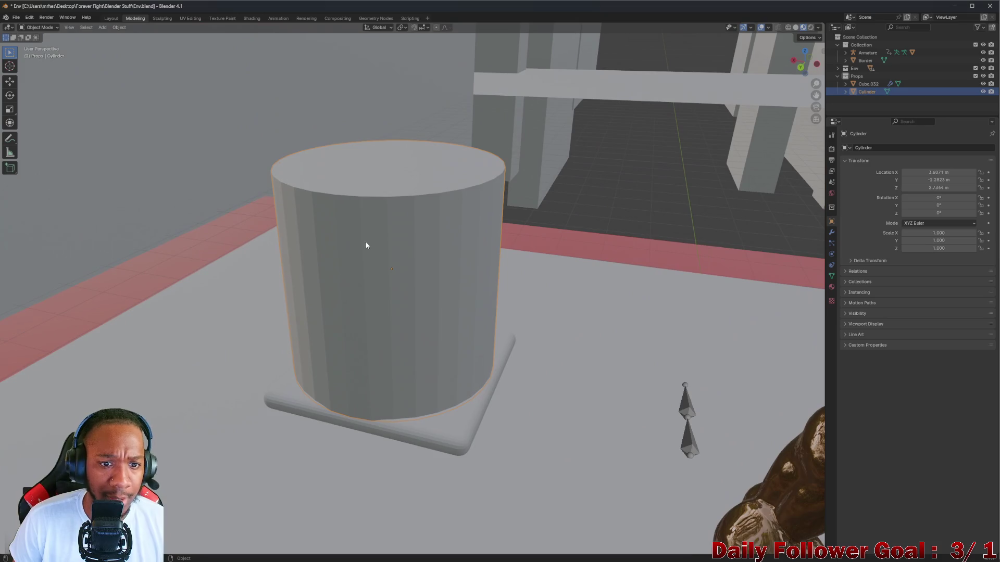
click(39, 27)
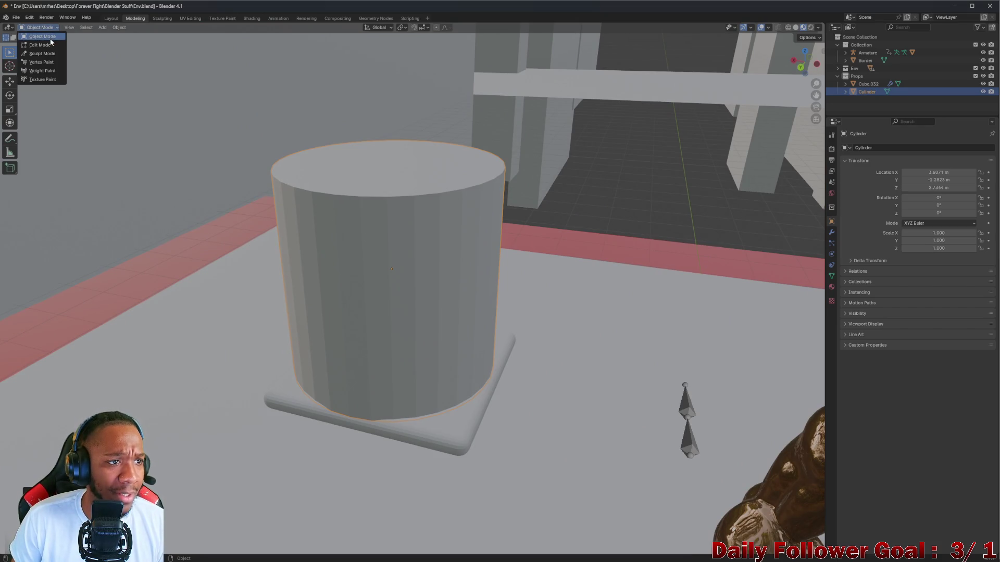
click(52, 43)
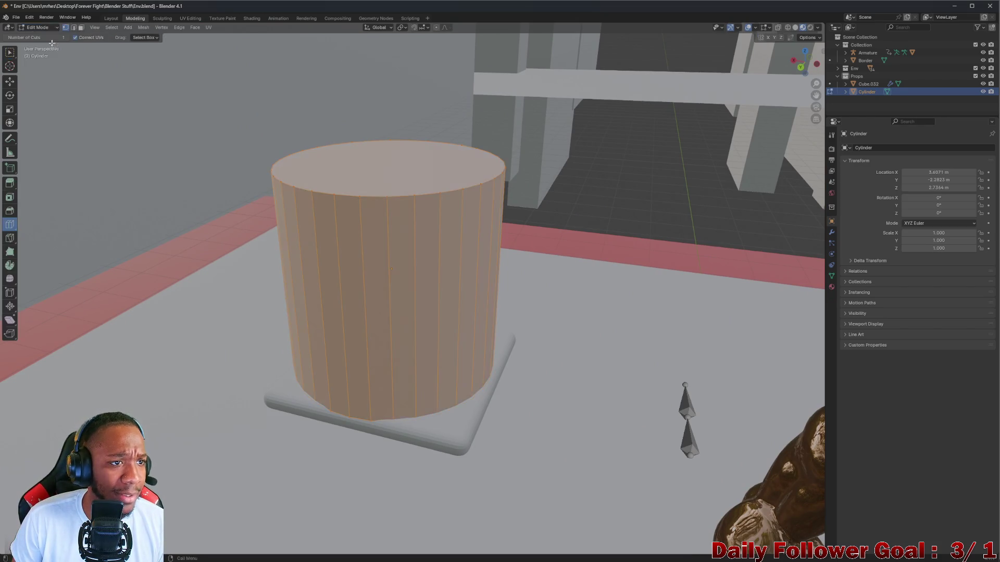
Scale the cylinder's top face almost to a point to form a cone
click(75, 27)
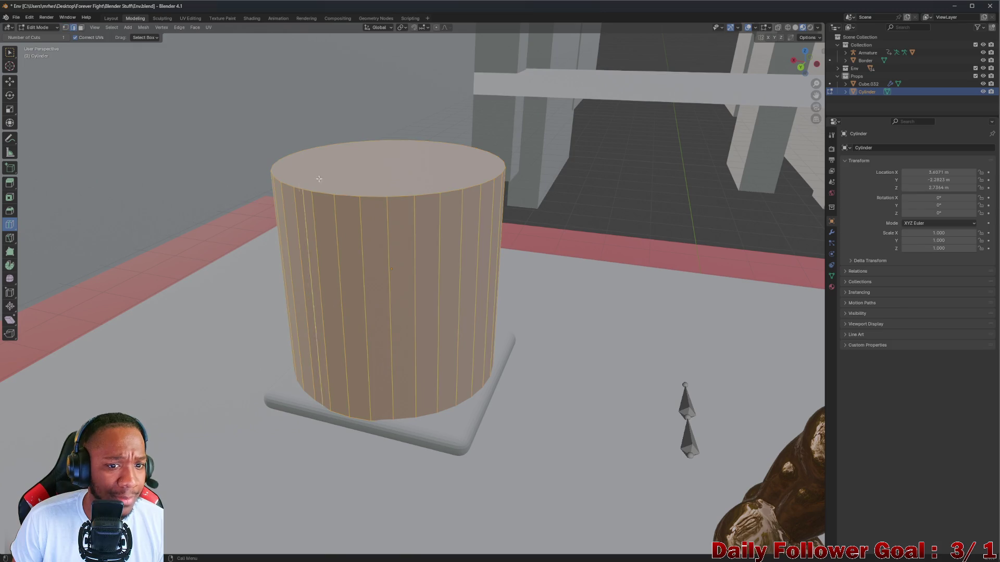
click(14, 55)
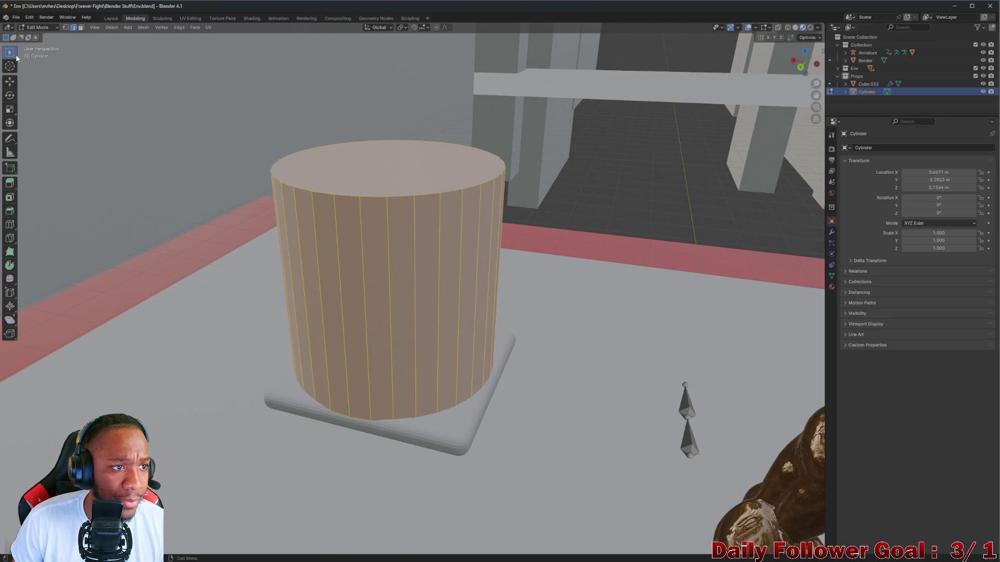
key(alt+a)
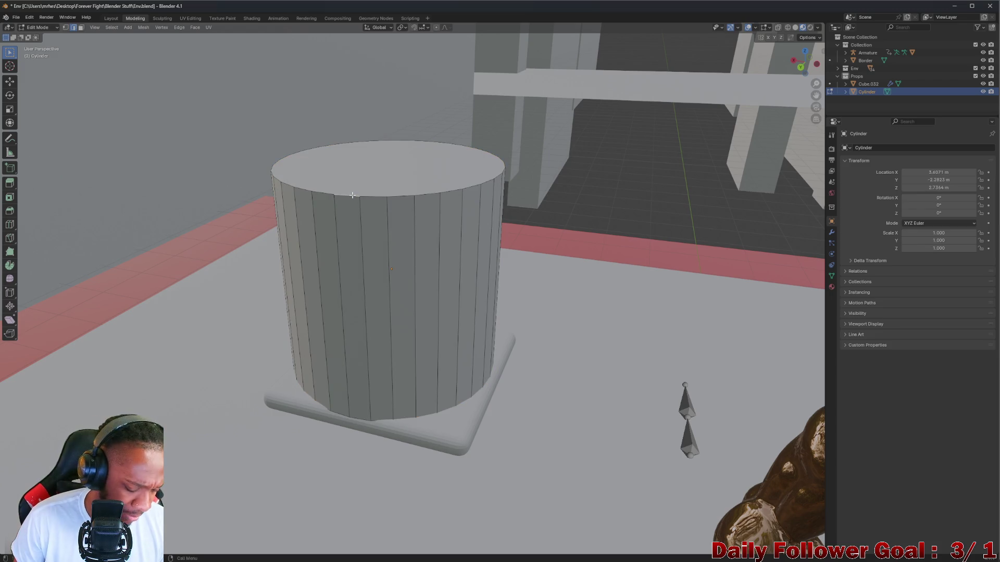
click(406, 177)
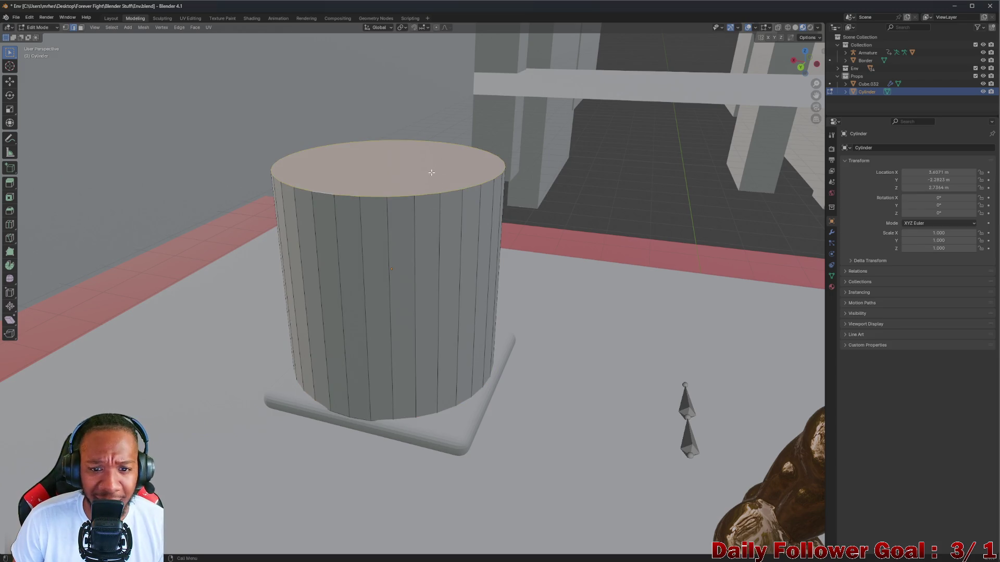
key(s)
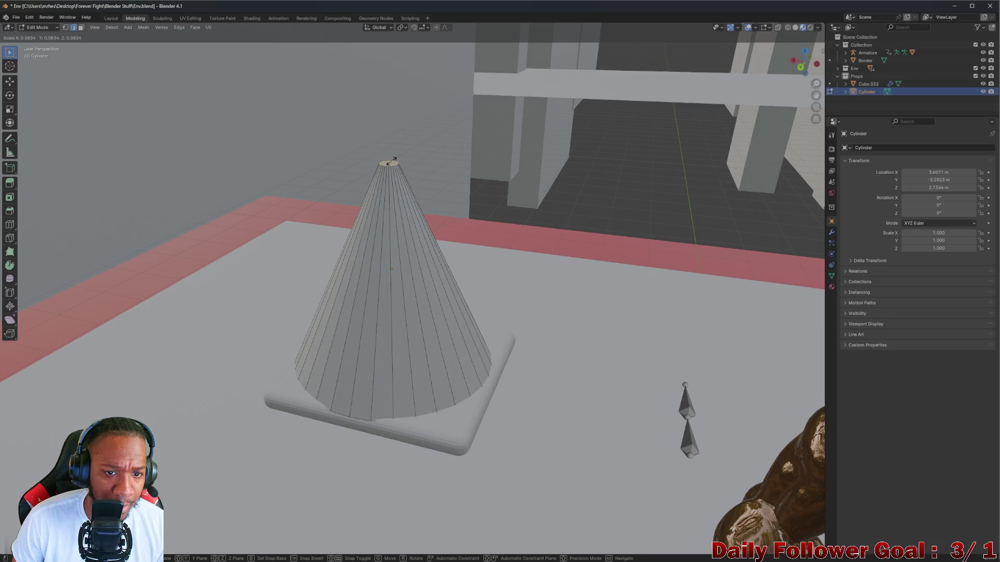
click(391, 162)
middle_drag(391, 161, 332, 395)
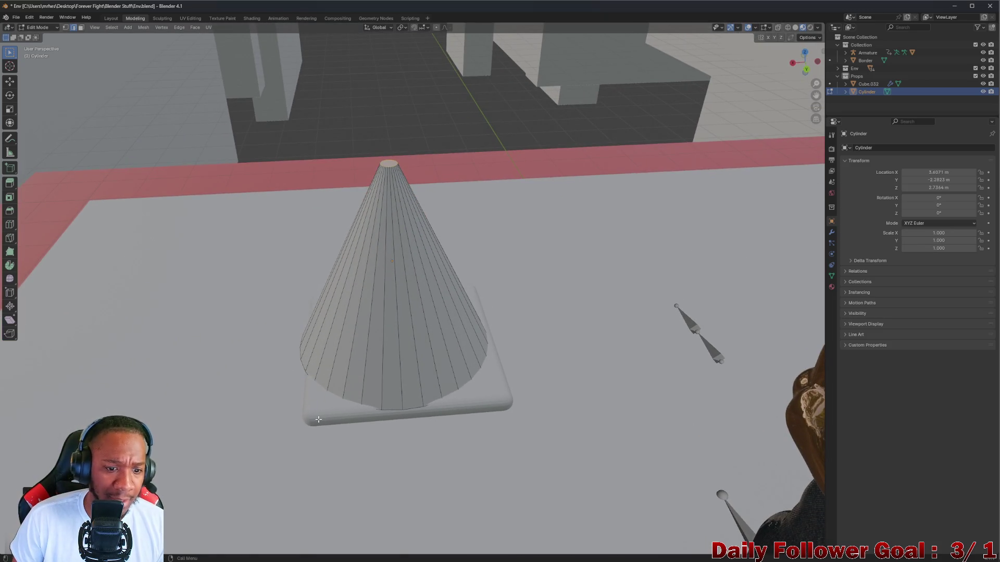
Shrink the cone's base ring to make the base narrower
right_click(300, 365)
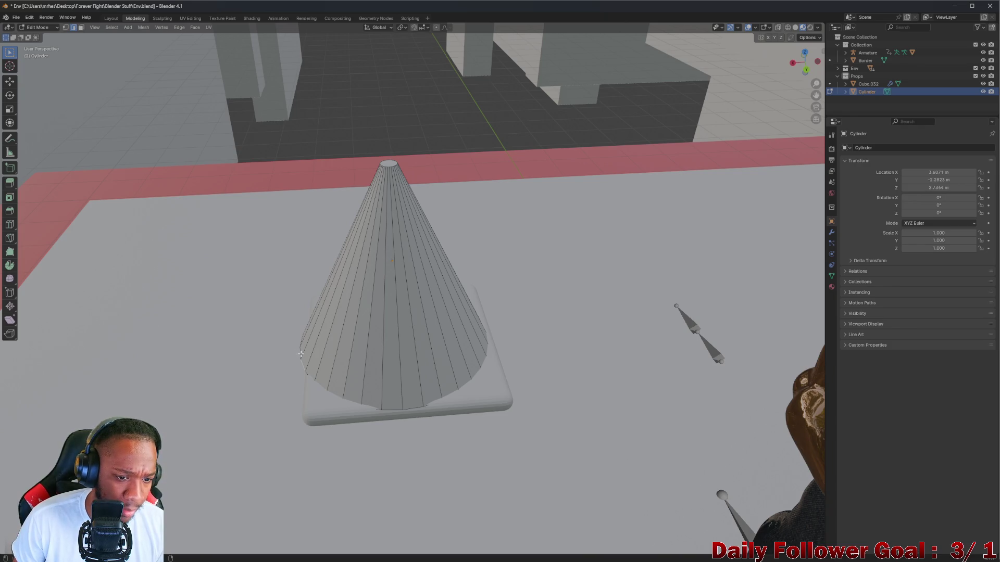
key(s)
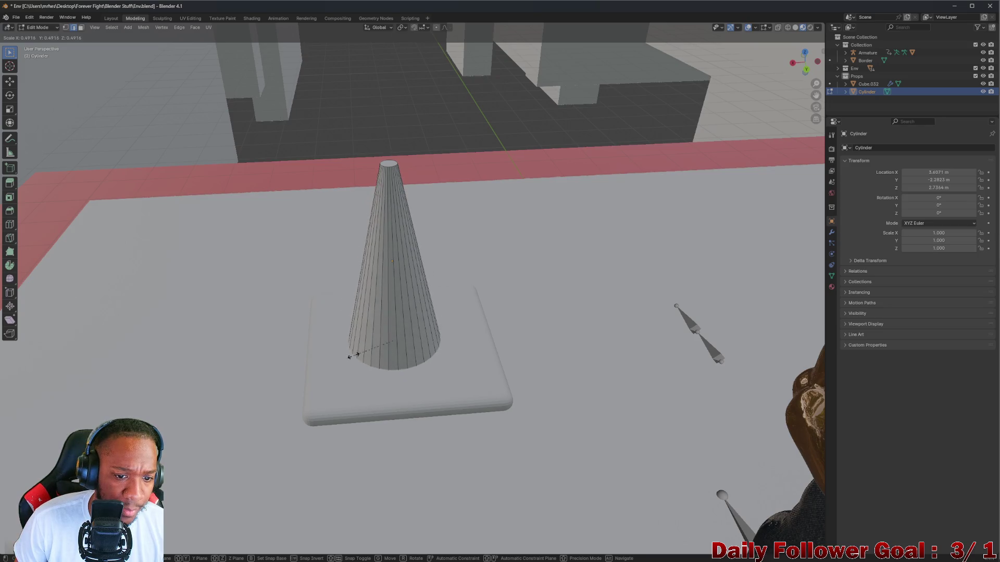
click(365, 400)
mouse_move(365, 400)
middle_down()
mouse_move(281, 359)
mouse_move(536, 212)
middle_up()
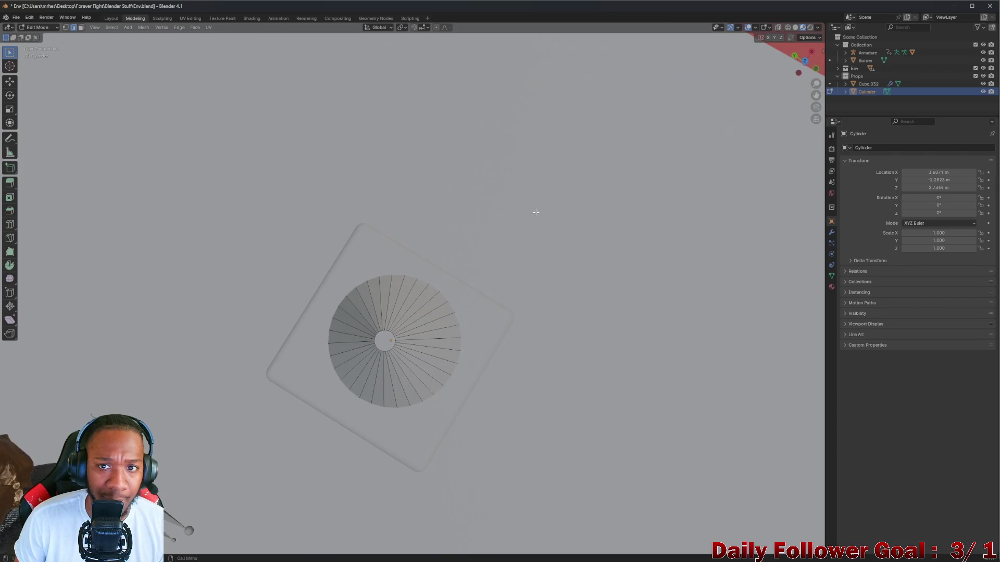
In top view, return to Object Mode and move the cone left to centre it on the slab
click(805, 61)
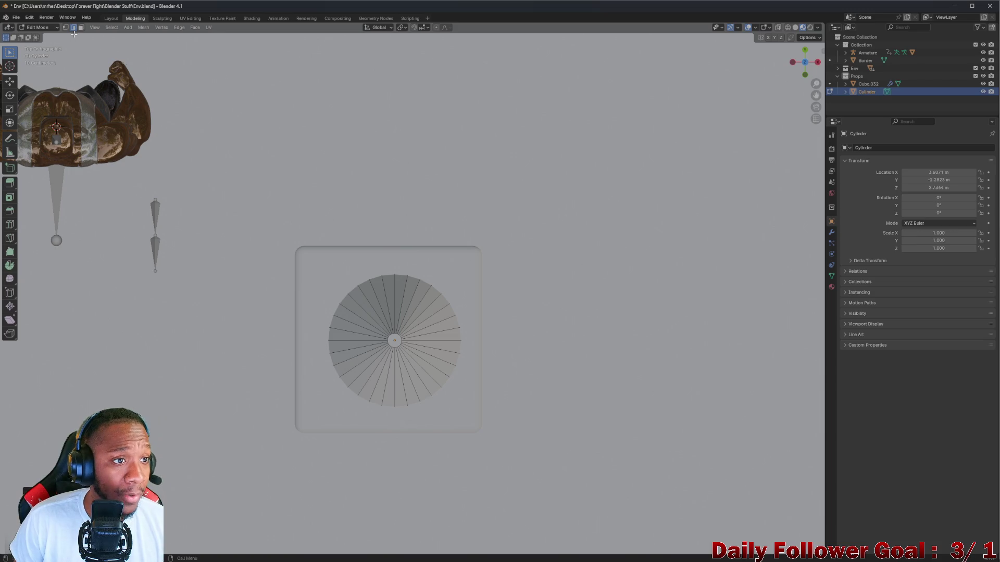
click(43, 30)
click(44, 35)
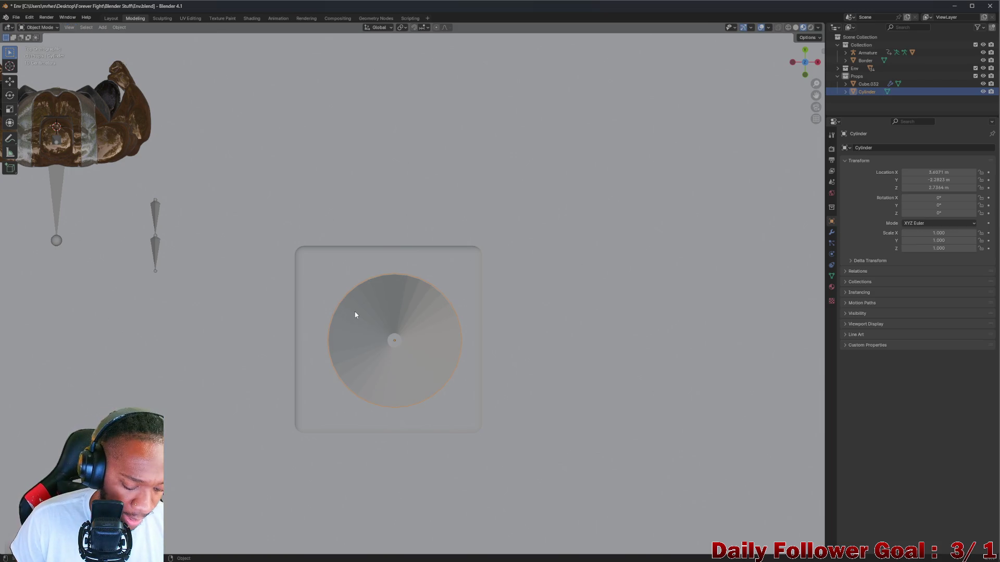
key(g)
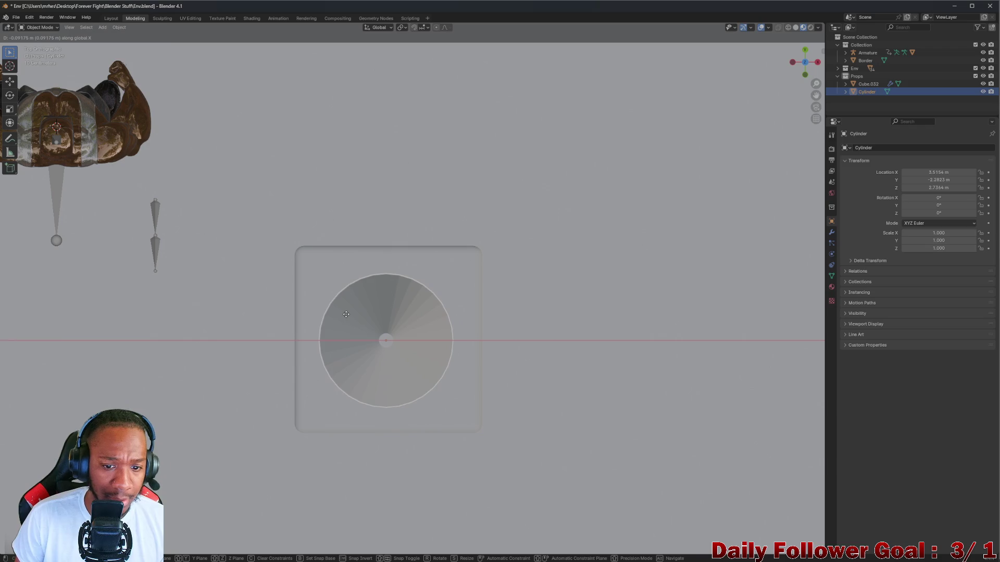
click(352, 319)
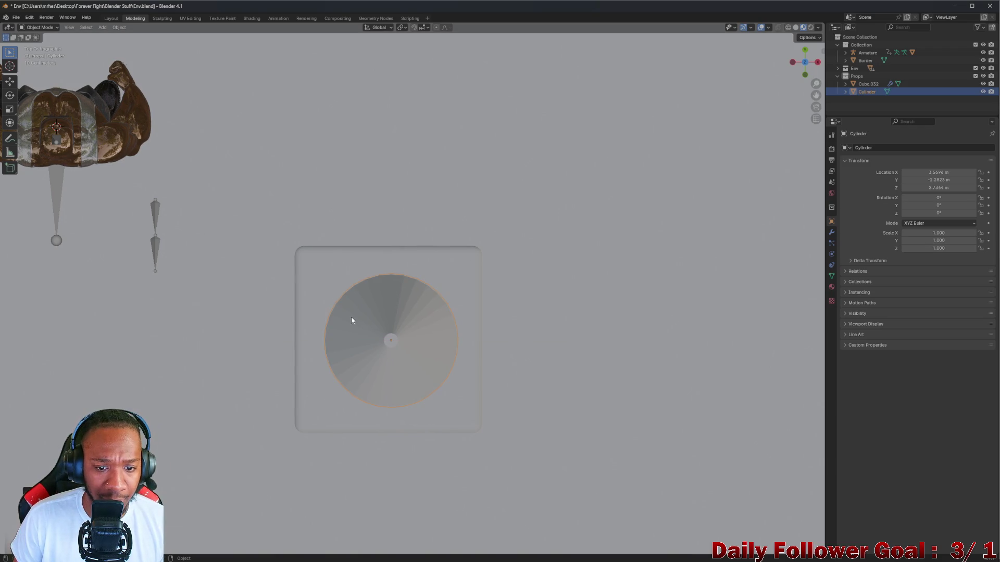
Check the cone's placement against the slab from side and top-down views
click(449, 280)
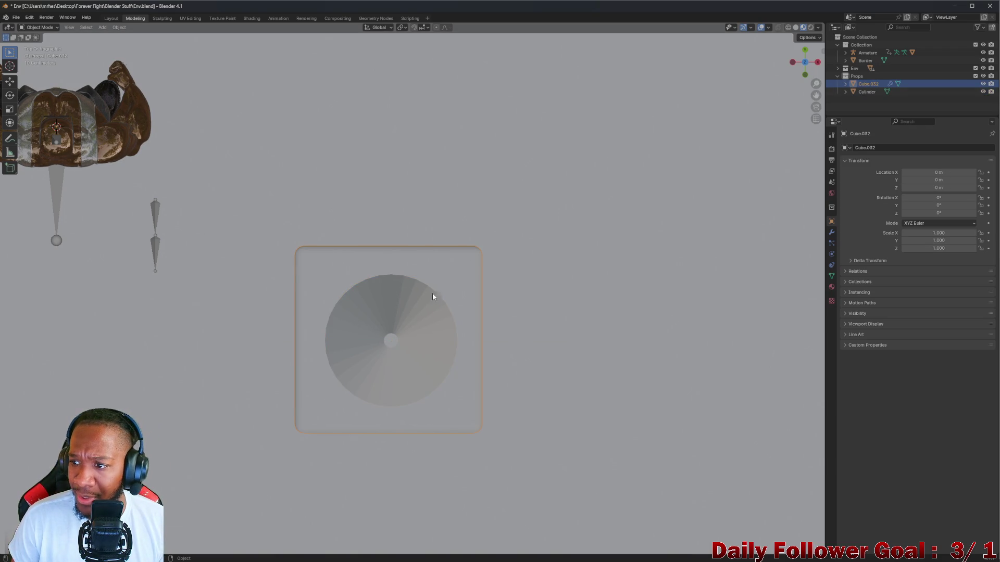
click(387, 346)
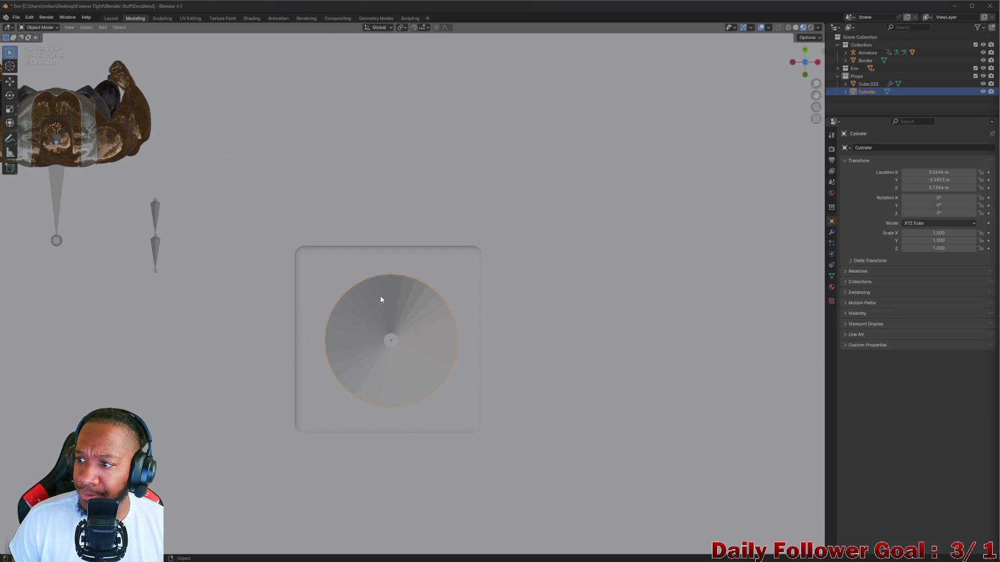
mouse_move(363, 337)
middle_down()
mouse_move(361, 253)
mouse_move(338, 272)
mouse_move(384, 243)
mouse_move(380, 324)
mouse_move(350, 351)
mouse_move(358, 342)
mouse_move(369, 351)
mouse_move(383, 330)
mouse_move(384, 364)
mouse_move(376, 311)
mouse_move(389, 283)
mouse_move(471, 335)
mouse_move(436, 413)
mouse_move(366, 404)
mouse_move(339, 377)
mouse_move(335, 341)
mouse_move(401, 323)
mouse_move(372, 394)
middle_up()
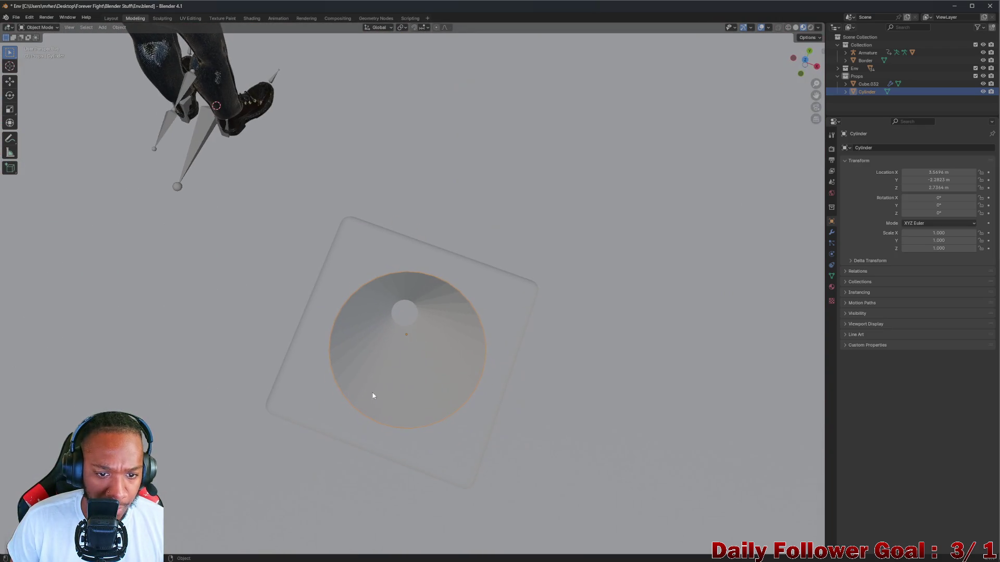
click(806, 60)
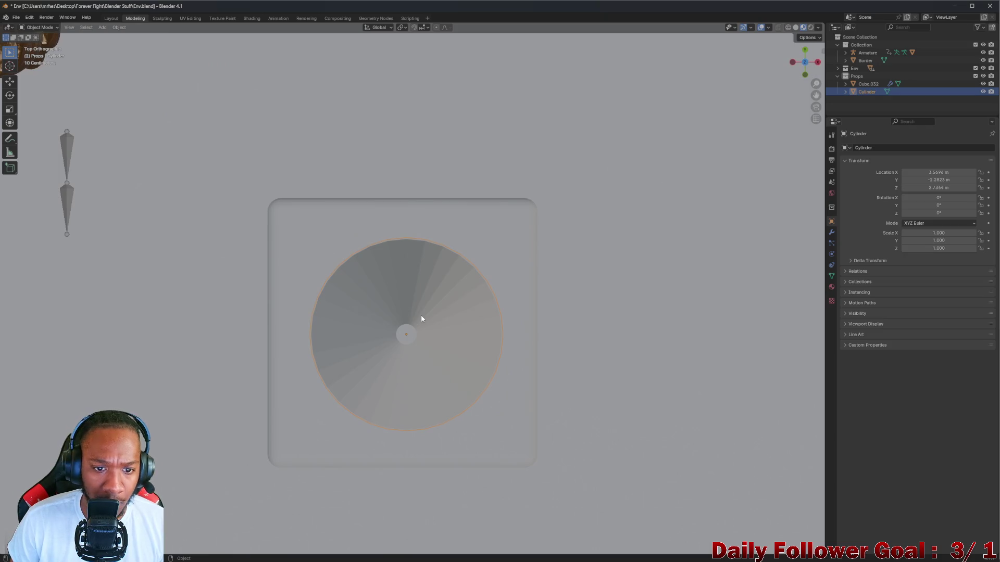
scroll(421, 321, down, 1)
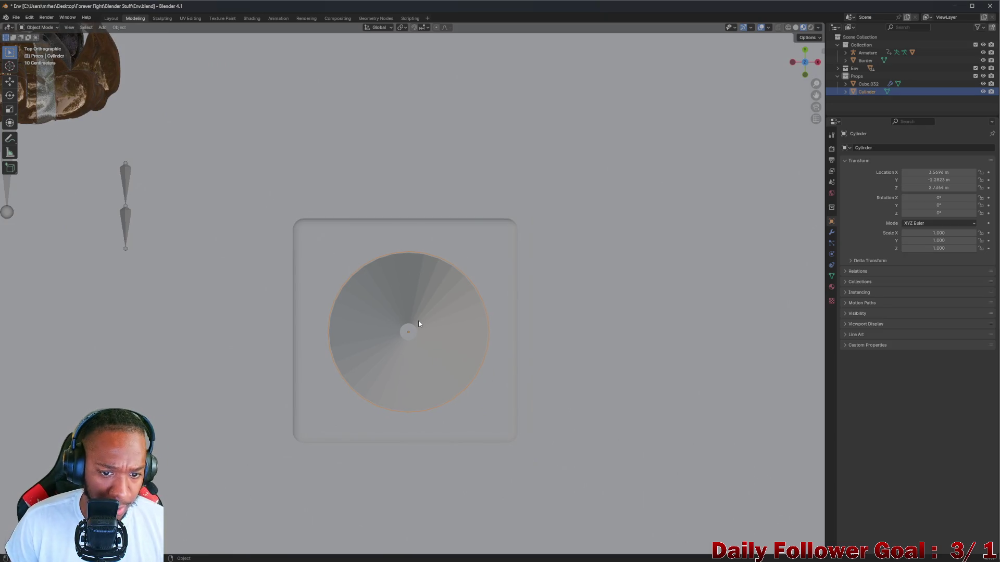
middle_drag(418, 320, 409, 225)
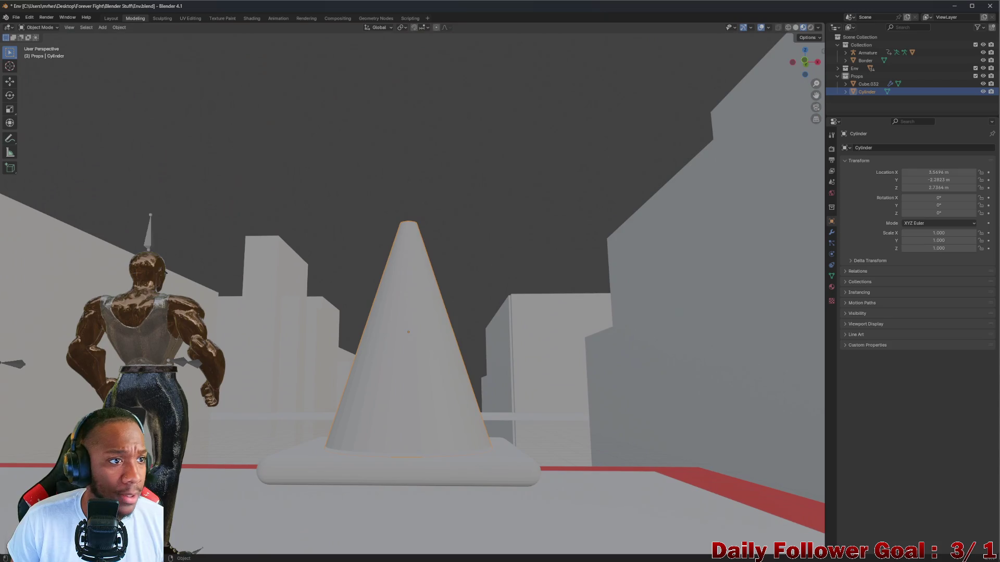
Lower the slab under the cone along the Z axis in Object Mode
click(41, 28)
click(39, 45)
mouse_move(339, 364)
middle_down()
mouse_move(341, 456)
mouse_move(345, 375)
mouse_move(353, 472)
middle_up()
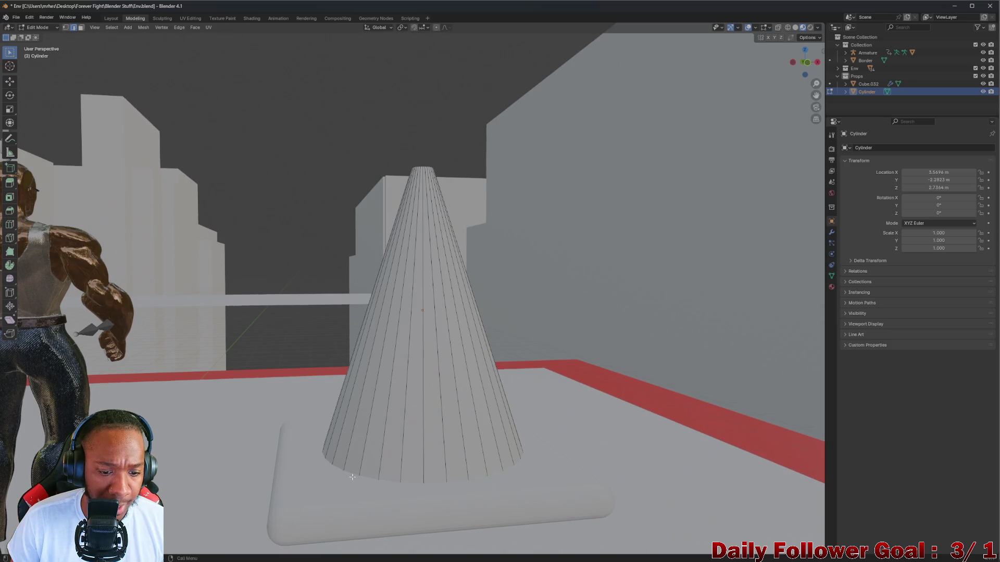
middle_drag(413, 494, 416, 520)
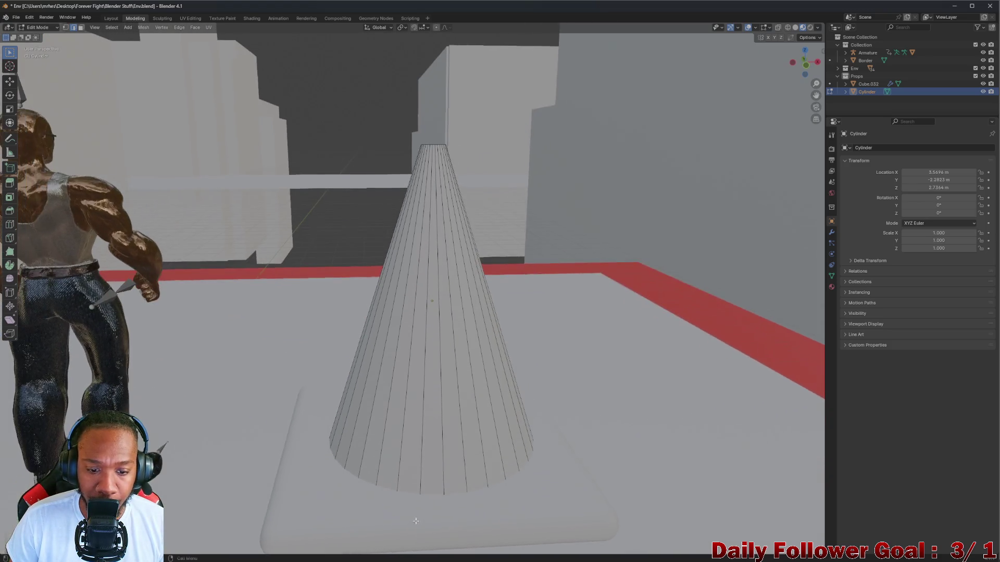
click(37, 27)
click(39, 36)
mouse_move(131, 157)
middle_down()
mouse_move(167, 195)
mouse_move(262, 341)
middle_up()
click(254, 359)
key(g)
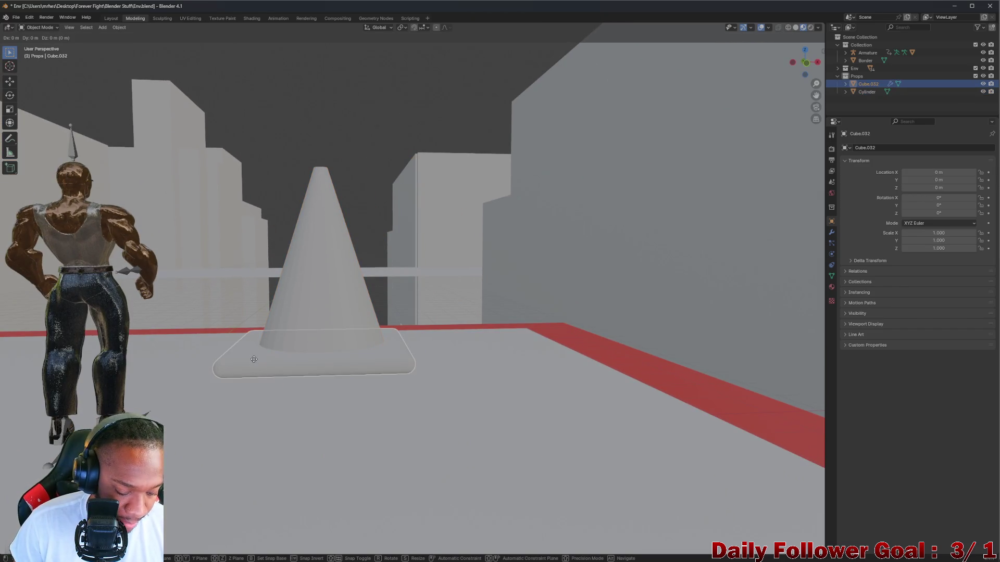
key(z)
click(252, 376)
mouse_move(252, 376)
middle_down()
mouse_move(249, 338)
mouse_move(2, 47)
middle_up()
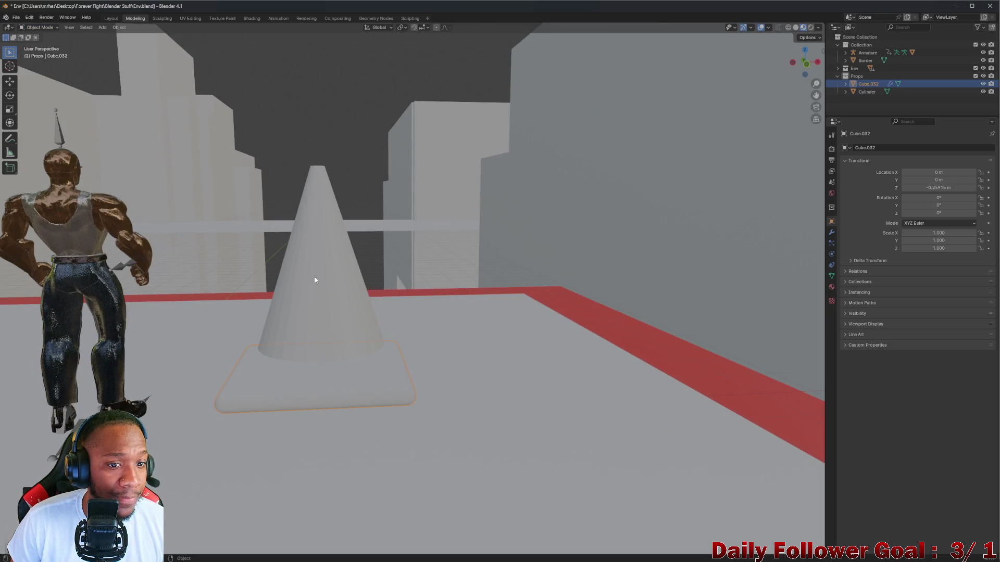
Select the cone and, in Edit Mode, select its bottom edge ring
click(294, 258)
mouse_move(41, 38)
middle_down()
mouse_move(172, 223)
mouse_move(222, 325)
mouse_move(630, 98)
middle_up()
click(804, 59)
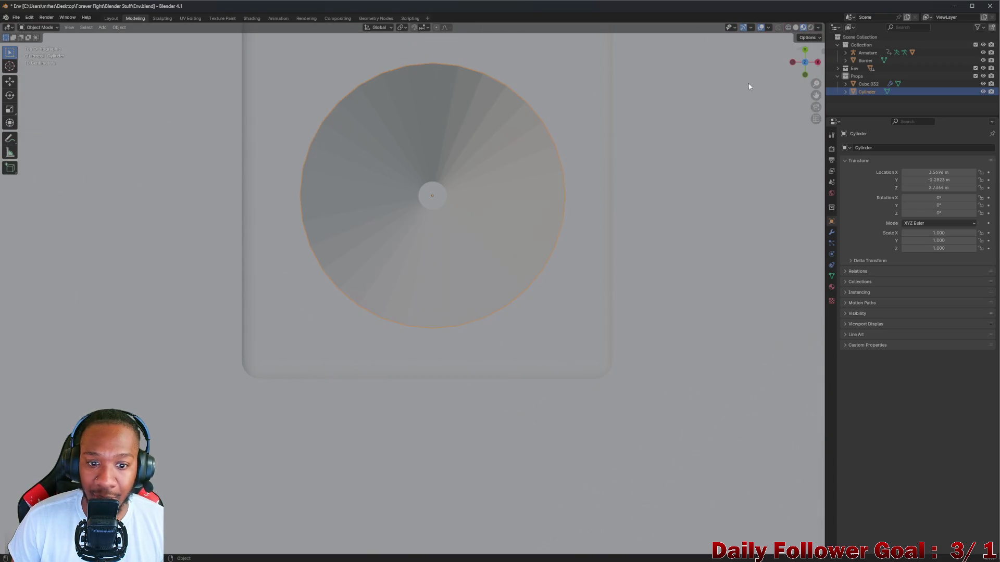
mouse_move(361, 240)
middle_down()
mouse_move(346, 273)
mouse_move(364, 221)
middle_up()
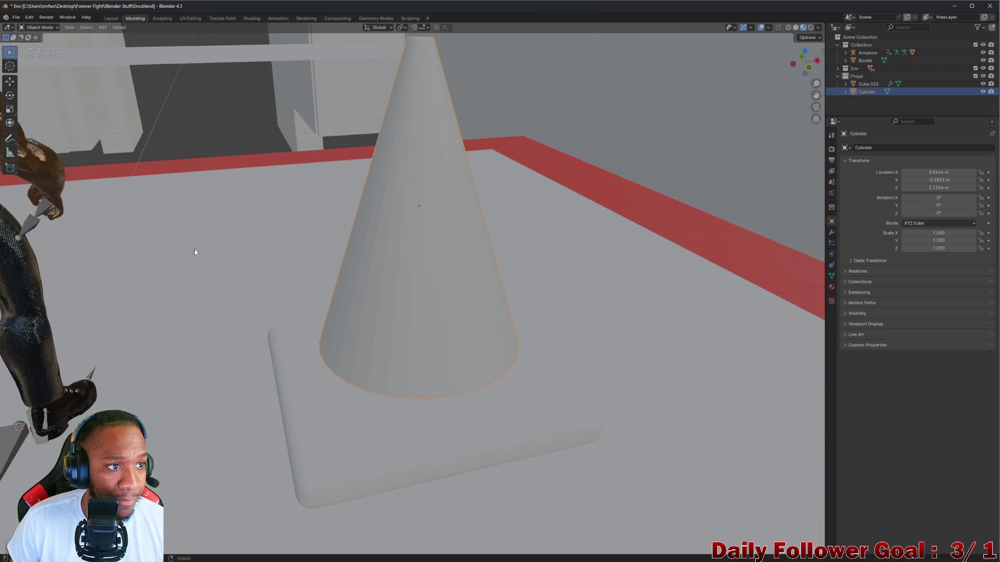
click(39, 29)
click(42, 45)
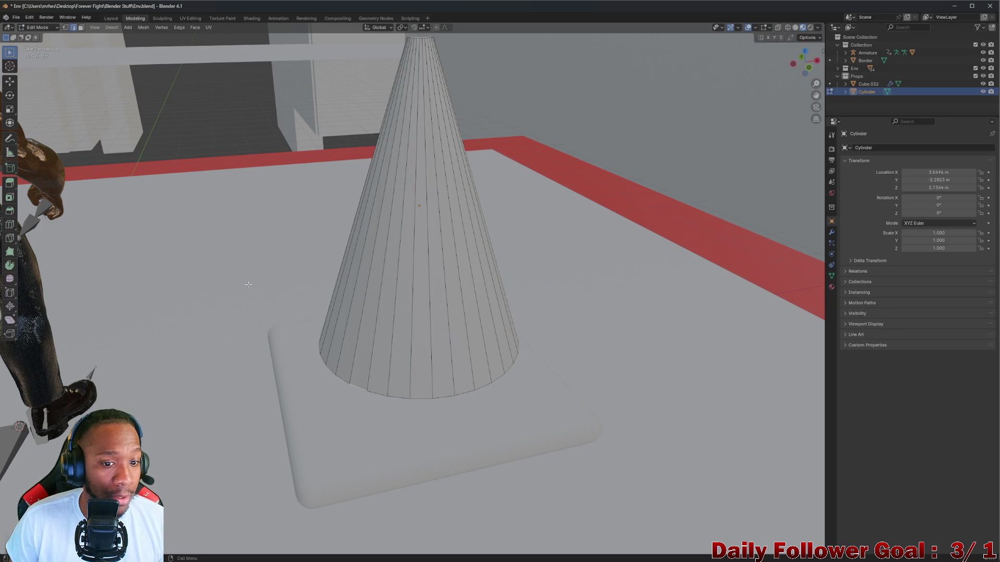
right_click(328, 391)
key(Escape)
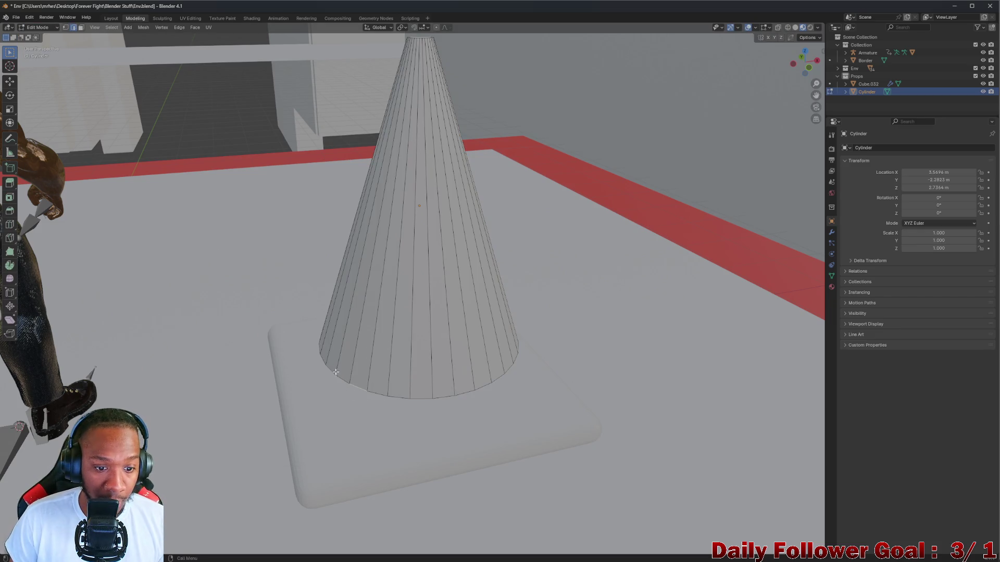
alt+click(346, 381)
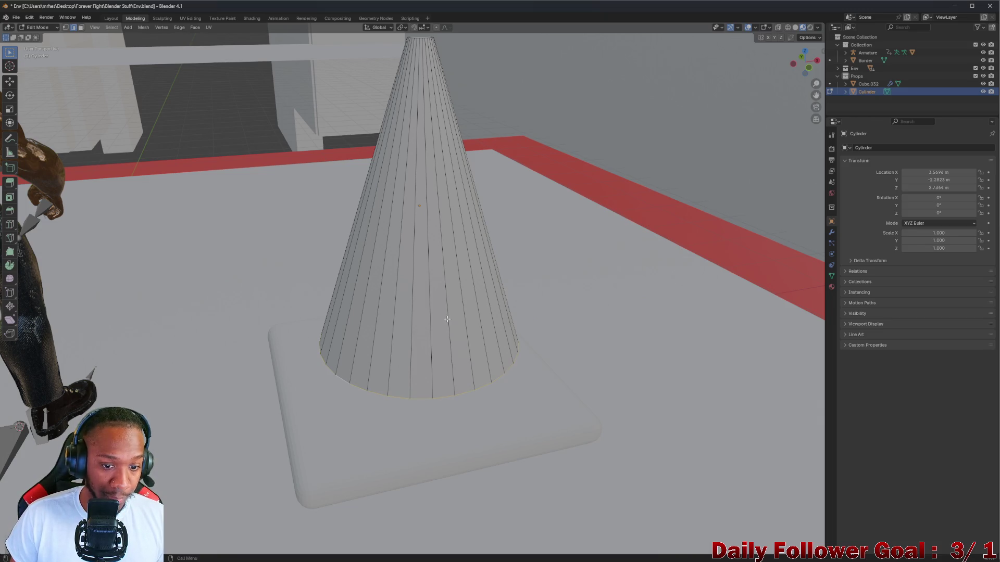
Scale the cone's base ring up to about 1.17 from the top view
middle_drag(447, 320, 673, 91)
click(803, 56)
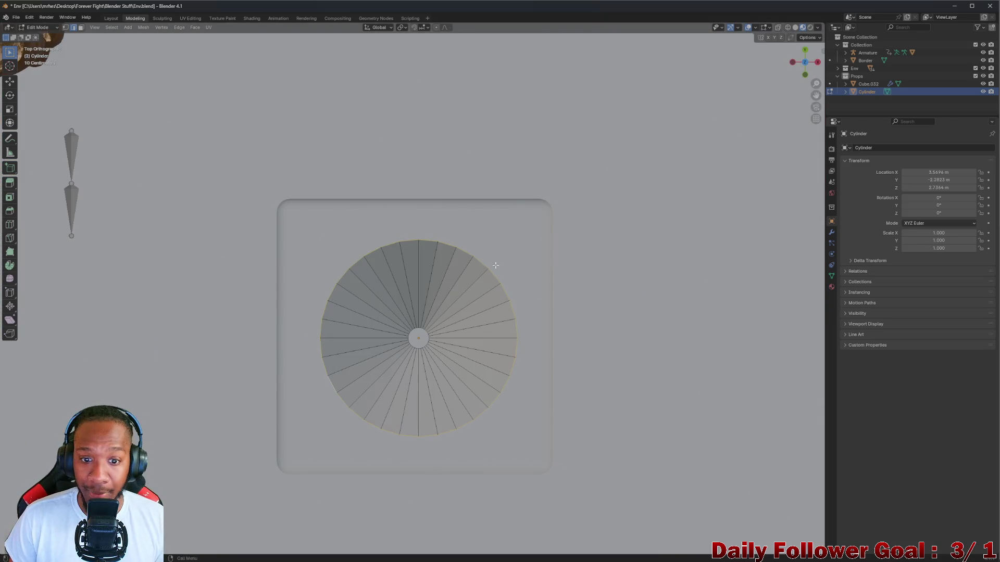
key(s)
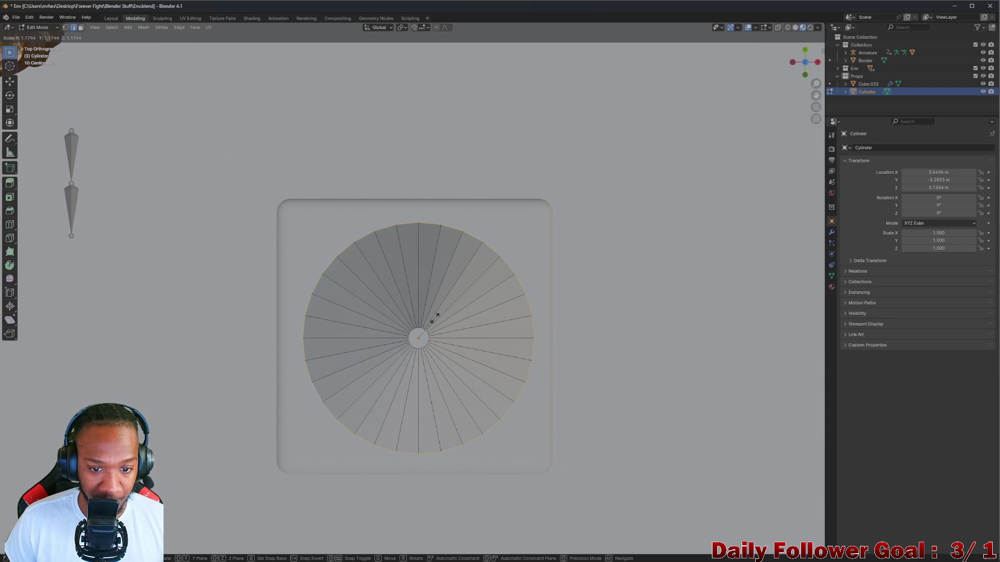
click(435, 318)
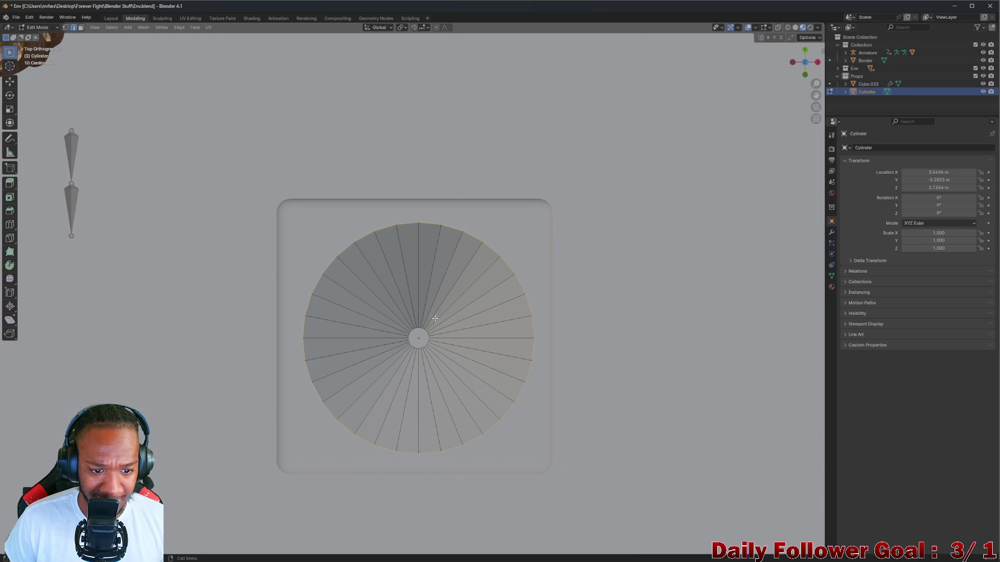
mouse_move(435, 318)
middle_down()
mouse_move(416, 260)
mouse_move(425, 250)
middle_up()
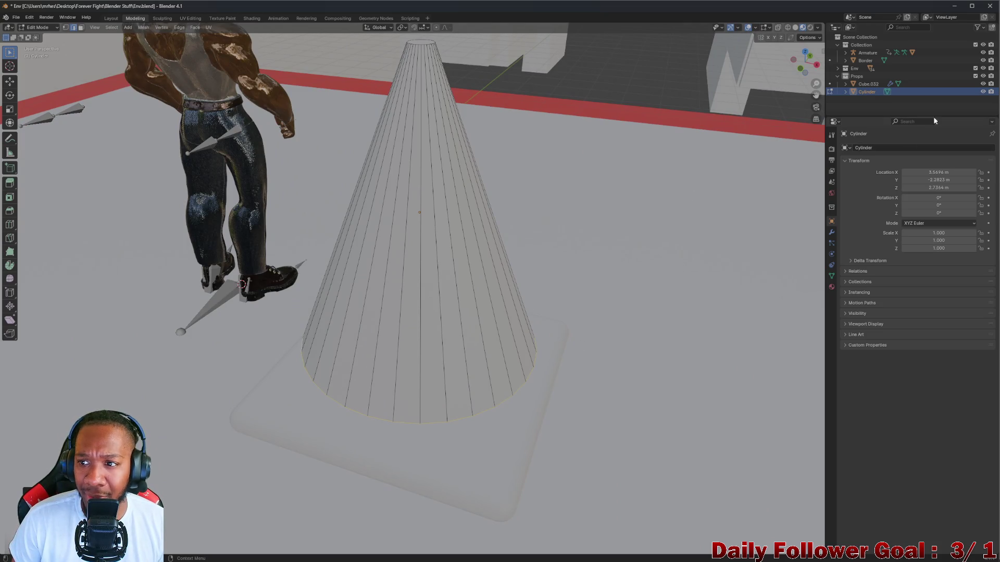
Set the slab's Location Z to 0 in Object Mode
click(868, 84)
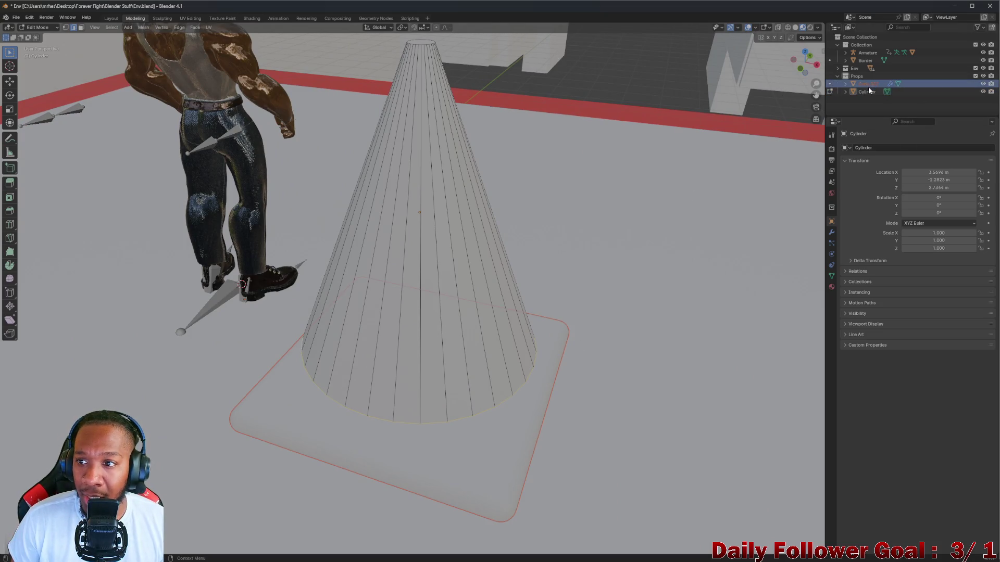
click(23, 29)
click(41, 36)
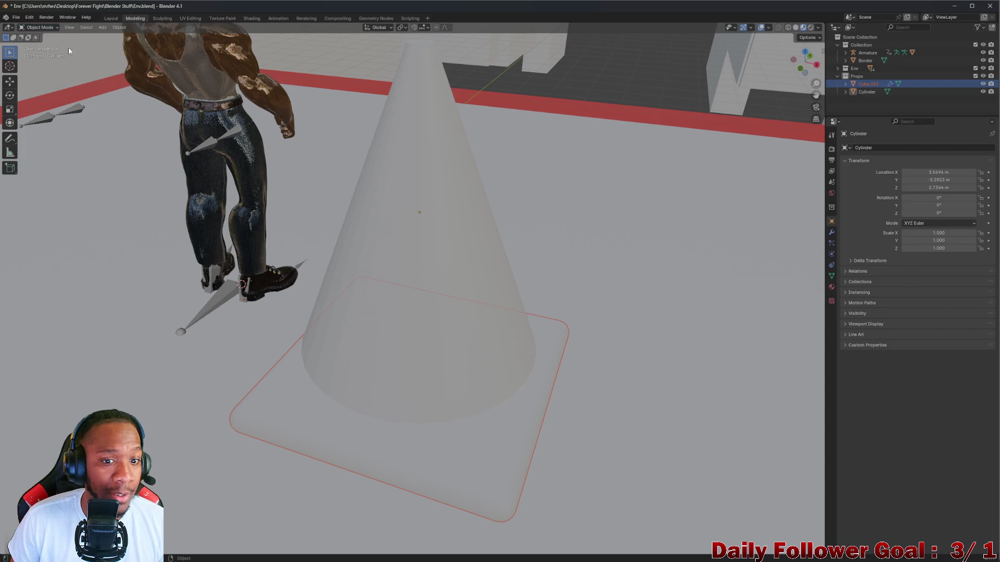
click(466, 443)
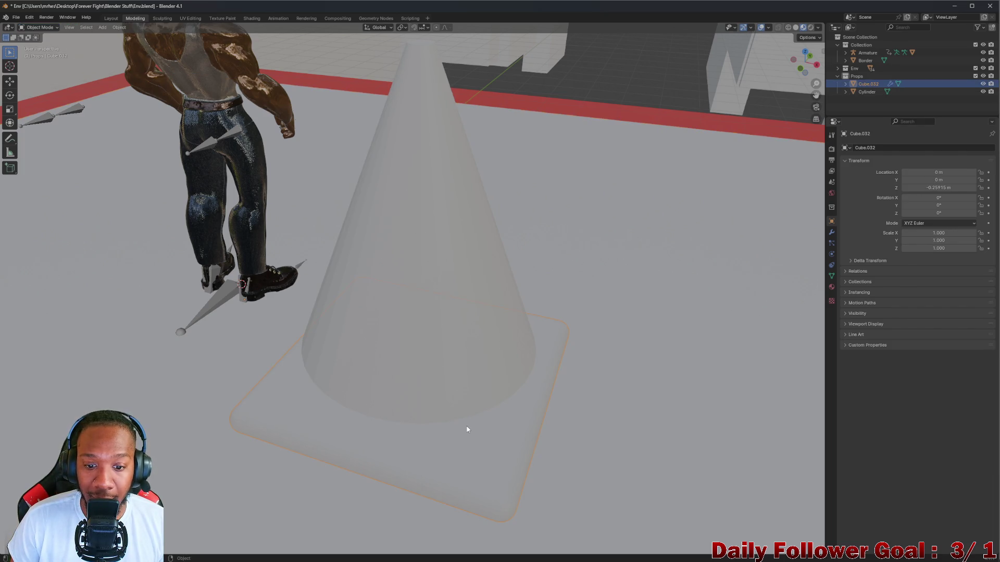
click(940, 187)
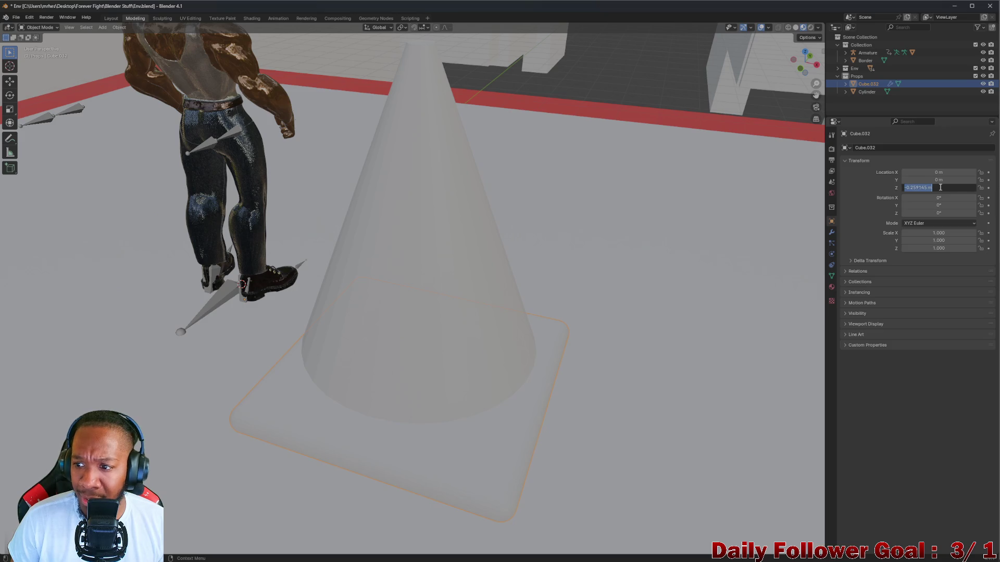
text(0)
key(Return)
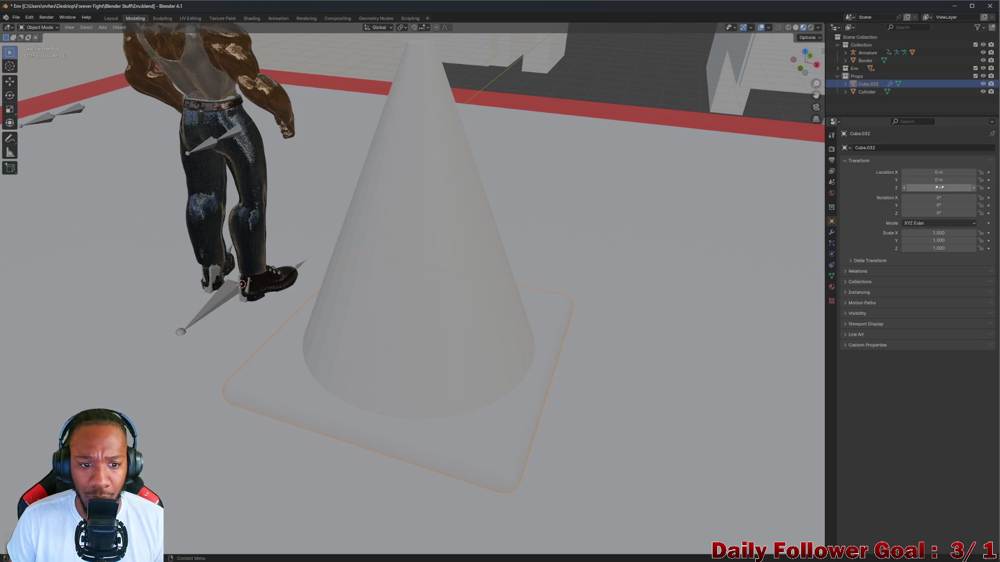
middle_drag(675, 249, 480, 239)
scroll(479, 239, down, 5)
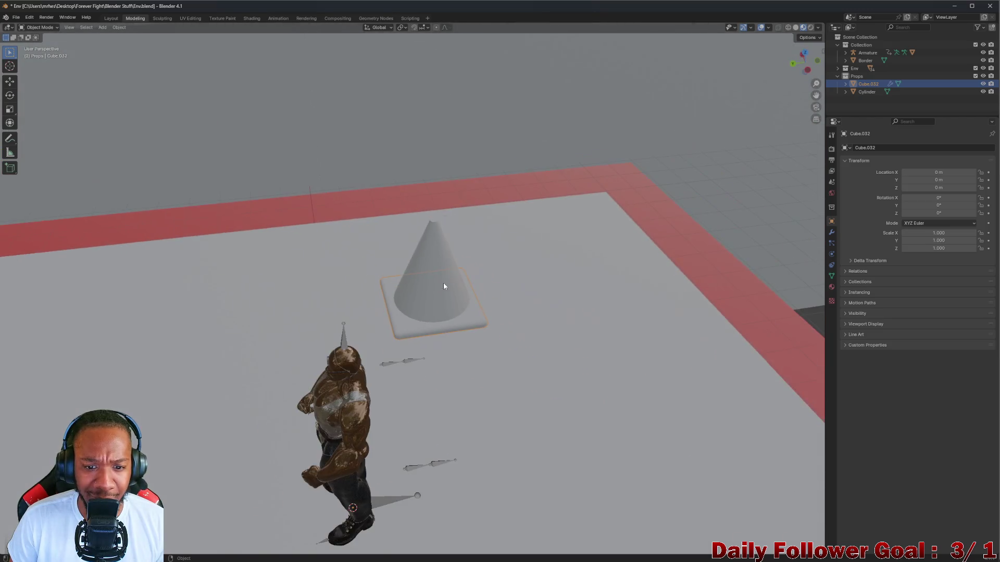
mouse_move(443, 286)
middle_down()
mouse_move(424, 296)
mouse_move(493, 290)
mouse_move(468, 289)
middle_up()
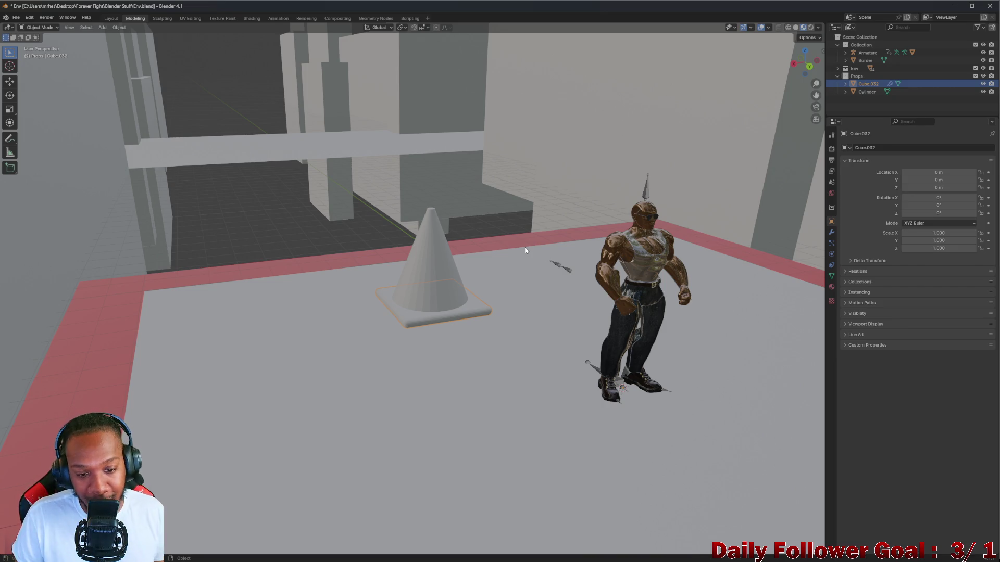
scroll(407, 325, up, 5)
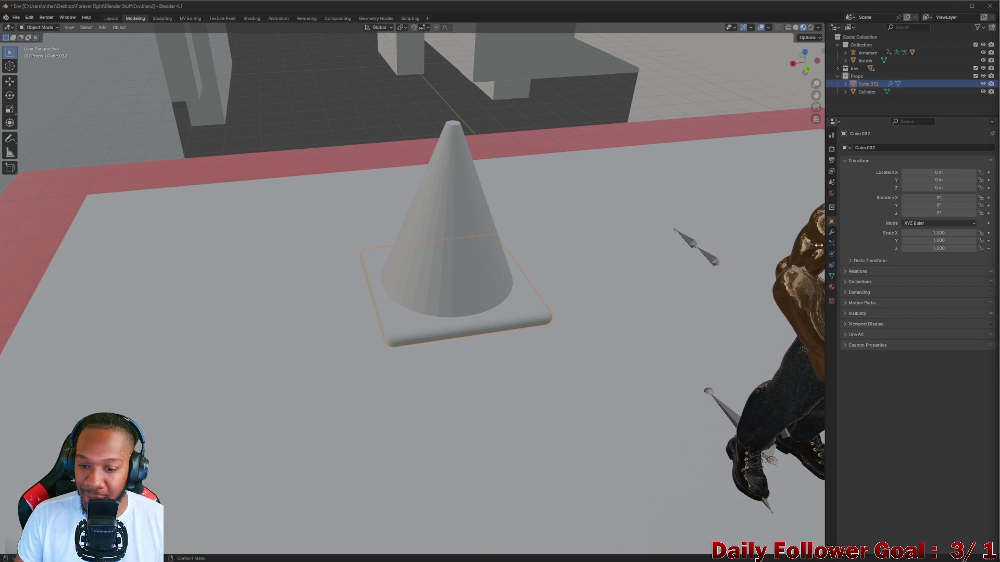
scroll(435, 196, down, 5)
scroll(431, 209, up, 4)
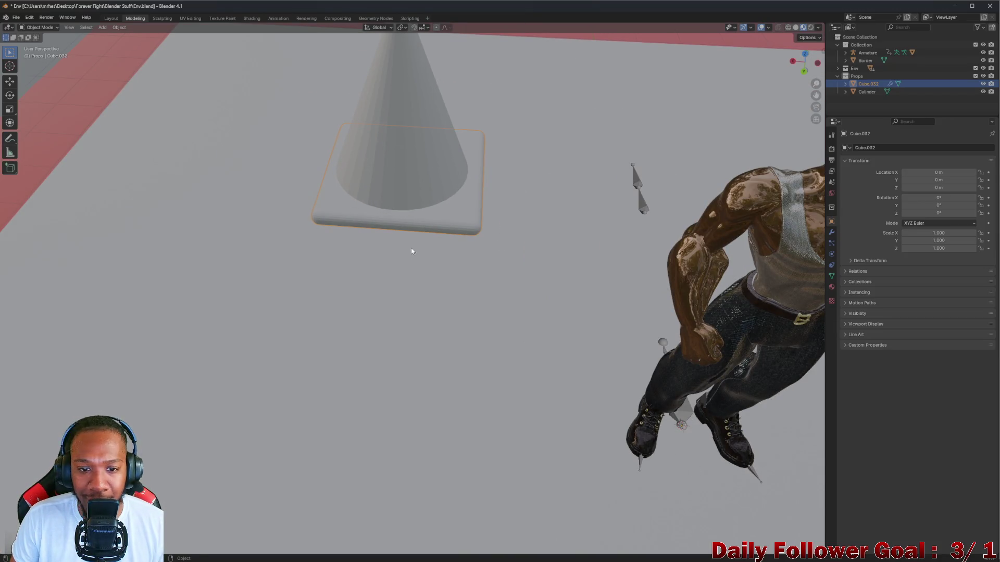
Apply a snap option to the slab from its object context menu, repeated three times
right_click(442, 214)
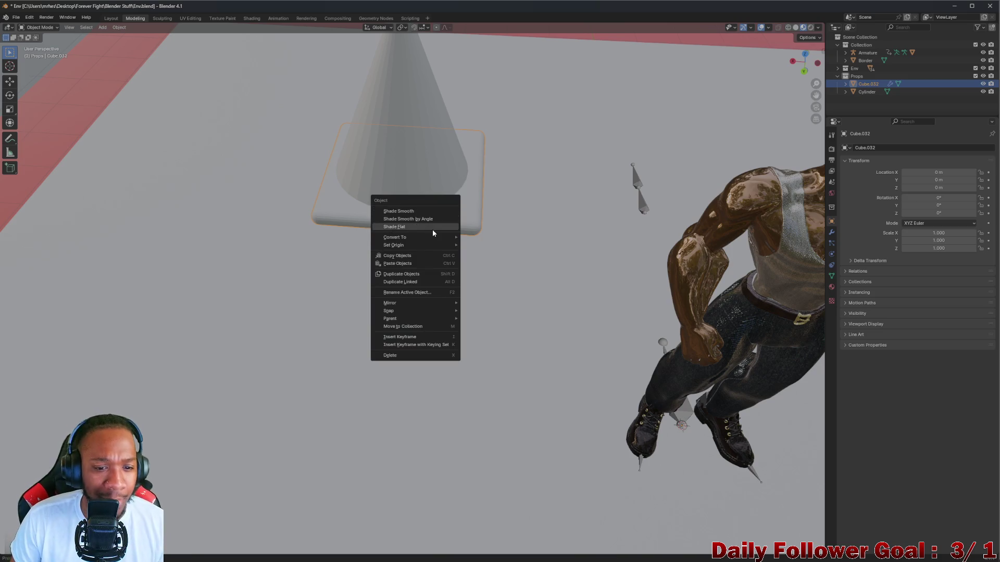
mouse_move(404, 309)
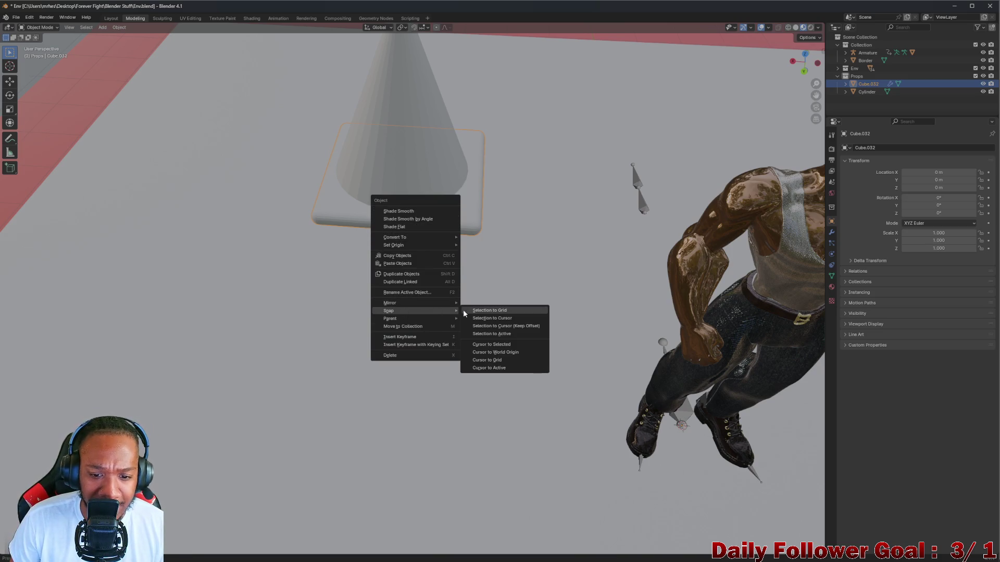
click(502, 320)
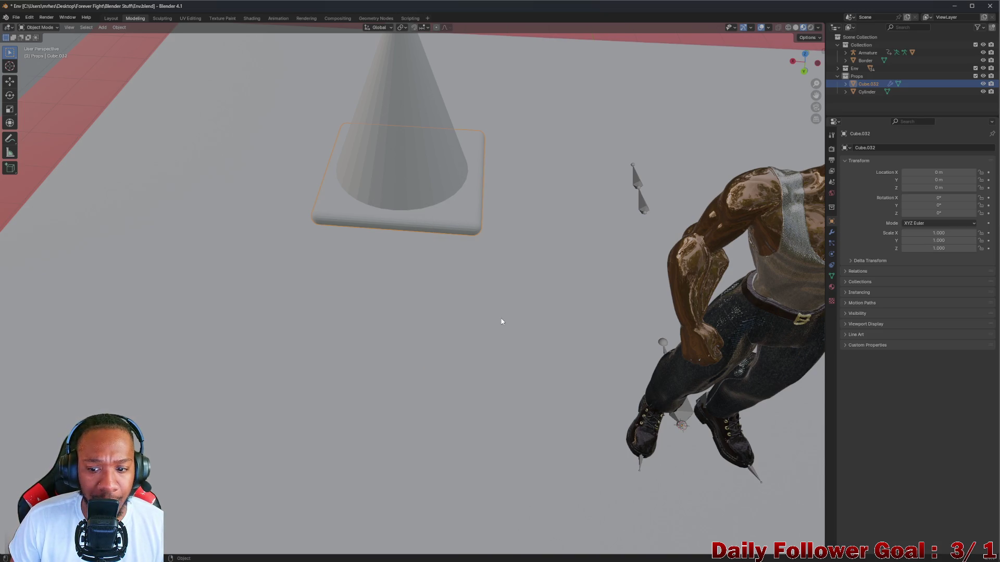
right_click(453, 211)
mouse_move(452, 209)
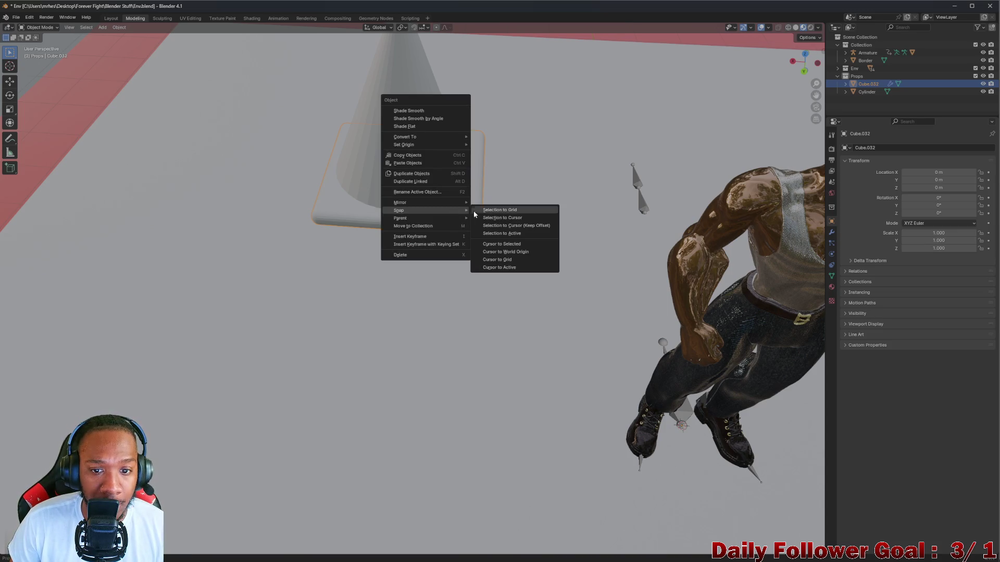
click(498, 219)
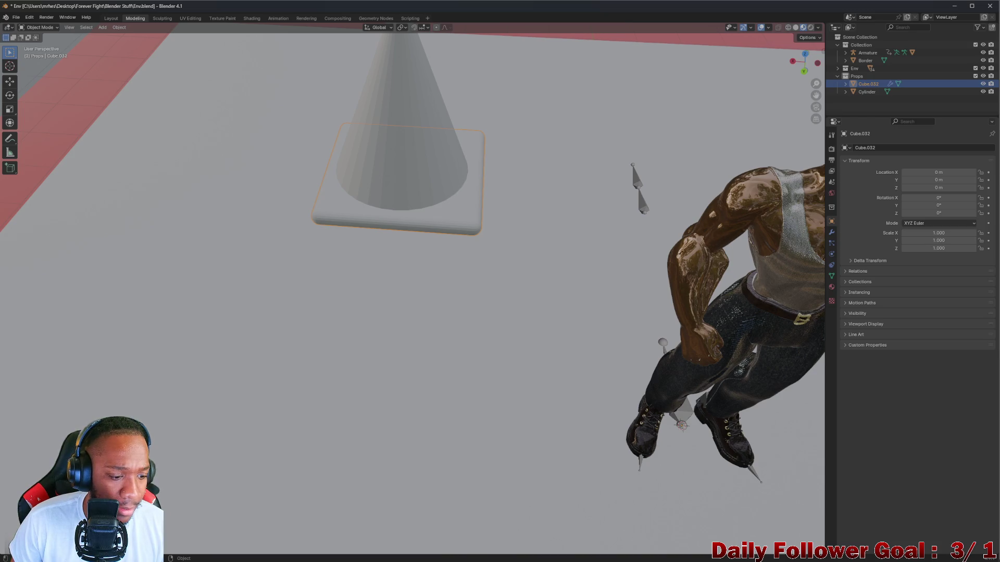
mouse_move(375, 285)
middle_down()
mouse_move(390, 267)
mouse_move(511, 222)
mouse_move(490, 227)
middle_up()
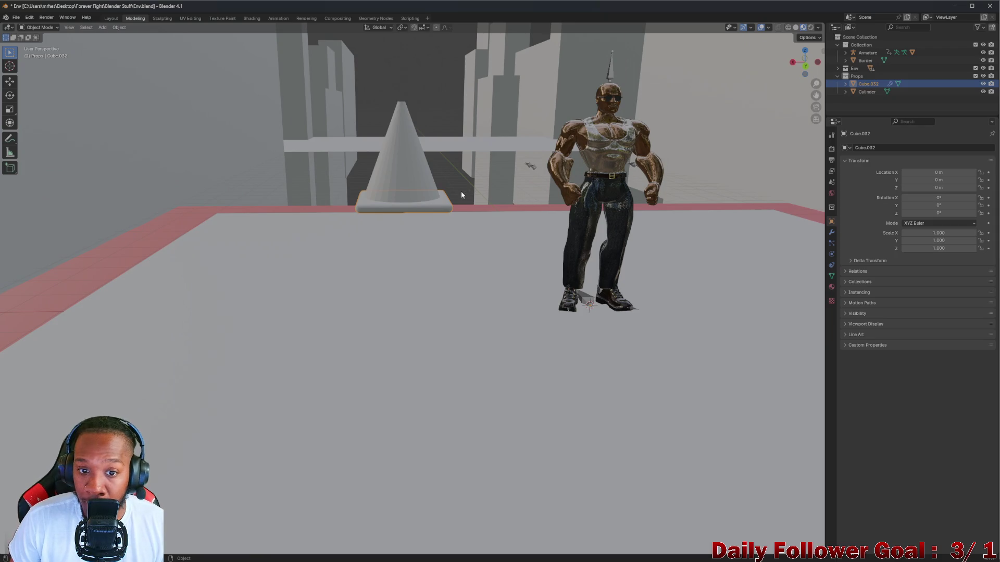
middle_drag(461, 192, 422, 219)
right_click(422, 219)
mouse_move(417, 222)
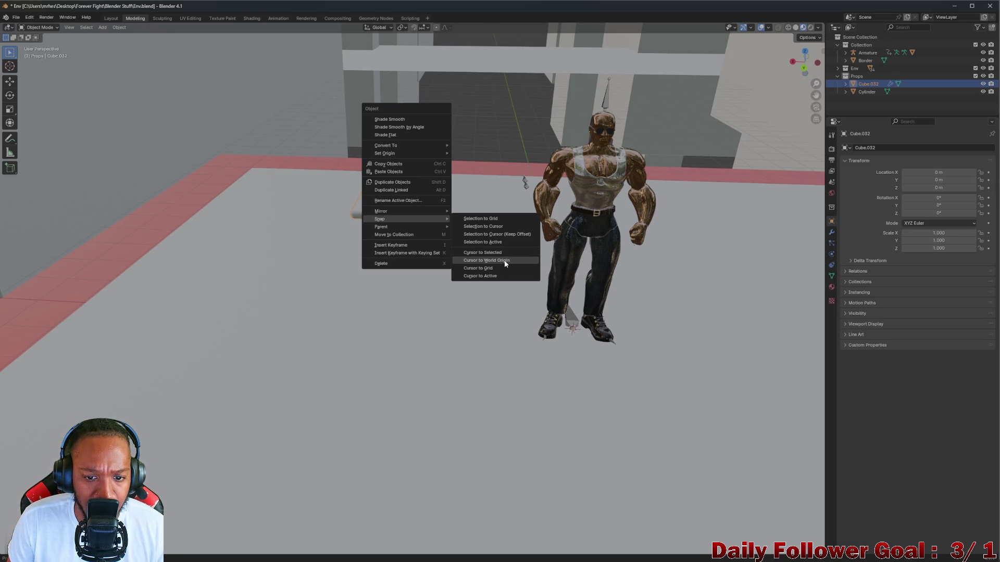
click(498, 219)
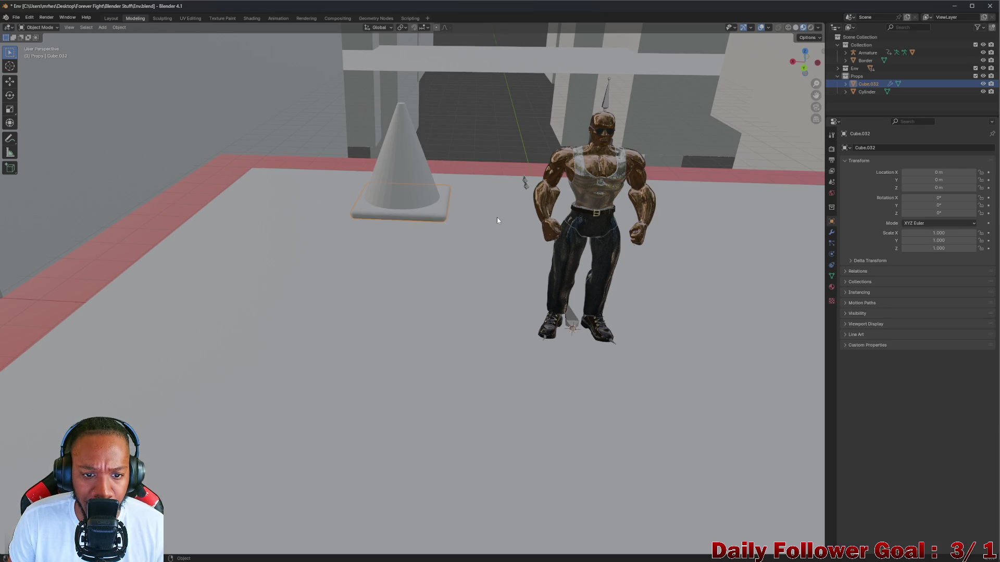
scroll(438, 213, down, 5)
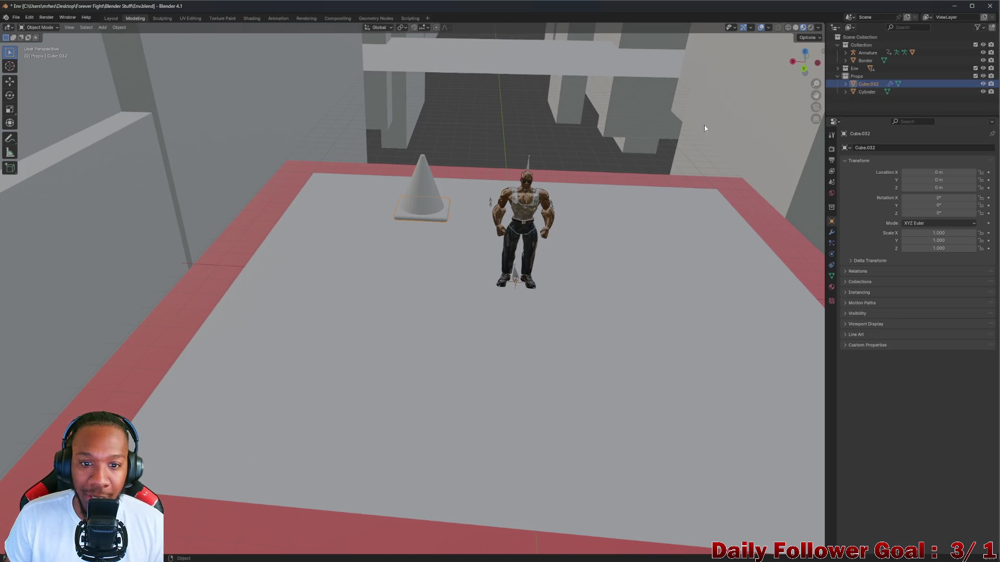
Delete the extra Cube.032 and select the character Brawn_Final
click(424, 195)
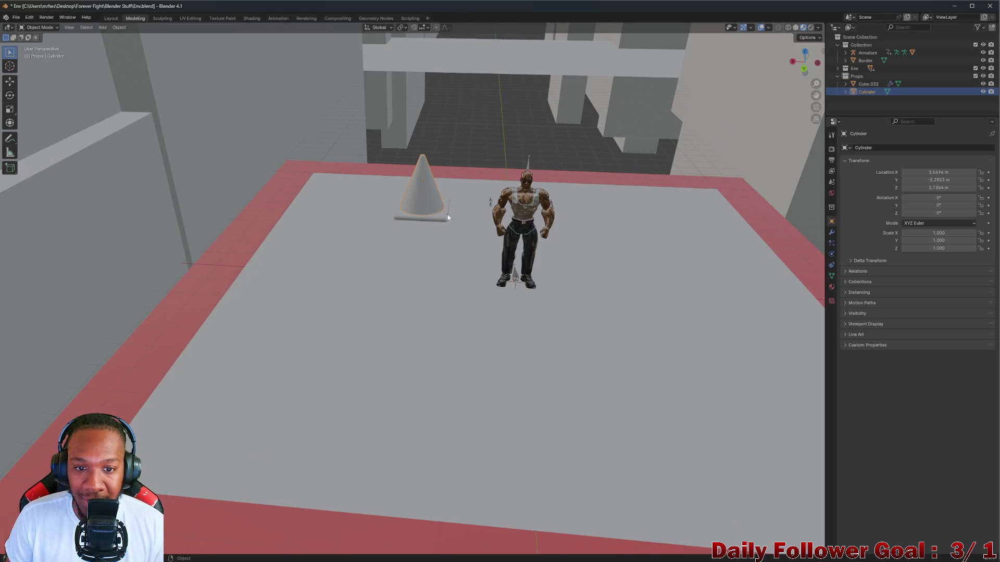
key(Delete)
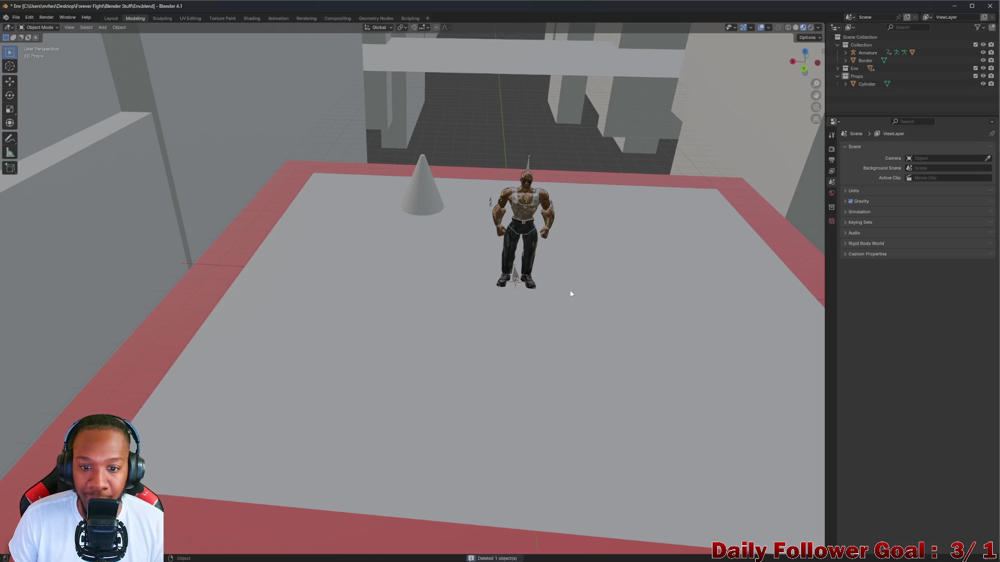
mouse_move(571, 294)
middle_down()
mouse_move(571, 313)
mouse_move(593, 286)
mouse_move(549, 284)
mouse_move(509, 306)
middle_up()
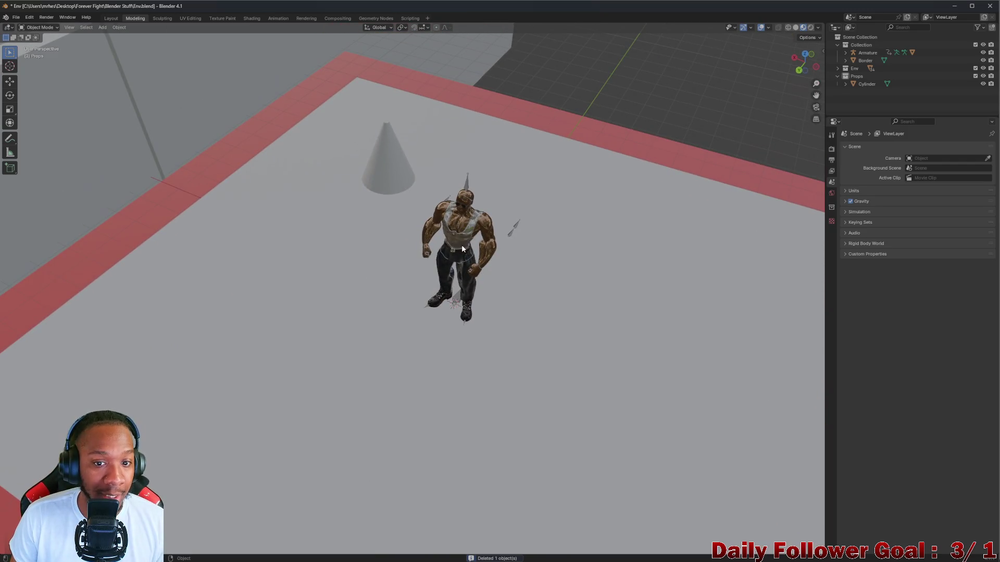
click(462, 249)
middle_drag(592, 179, 623, 232)
key(g)
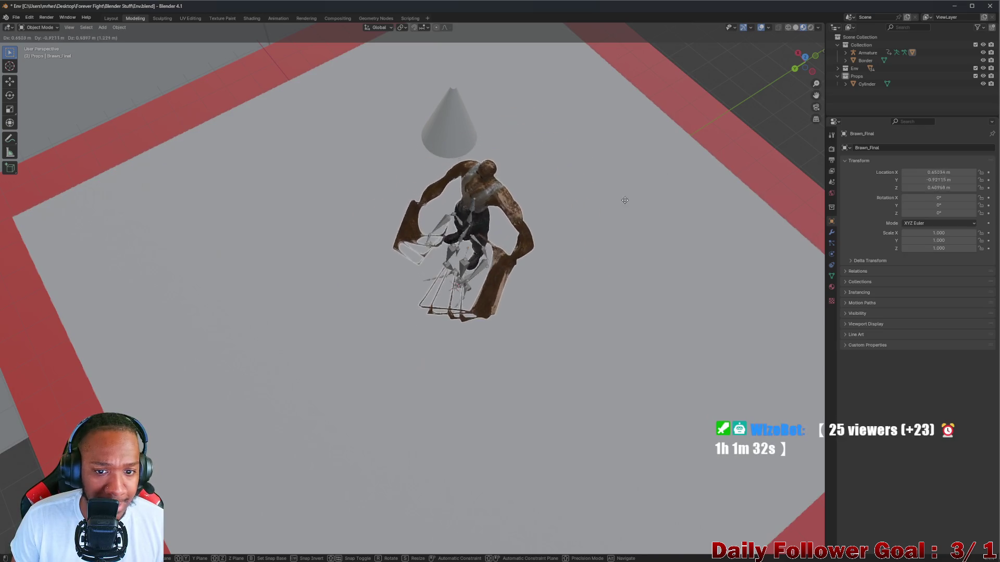
key(y)
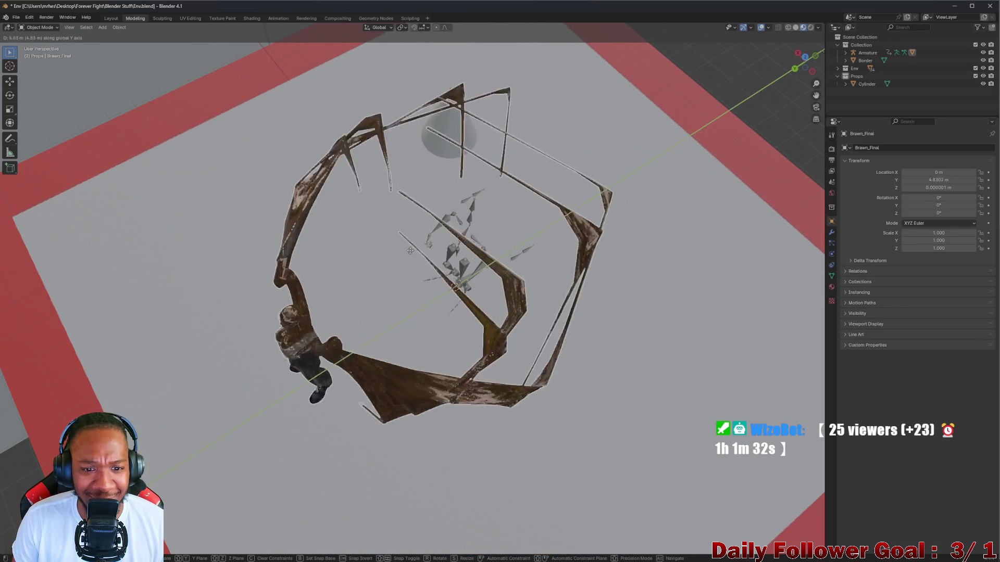
click(261, 277)
mouse_move(257, 302)
middle_down()
mouse_move(295, 245)
mouse_move(312, 302)
mouse_move(336, 300)
mouse_move(351, 328)
mouse_move(375, 333)
mouse_move(315, 345)
mouse_move(420, 339)
mouse_move(342, 359)
middle_up()
scroll(335, 299, up, 6)
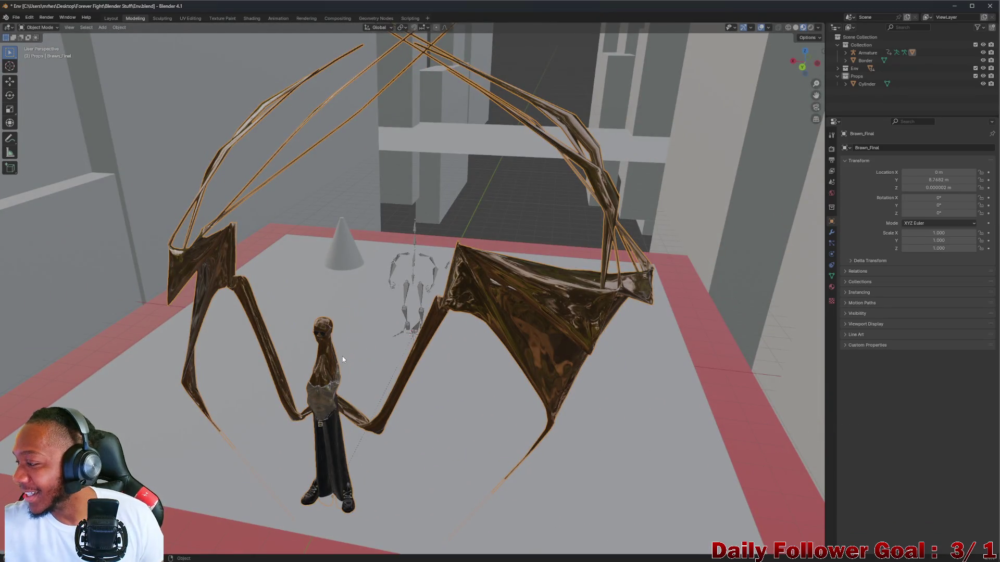
key(ctrl+z)
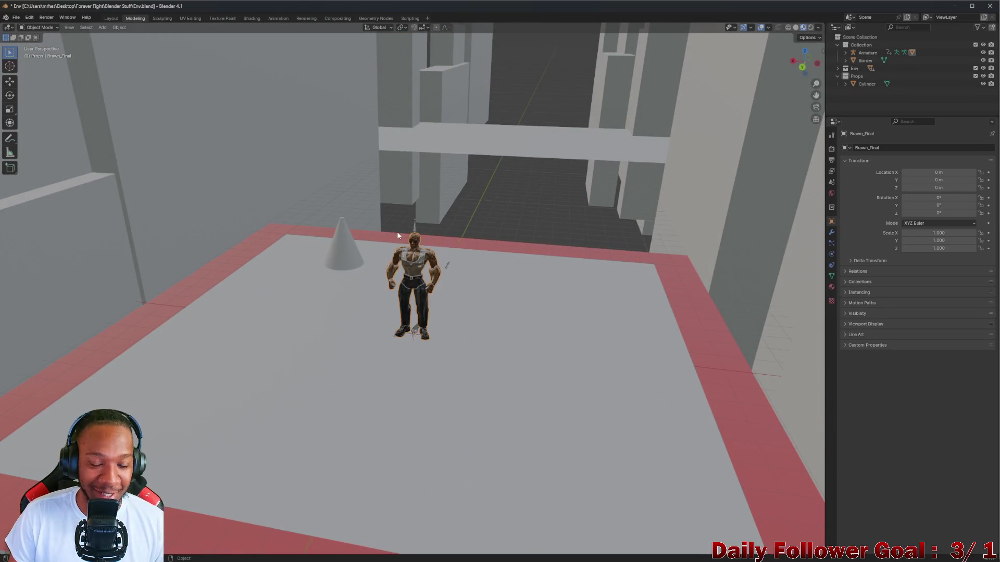
Move the character's Armature along Y to -7.8494 m
mouse_move(398, 235)
middle_down()
mouse_move(375, 286)
mouse_move(416, 241)
middle_up()
click(429, 241)
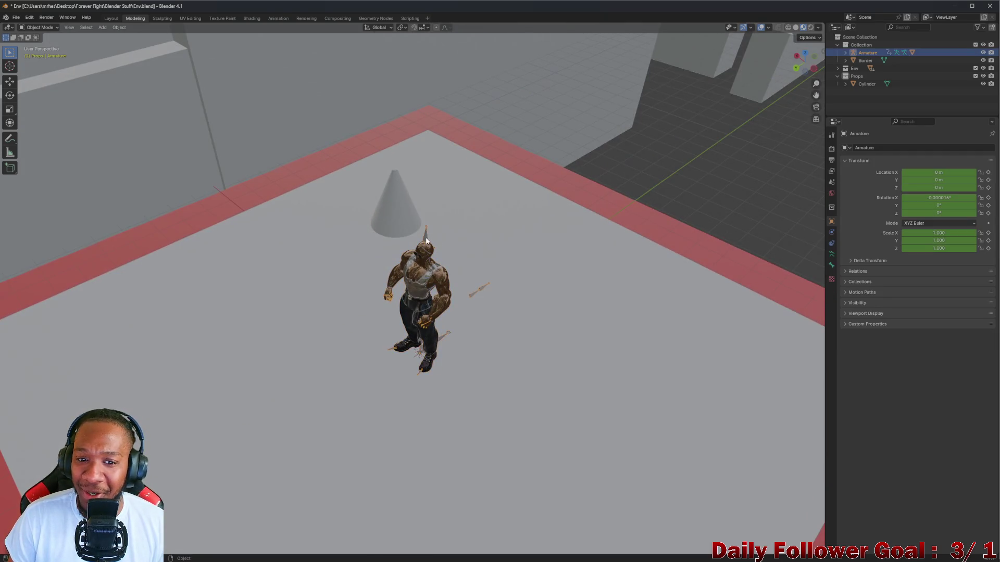
click(863, 53)
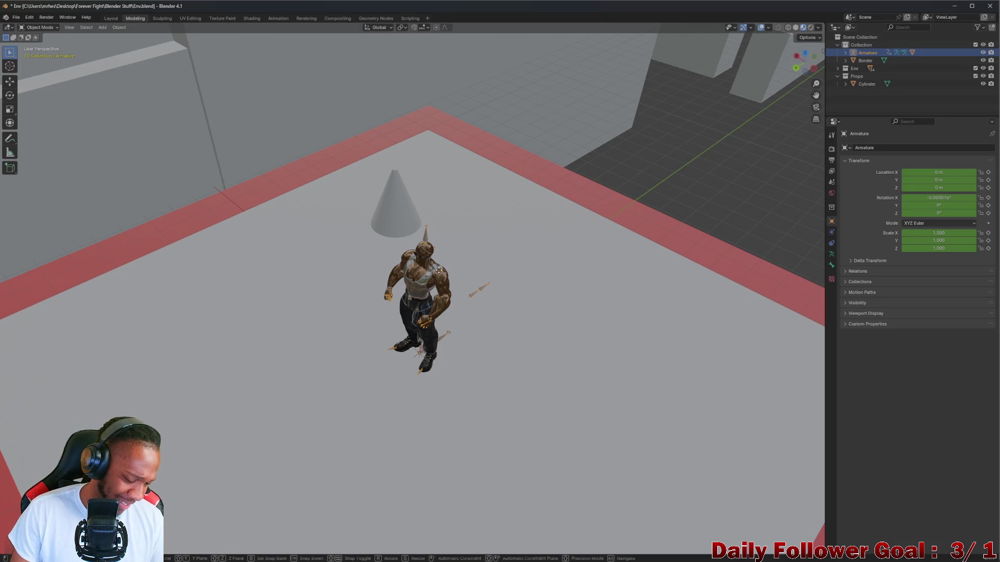
key(g)
key(z)
key(Escape)
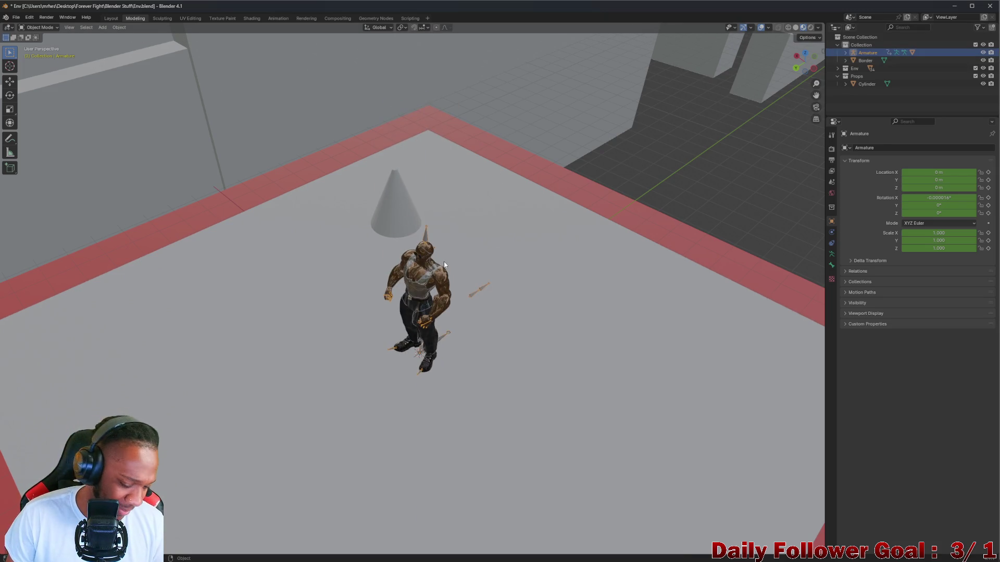
key(g)
key(x)
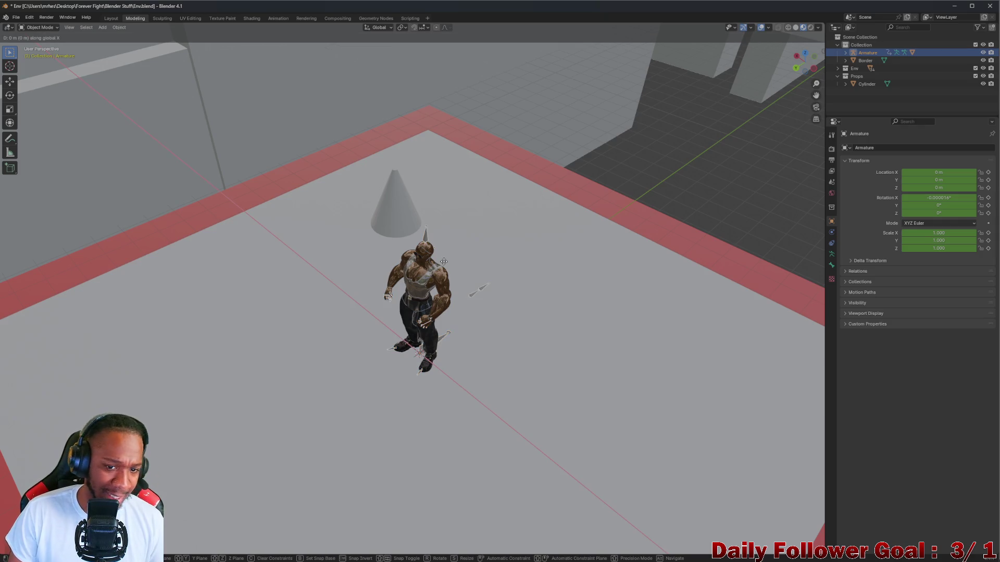
key(y)
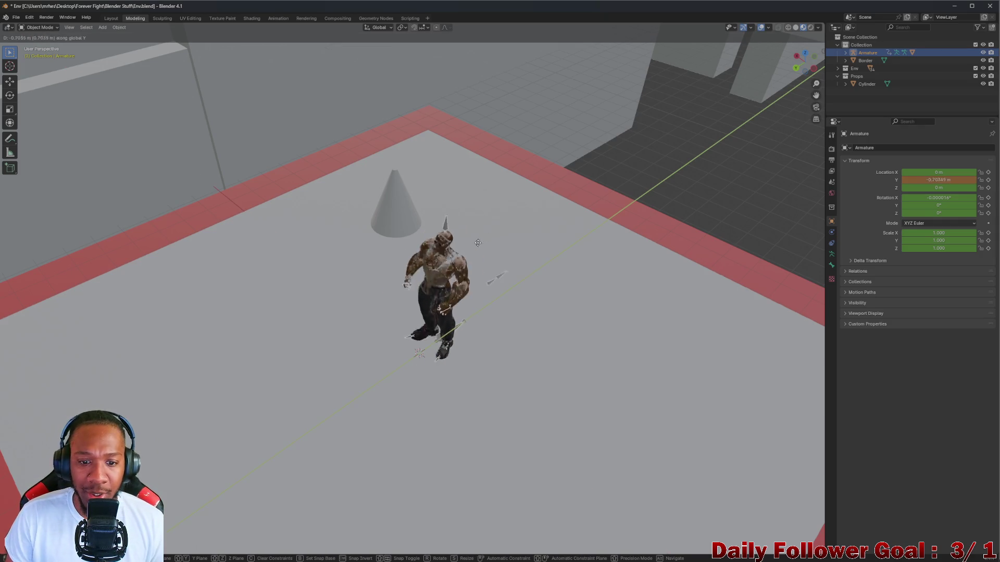
click(477, 275)
mouse_move(476, 275)
middle_down()
mouse_move(509, 236)
mouse_move(518, 279)
mouse_move(575, 311)
mouse_move(589, 308)
middle_up()
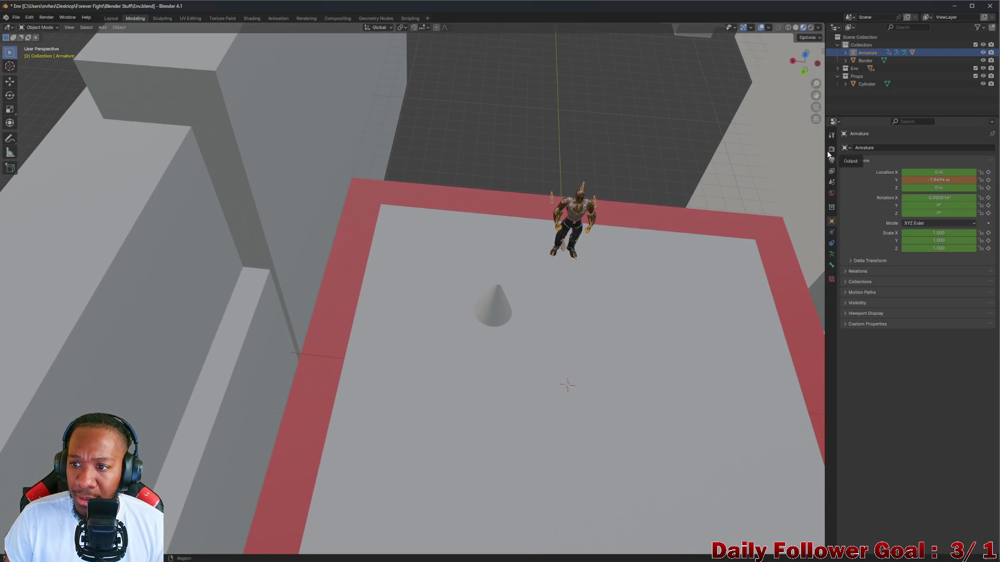
Browse the Output, View Layer, Object and Collection property tabs
click(832, 160)
click(832, 170)
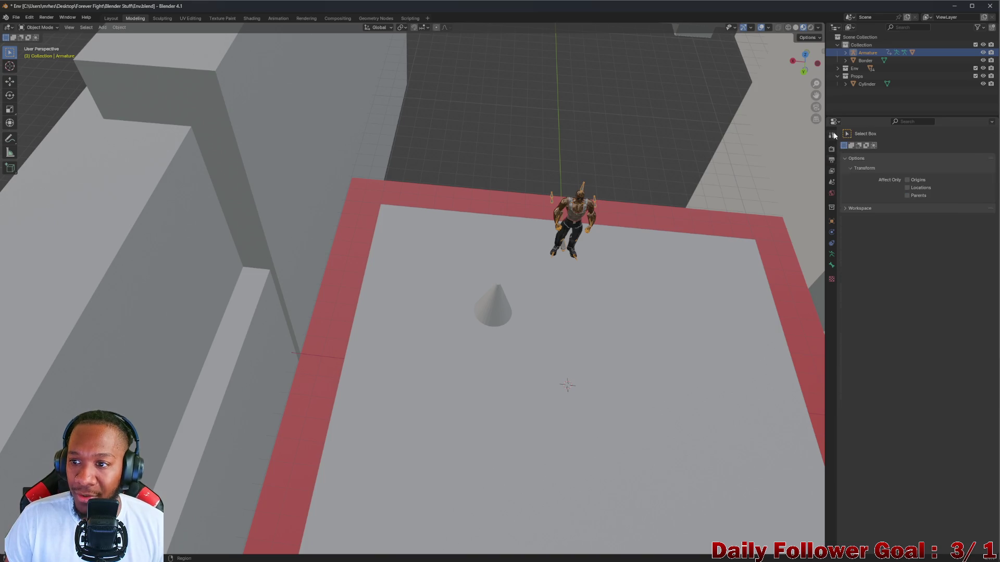
click(831, 220)
click(832, 208)
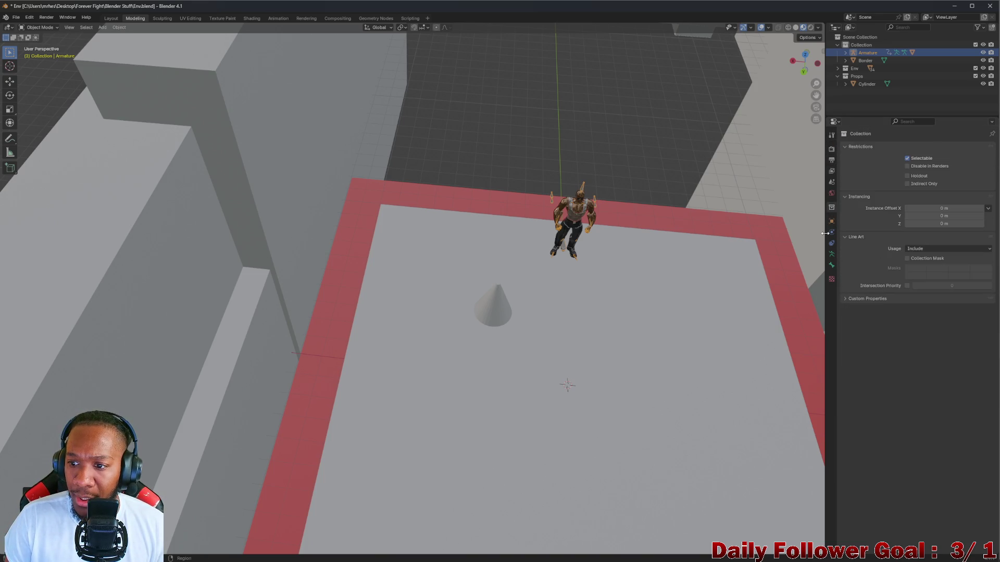
Add a default cube at the origin and inspect its object and modifier properties
click(103, 27)
mouse_move(126, 33)
click(175, 41)
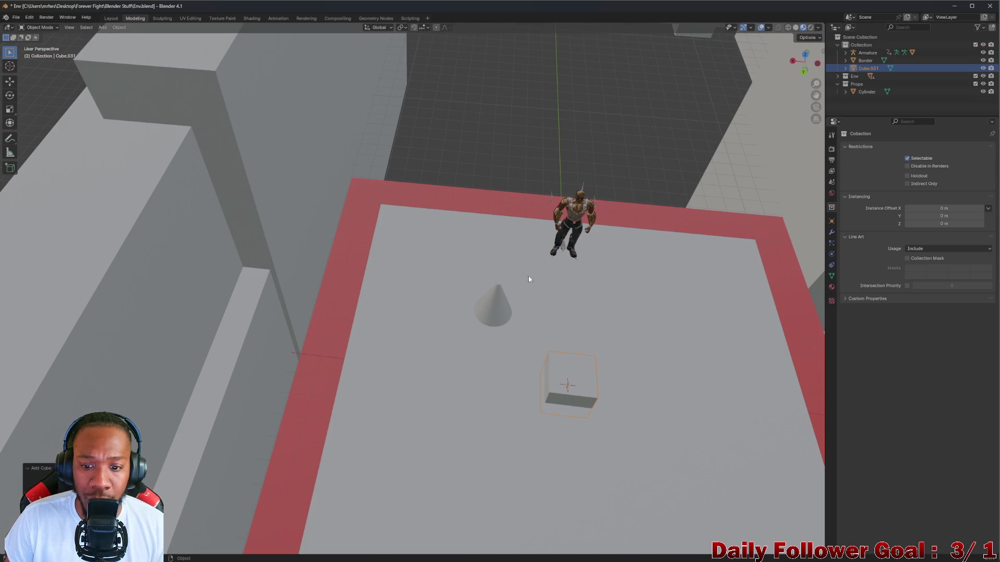
mouse_move(528, 275)
middle_down()
mouse_move(677, 329)
mouse_move(496, 239)
middle_up()
scroll(430, 277, up, 5)
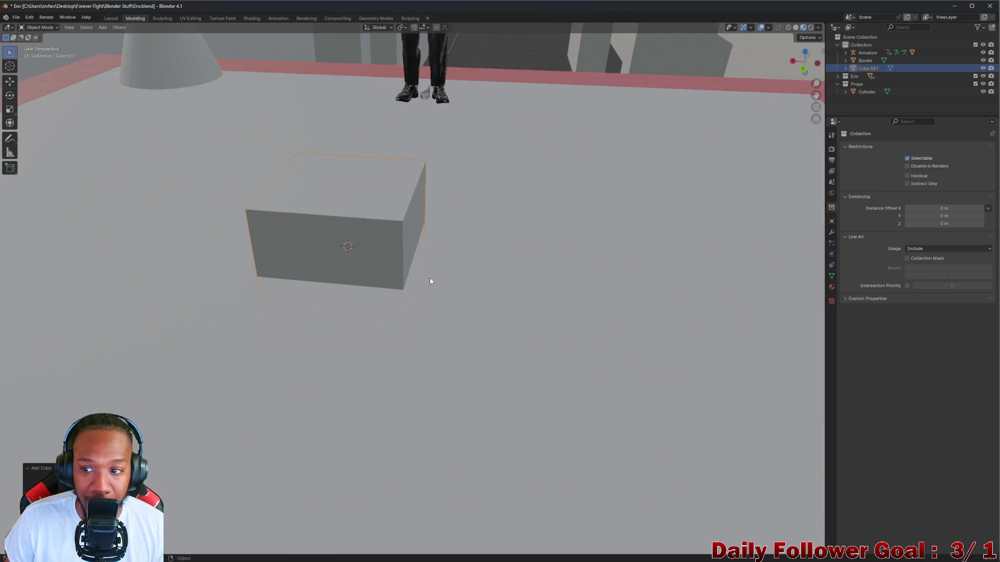
click(832, 221)
click(832, 232)
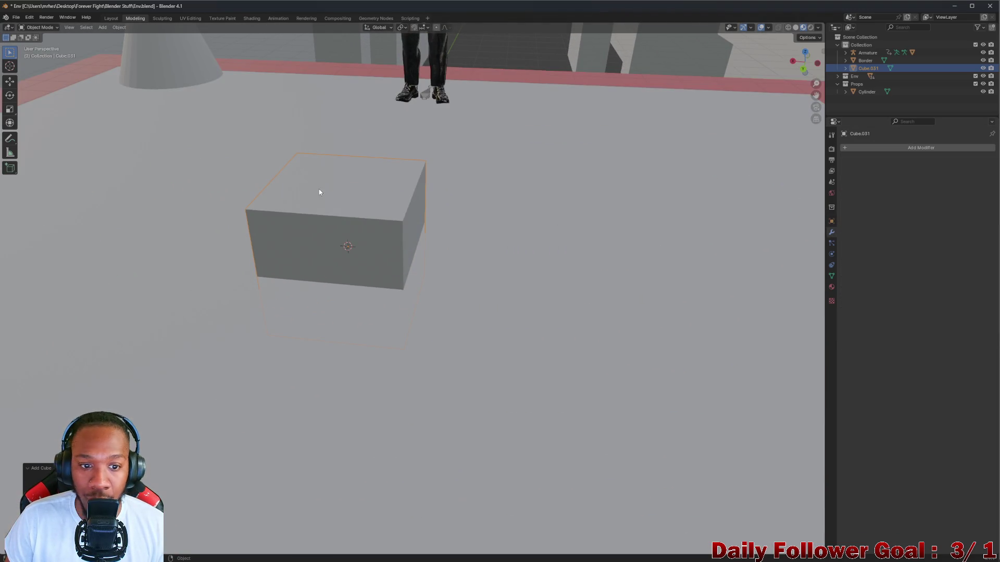
middle_drag(319, 191, 351, 221)
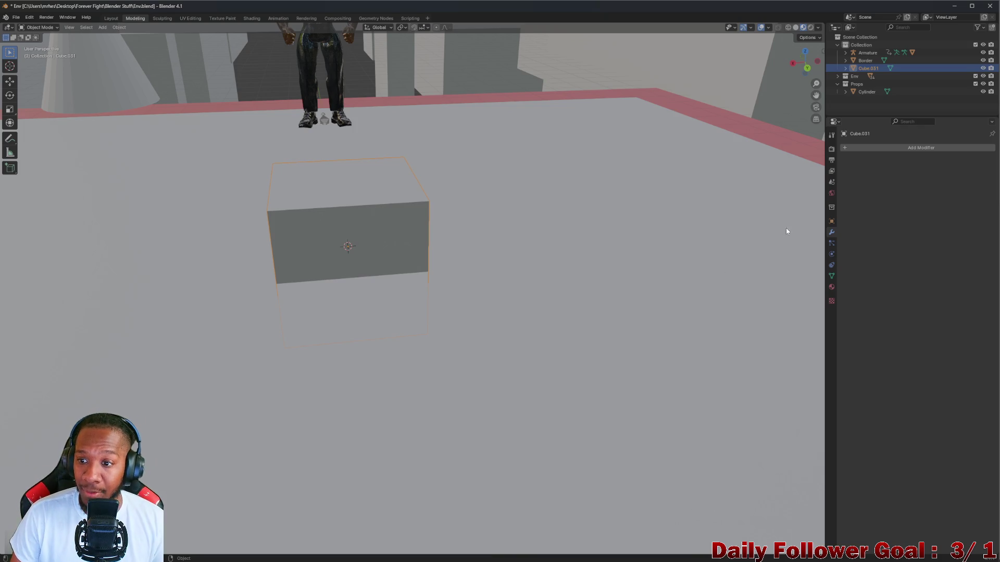
click(831, 221)
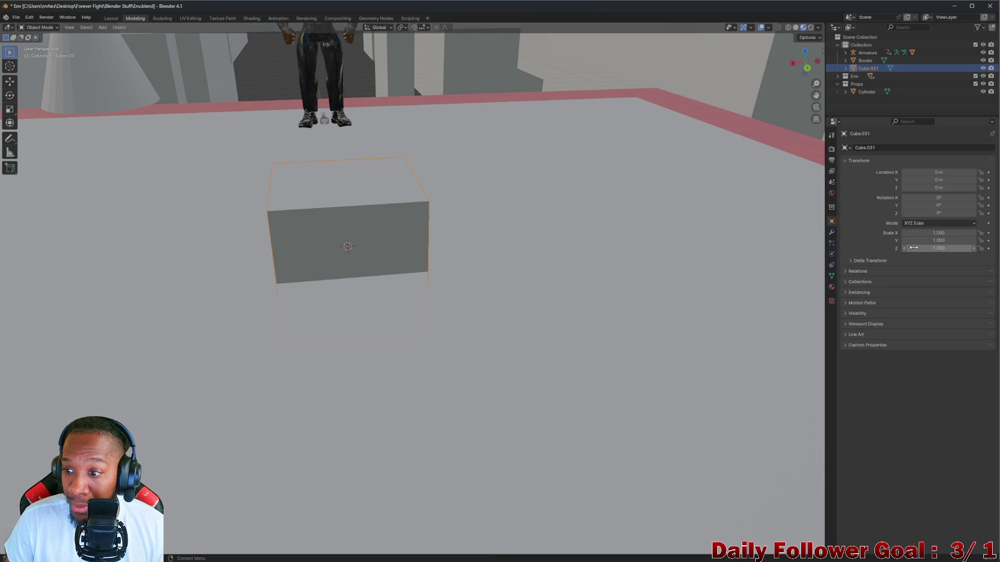
Set the cube's Z scale to 0.1 to make a thin slab
mouse_move(906, 249)
mouse_down()
mouse_move(864, 249)
mouse_move(882, 250)
mouse_up()
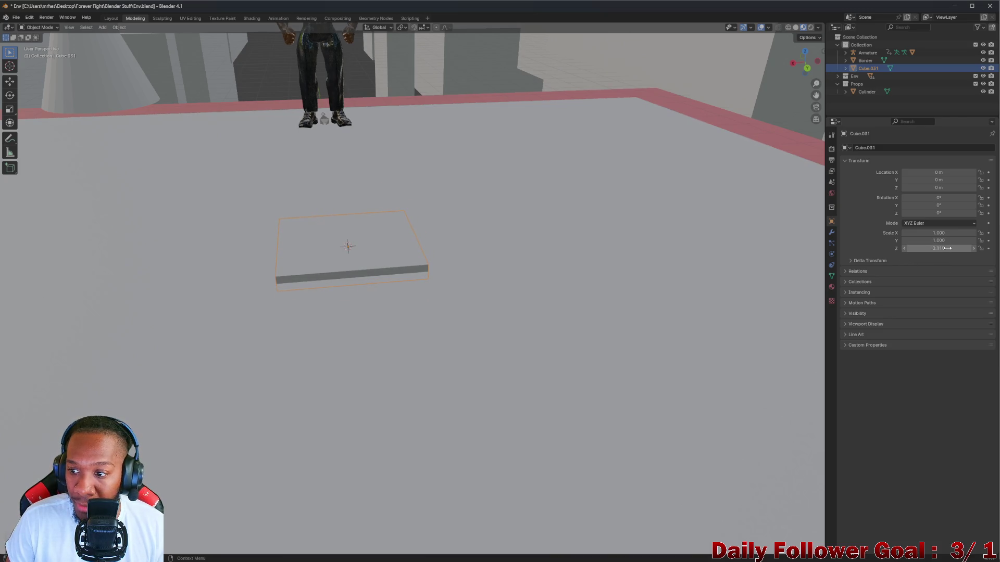
click(966, 250)
key(Return)
mouse_move(364, 277)
middle_down()
mouse_move(331, 267)
mouse_move(386, 241)
mouse_move(427, 192)
mouse_move(371, 250)
middle_up()
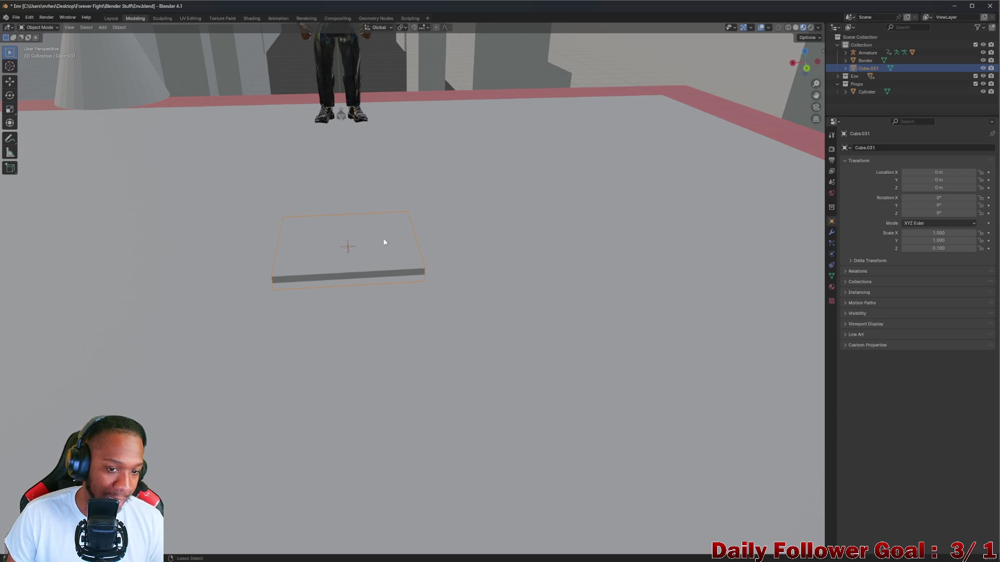
Apply all transforms so the slab's scale reads 1.000
key(ctrl+a)
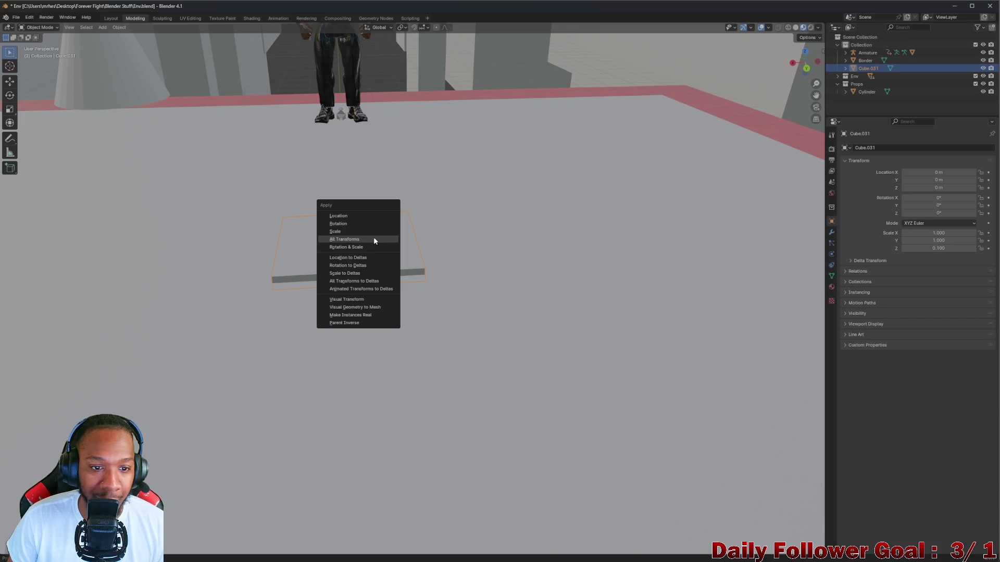
click(378, 240)
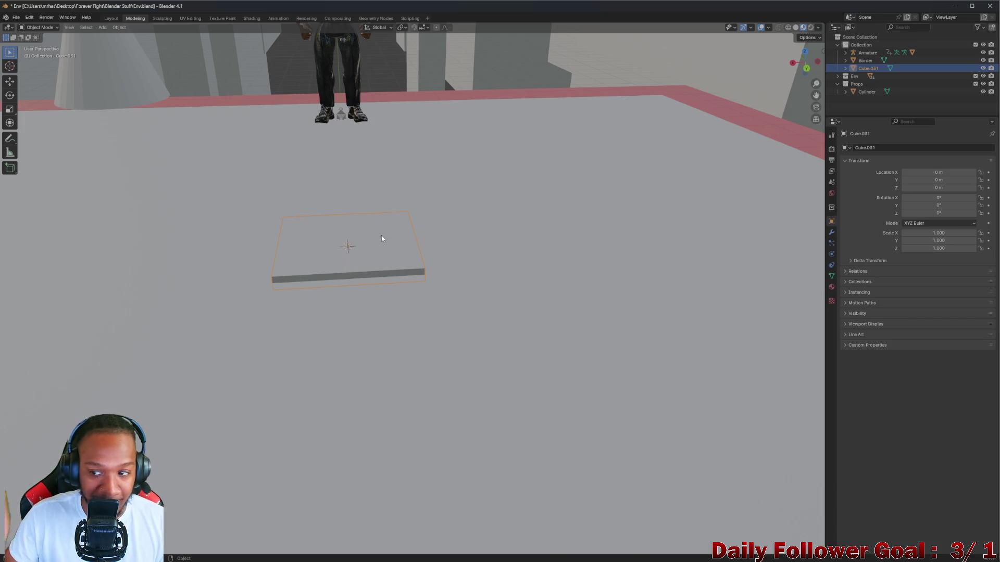
mouse_move(382, 239)
middle_down()
mouse_move(397, 267)
mouse_move(381, 301)
mouse_move(375, 250)
mouse_move(396, 242)
middle_up()
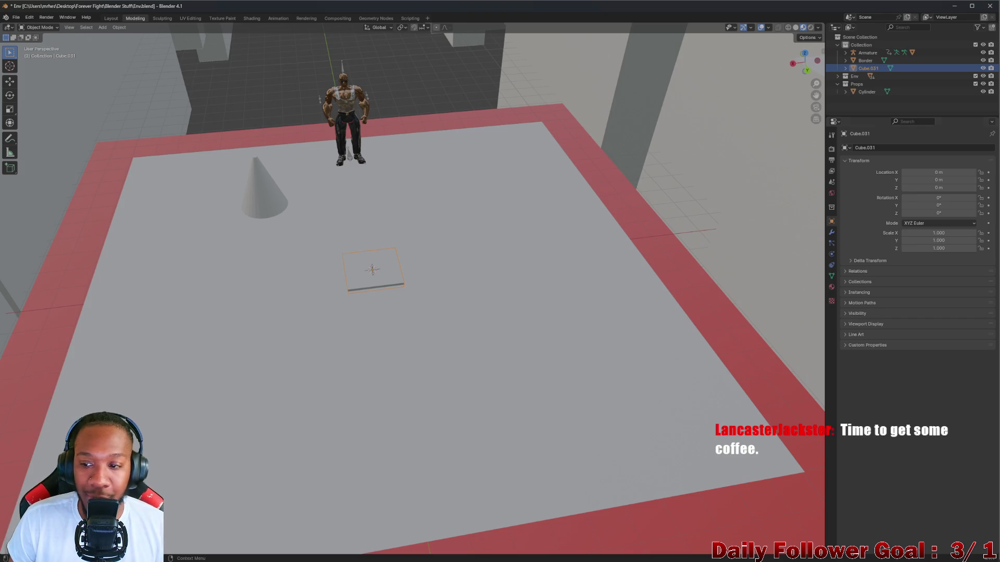
Browse the slab's Properties tabs, from modifiers through physics, materials, scene and render
click(833, 233)
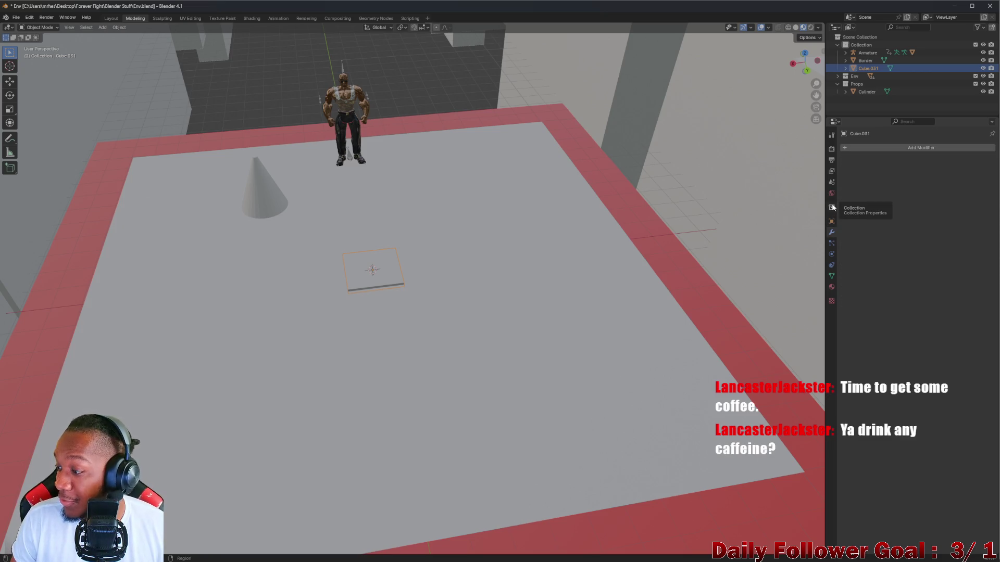
click(833, 207)
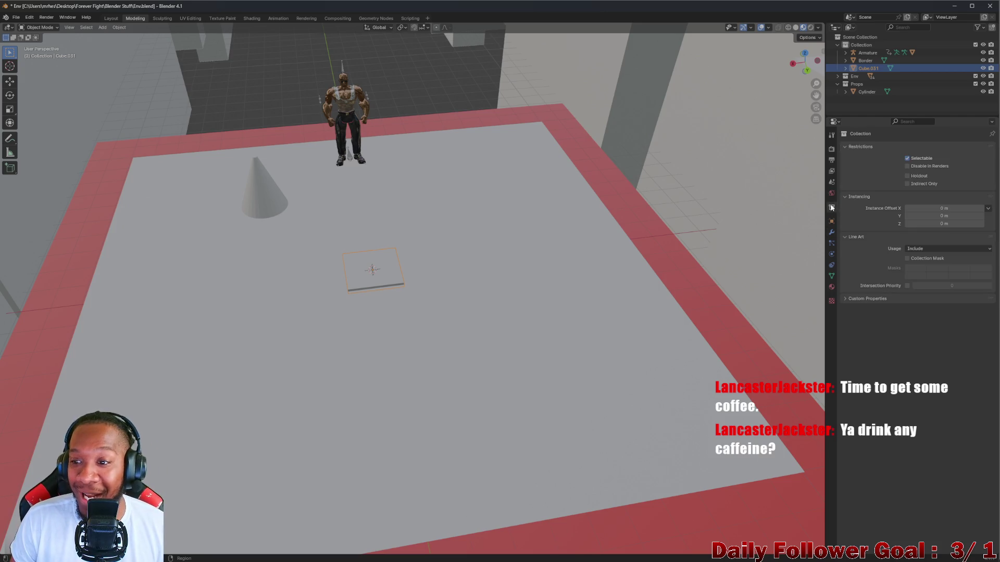
click(832, 194)
click(831, 184)
click(832, 171)
click(832, 160)
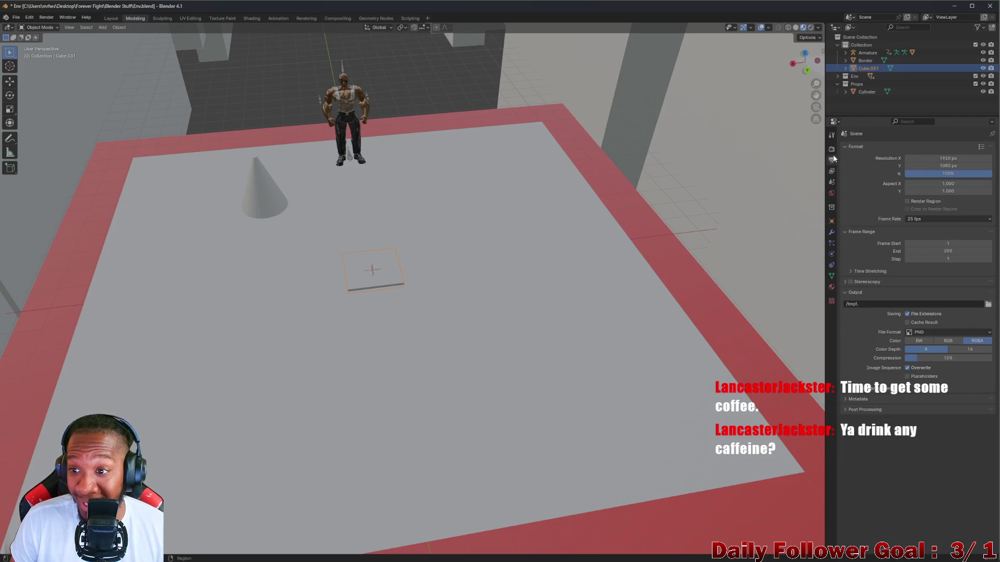
click(832, 149)
click(832, 193)
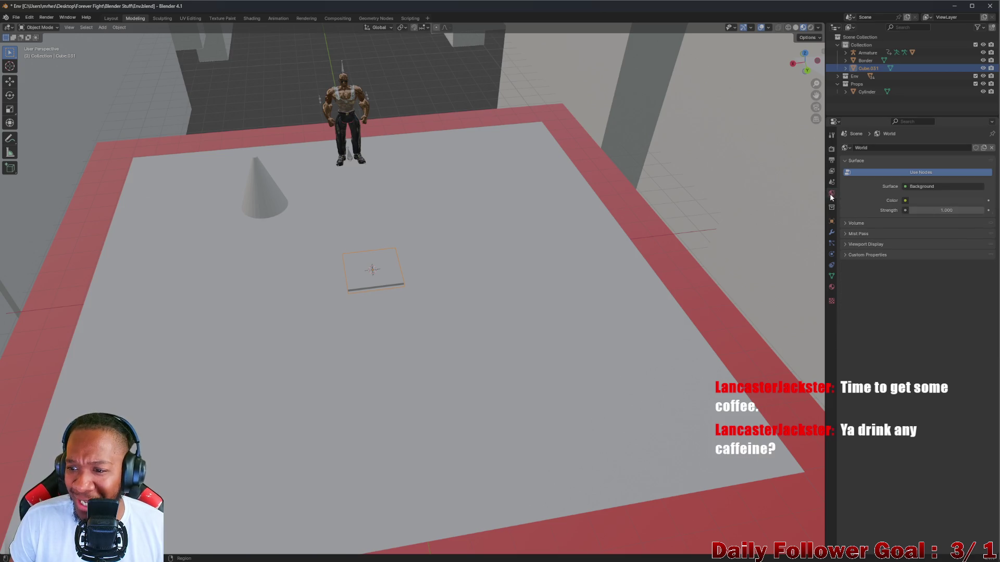
click(831, 221)
click(832, 232)
click(832, 244)
click(832, 254)
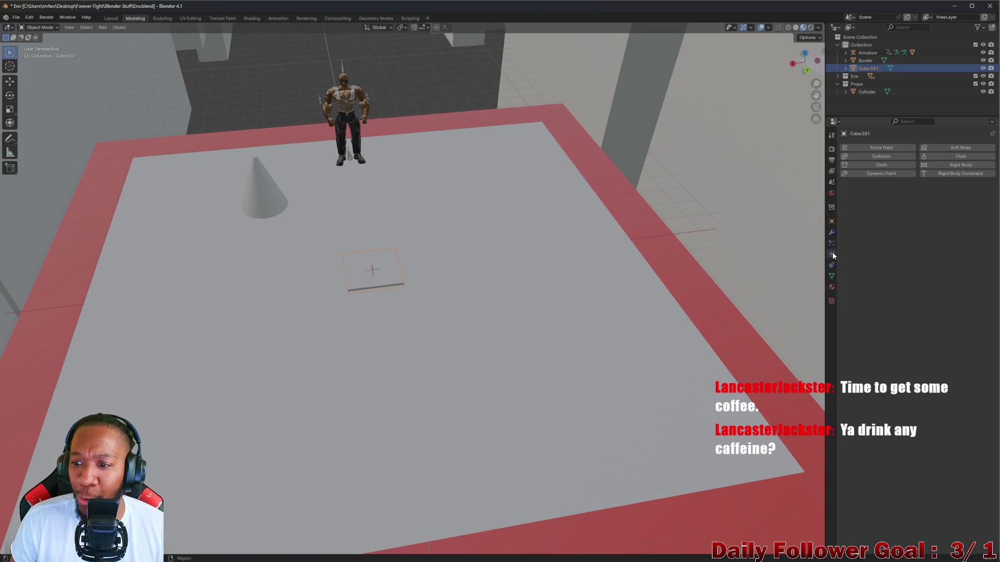
click(832, 265)
click(831, 276)
click(832, 287)
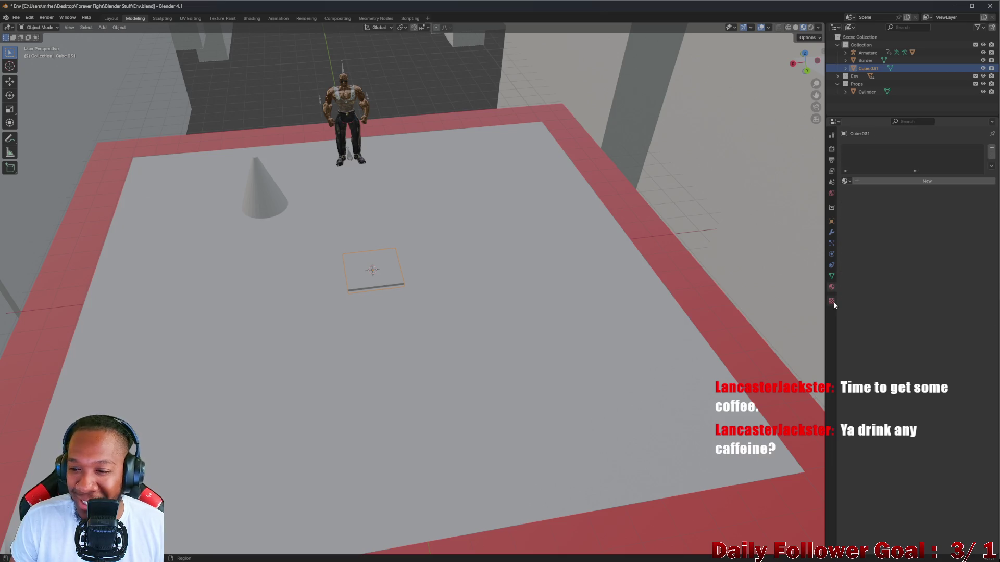
click(832, 182)
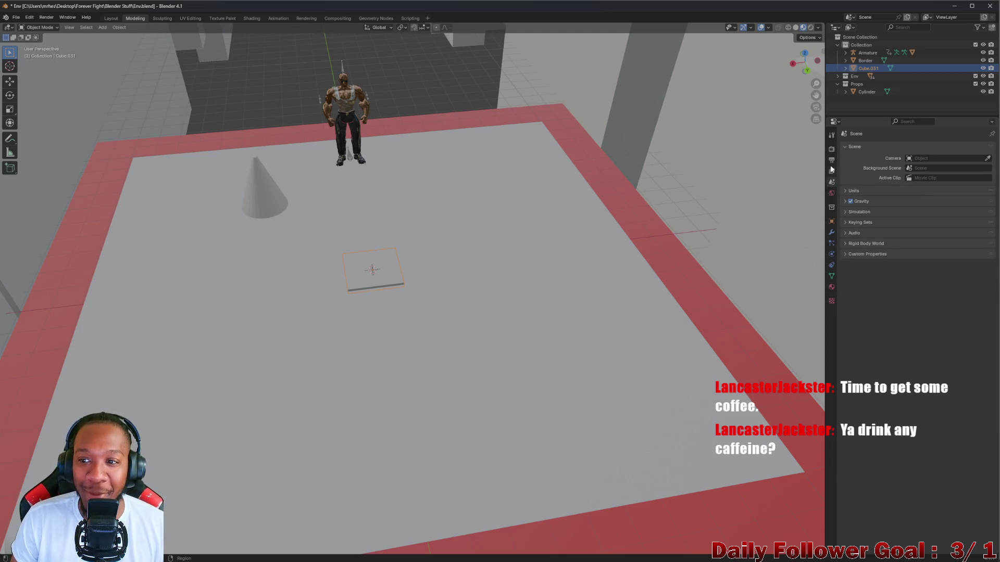
click(832, 160)
click(833, 150)
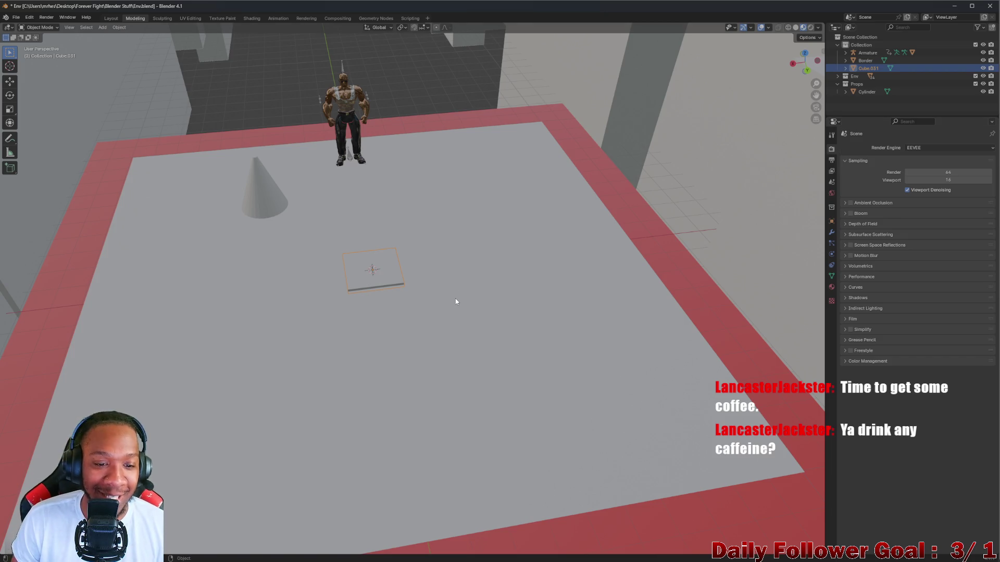
scroll(361, 305, up, 5)
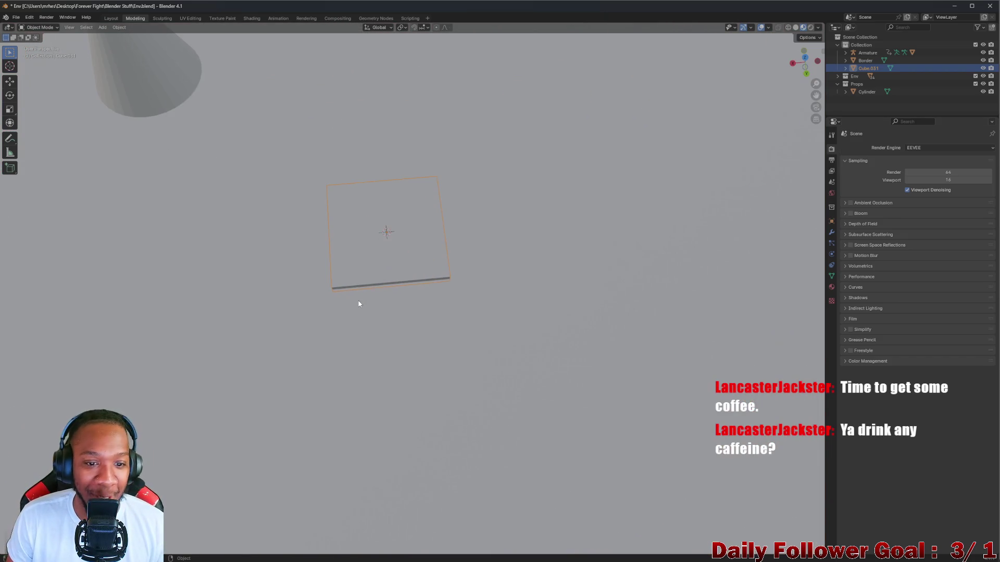
Orbit around the slab while checking the scene, world, collection, material and transform tabs
mouse_move(358, 303)
middle_down()
mouse_move(365, 265)
mouse_move(360, 273)
middle_up()
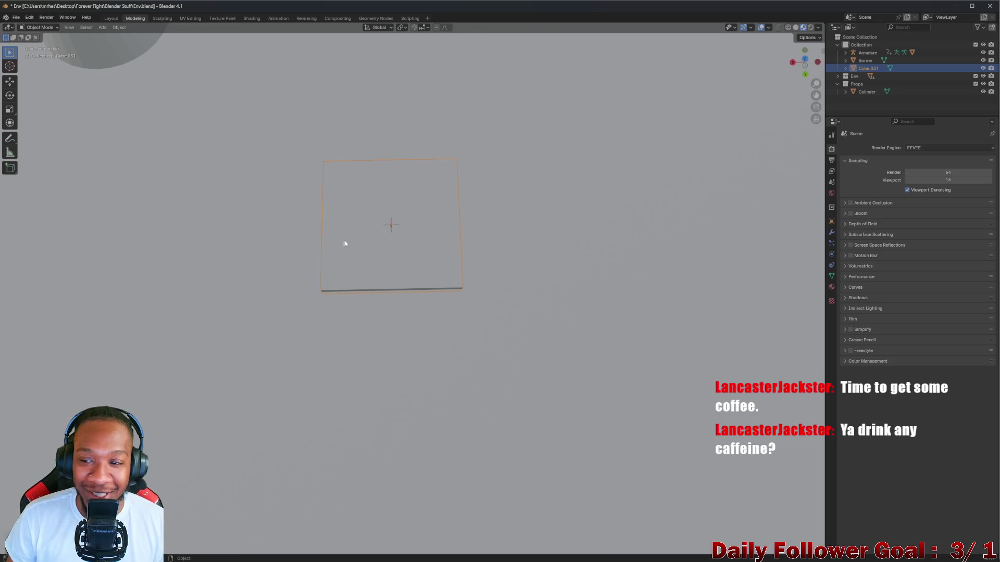
middle_drag(345, 243, 475, 241)
click(832, 182)
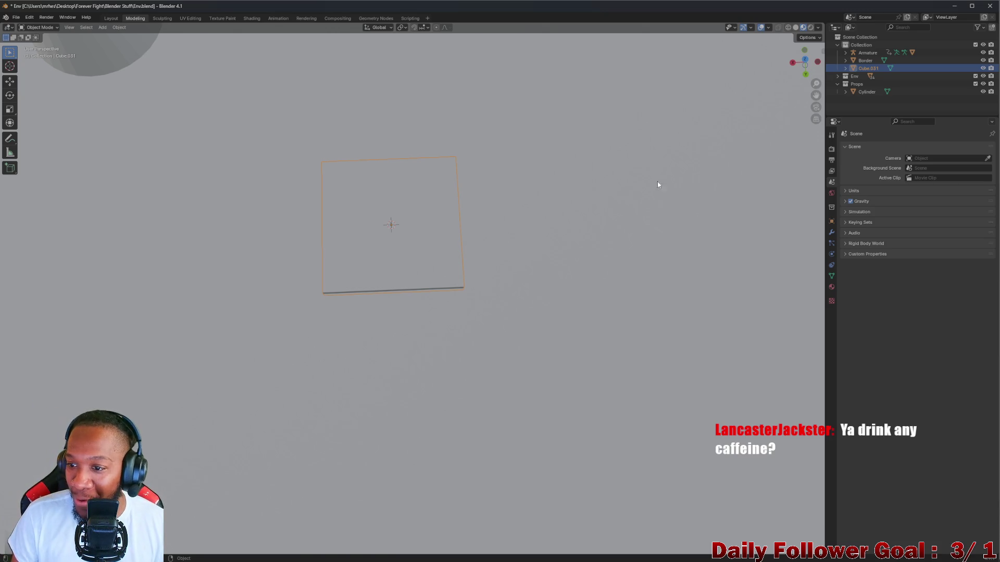
click(831, 193)
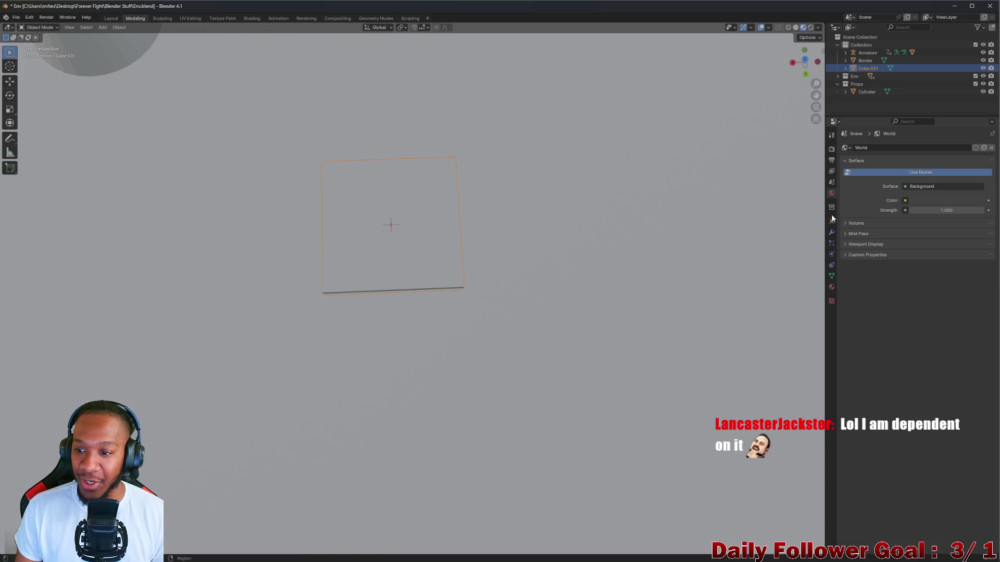
click(833, 219)
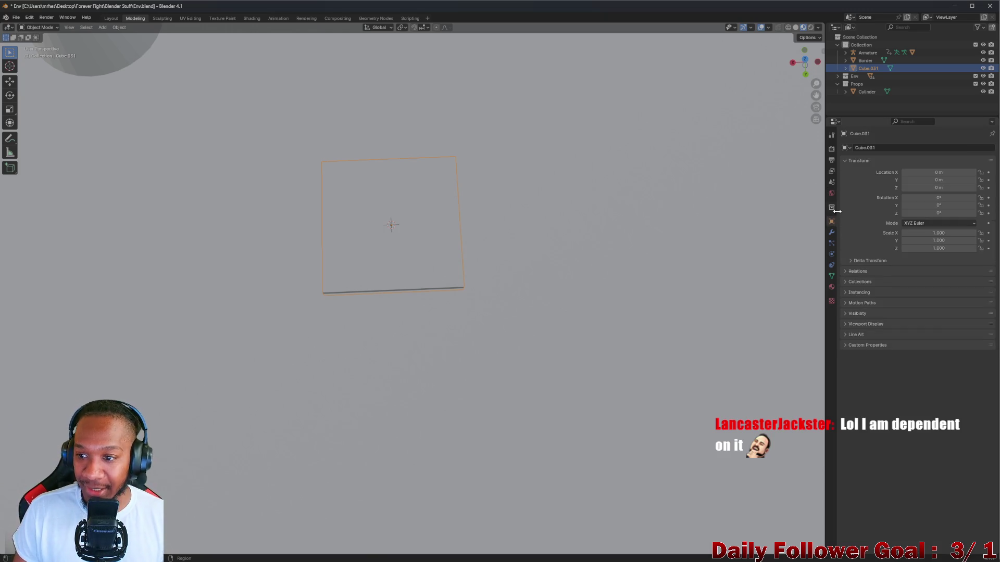
click(833, 208)
click(831, 194)
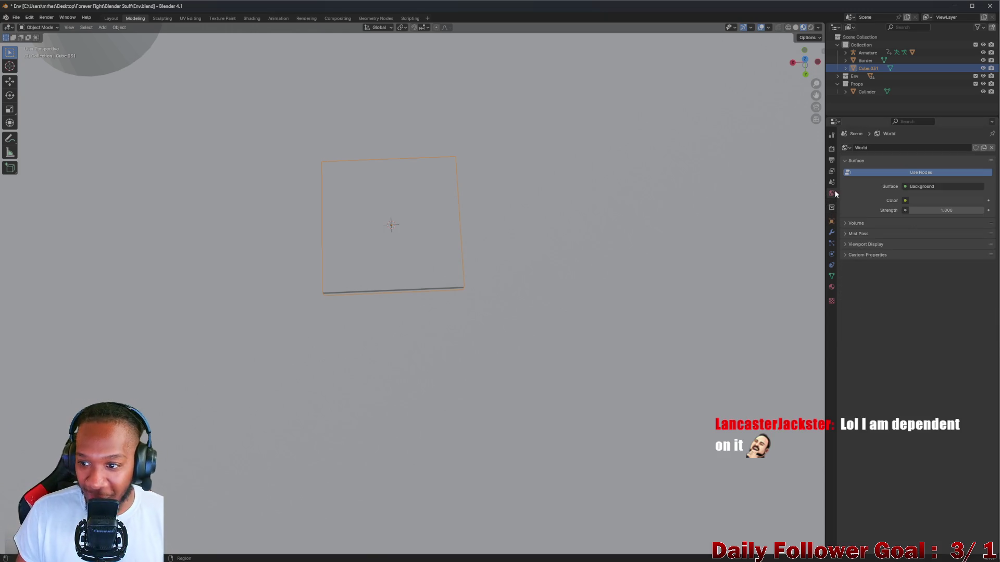
click(832, 288)
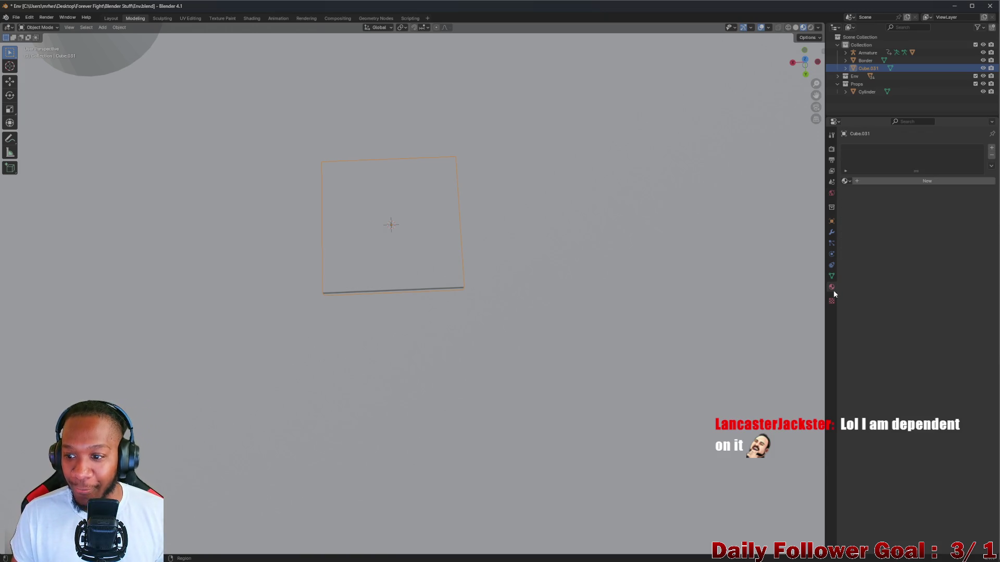
mouse_move(383, 252)
middle_down()
mouse_move(398, 222)
mouse_move(451, 246)
middle_up()
click(832, 276)
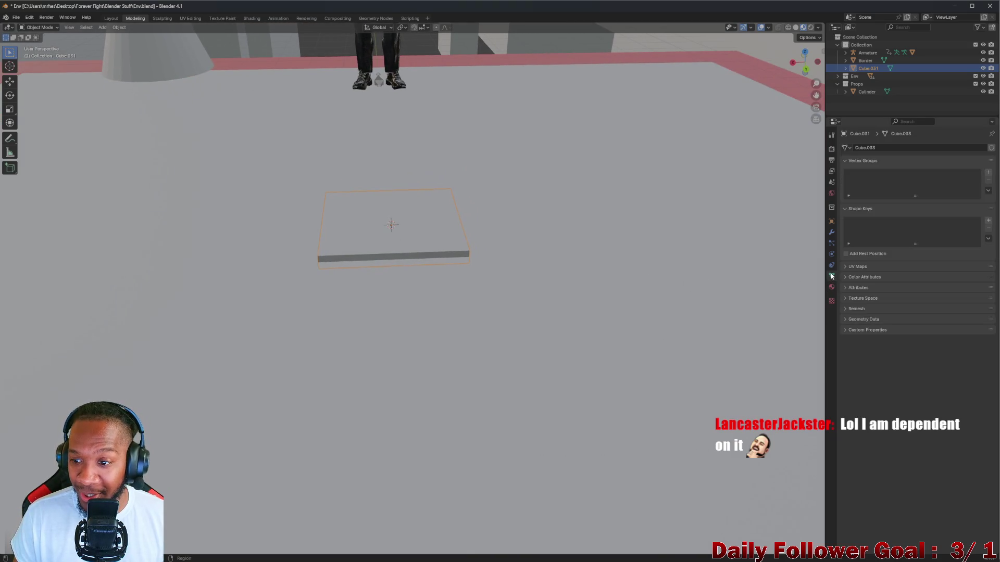
click(832, 254)
click(832, 243)
click(832, 222)
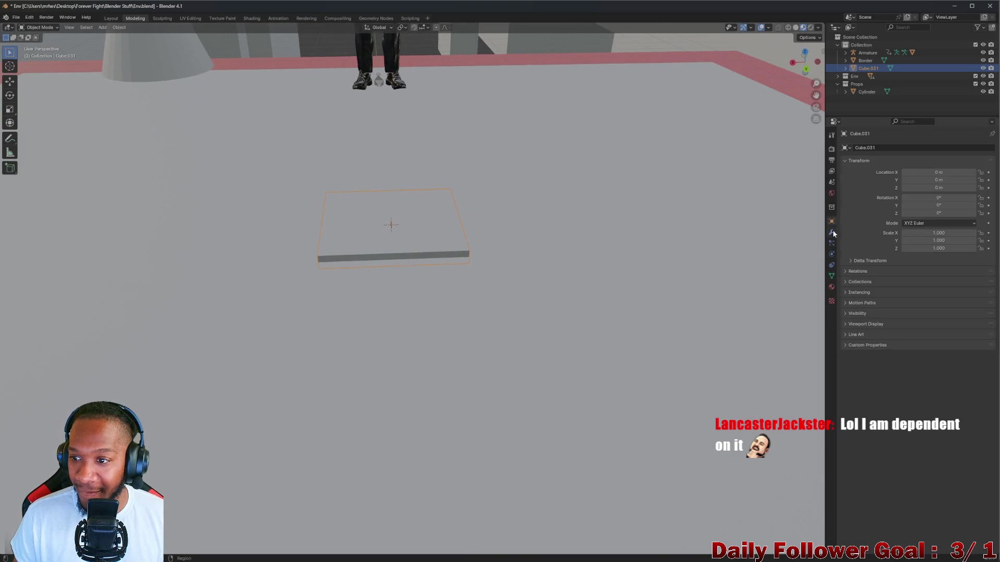
click(832, 232)
click(832, 222)
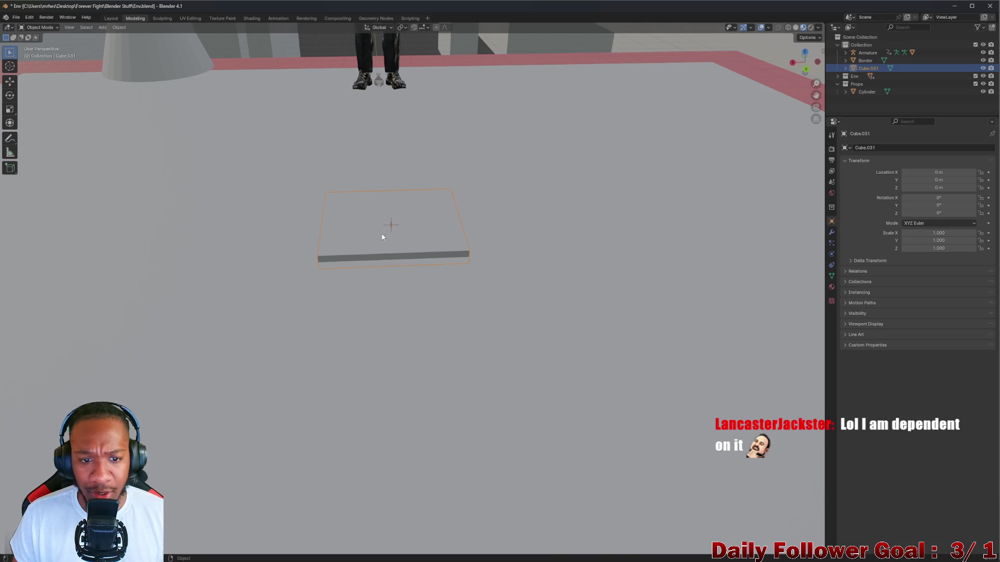
Add a Bevel modifier to the thin slab Cube.031
click(832, 232)
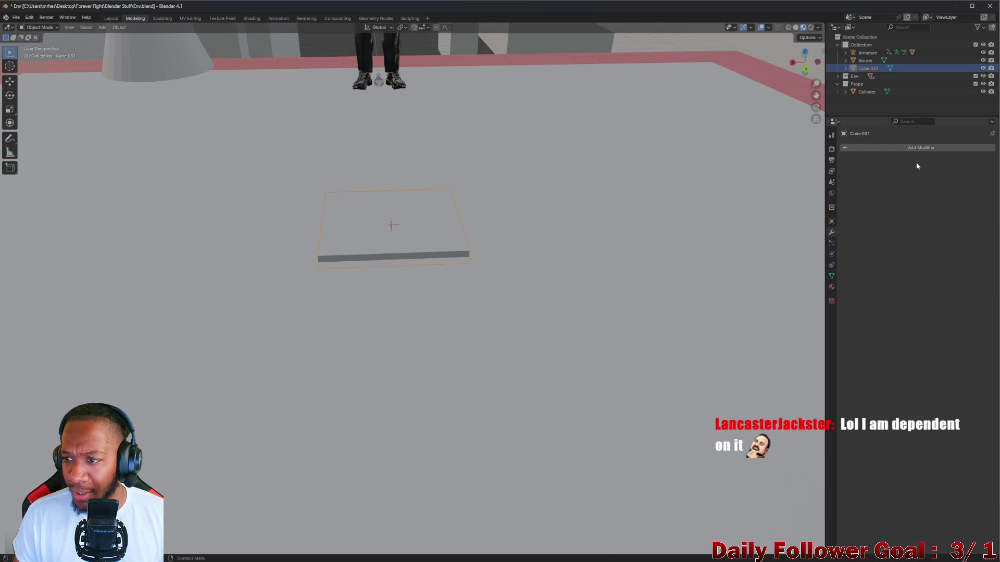
click(913, 149)
mouse_move(897, 150)
click(835, 158)
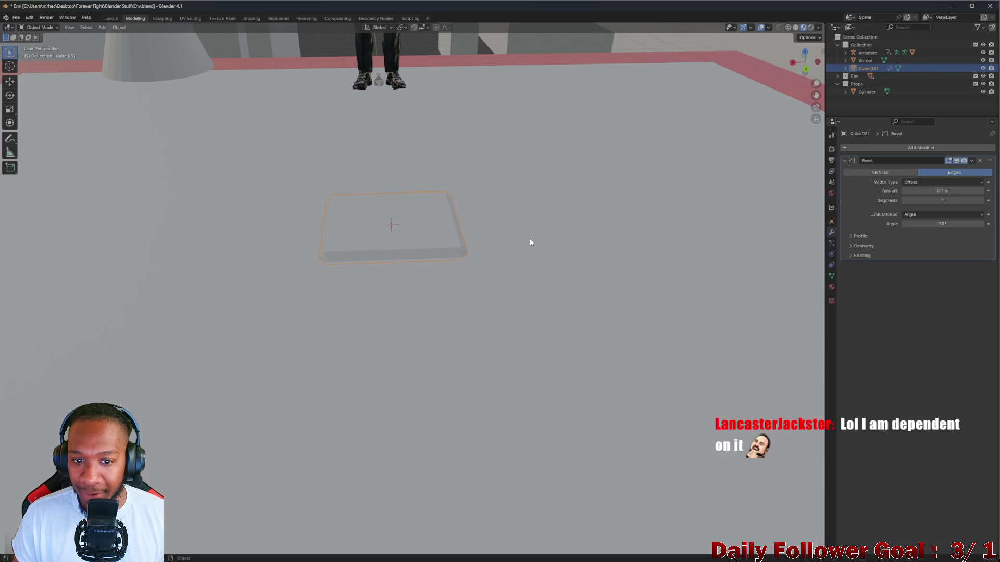
scroll(405, 255, up, 5)
middle_drag(421, 246, 439, 235)
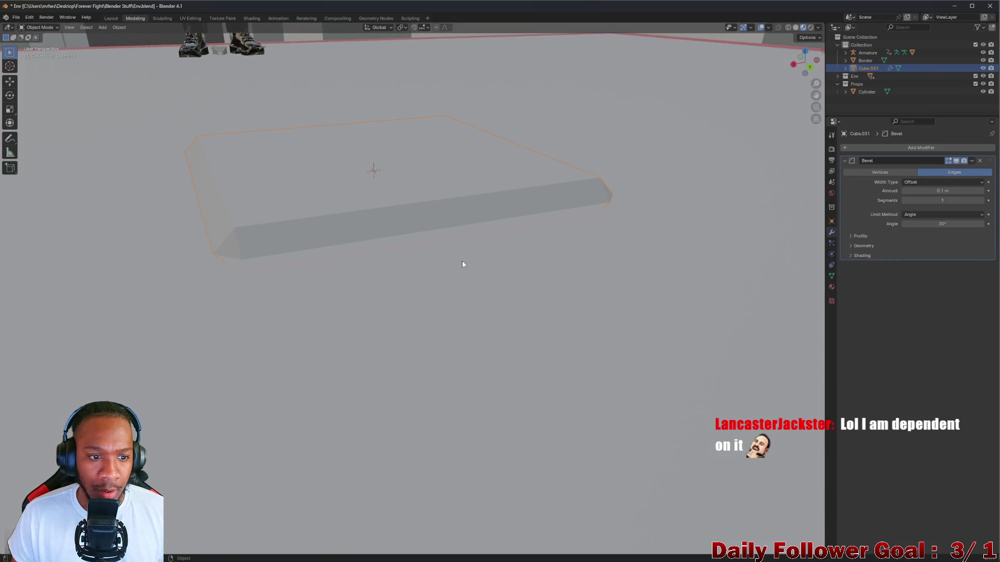
Raise the bevel segments to 6 and try a 1.04 m amount before reverting to 0.1 m
drag(904, 202, 935, 203)
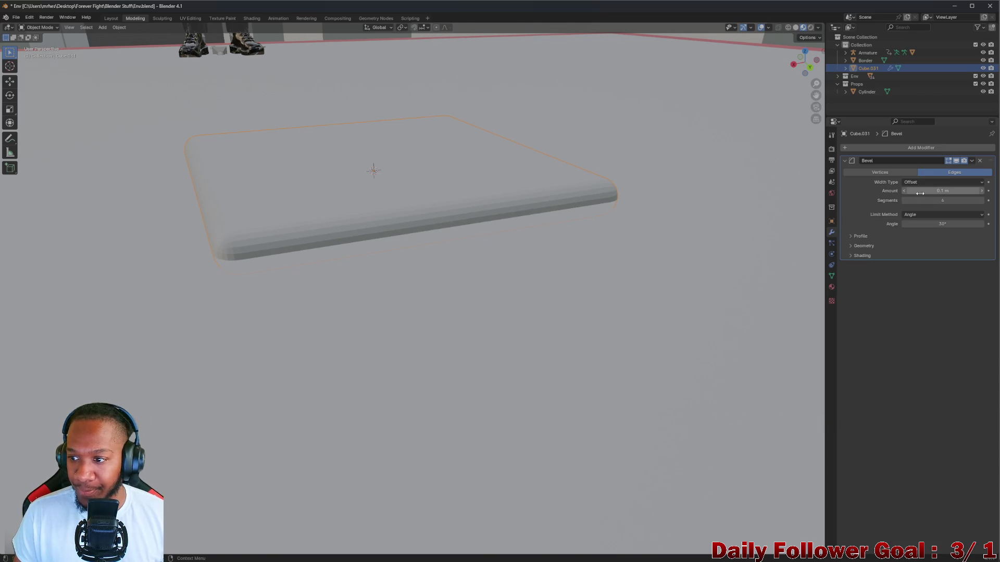
click(980, 190)
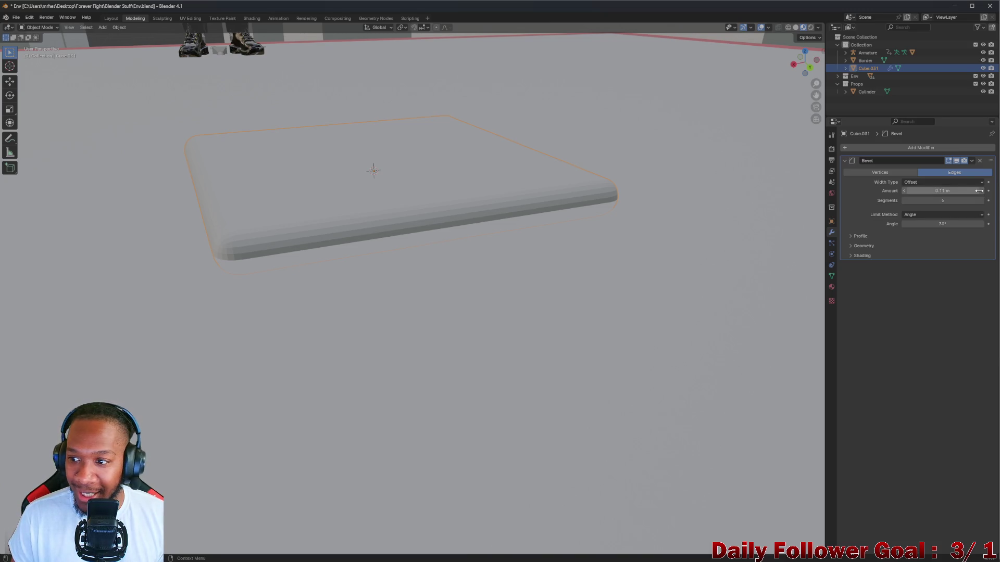
click(904, 191)
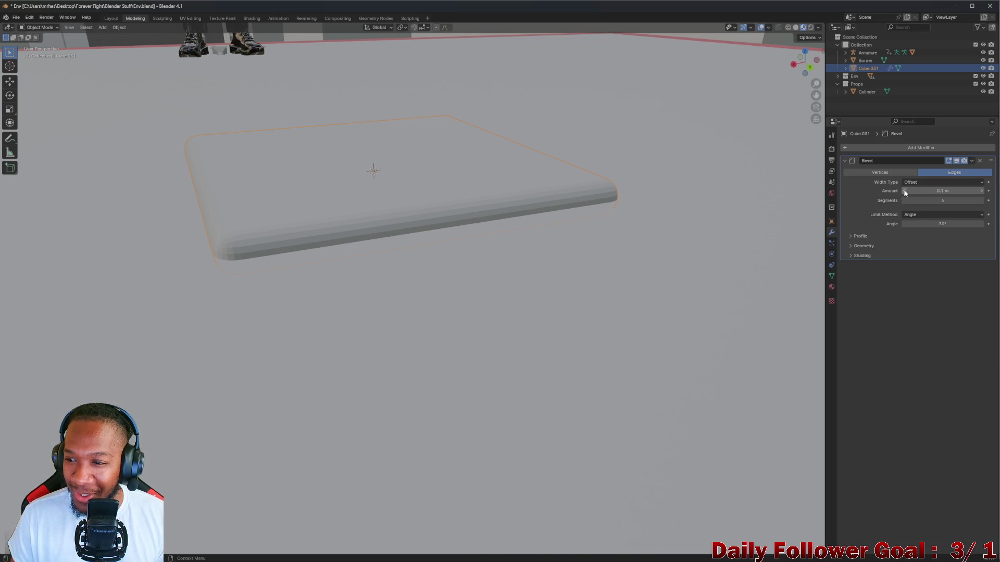
click(941, 191)
text(1.04)
key(Return)
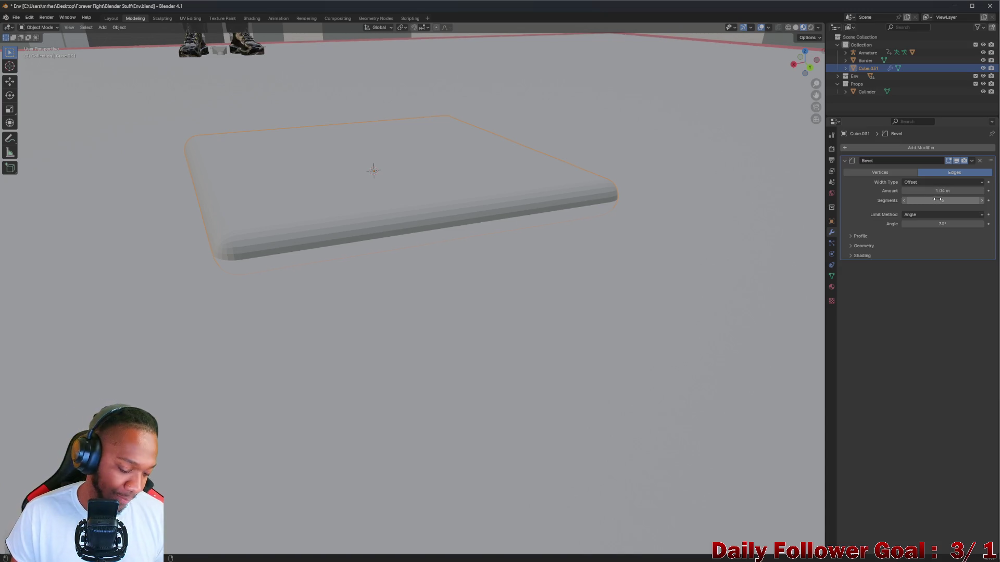
key(ctrl+z)
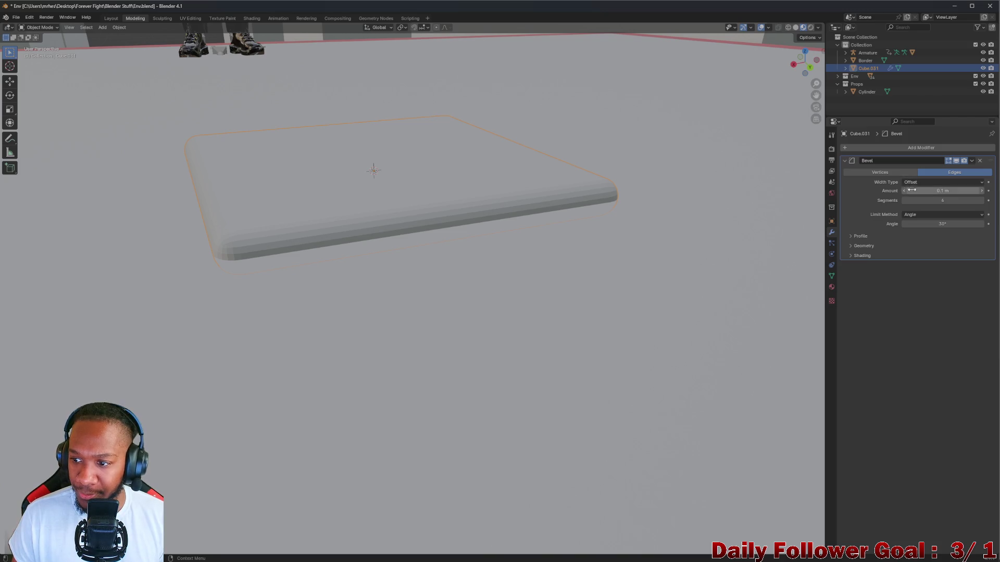
Inspect the slab's rounded edges from several angles, then deselect the slab
mouse_move(367, 213)
middle_down()
mouse_move(384, 186)
mouse_move(225, 236)
mouse_move(351, 272)
middle_up()
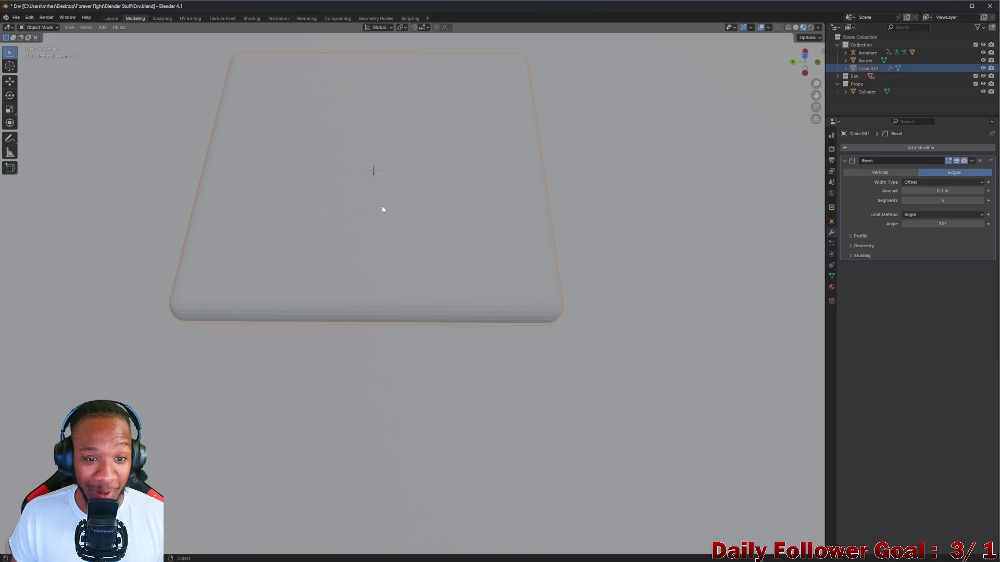
mouse_move(384, 208)
middle_down()
mouse_move(497, 179)
mouse_move(473, 174)
mouse_move(498, 183)
mouse_move(431, 205)
mouse_move(484, 186)
mouse_move(454, 209)
mouse_move(491, 209)
mouse_move(475, 158)
mouse_move(359, 212)
mouse_move(372, 172)
mouse_move(361, 185)
mouse_move(375, 192)
mouse_move(405, 180)
mouse_move(422, 190)
middle_up()
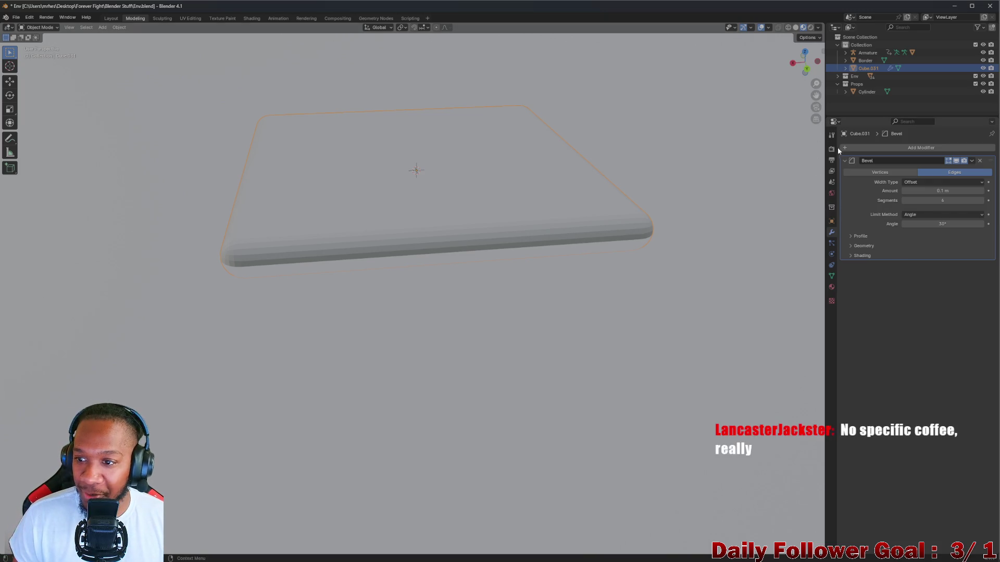
mouse_move(466, 241)
middle_down()
mouse_move(491, 221)
mouse_move(466, 266)
middle_up()
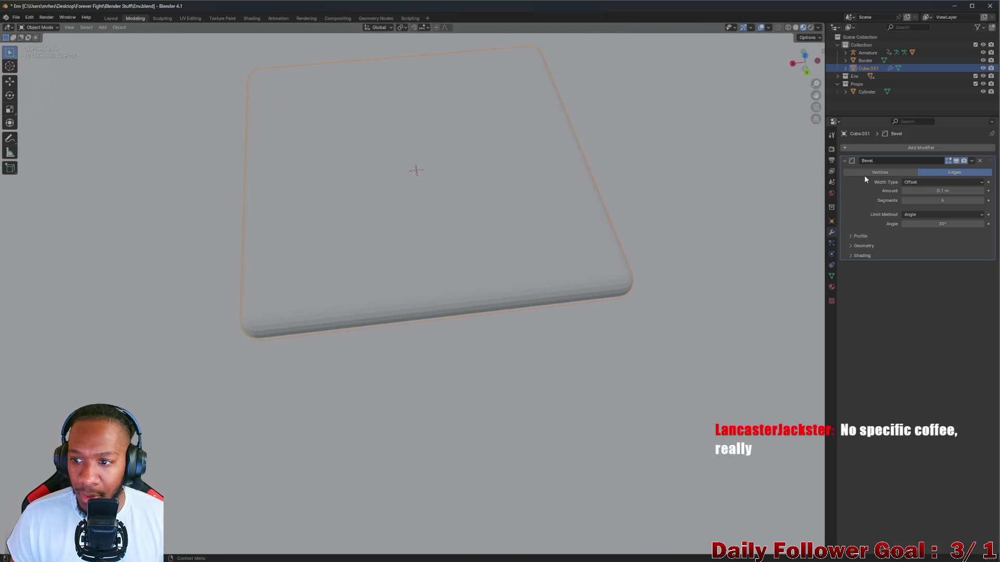
mouse_move(469, 224)
middle_down()
mouse_move(368, 250)
mouse_move(382, 225)
mouse_move(352, 252)
mouse_move(359, 260)
middle_up()
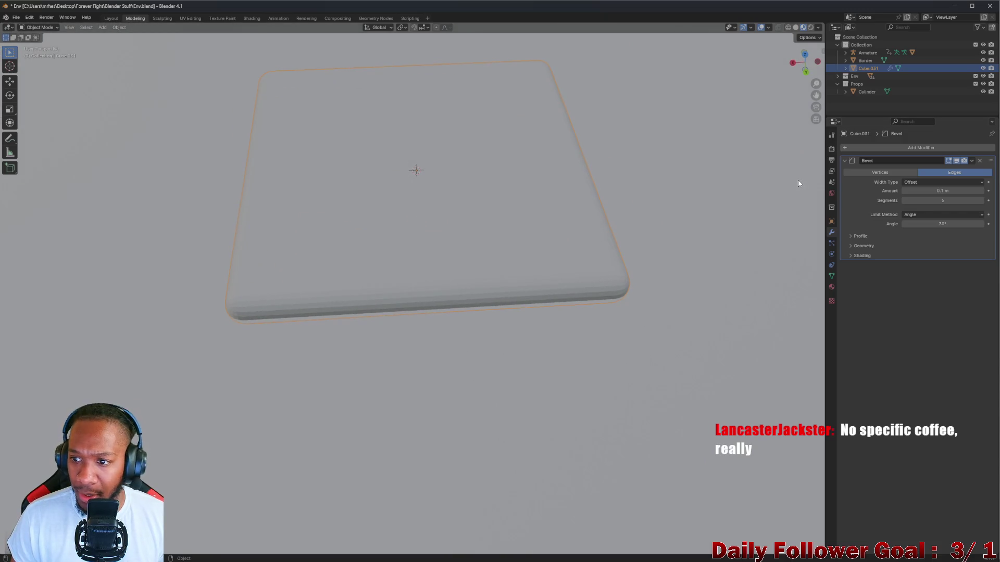
click(832, 142)
click(208, 200)
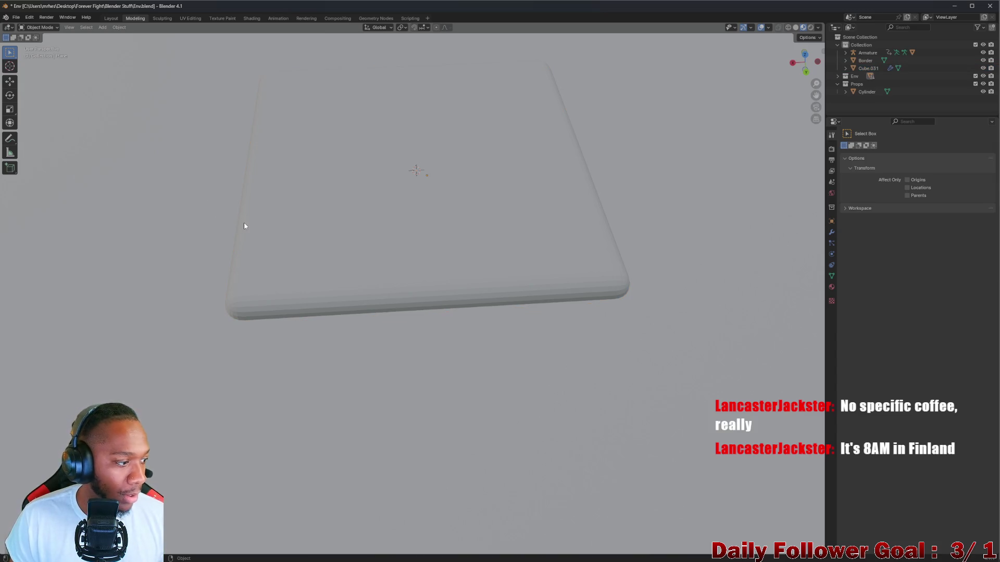
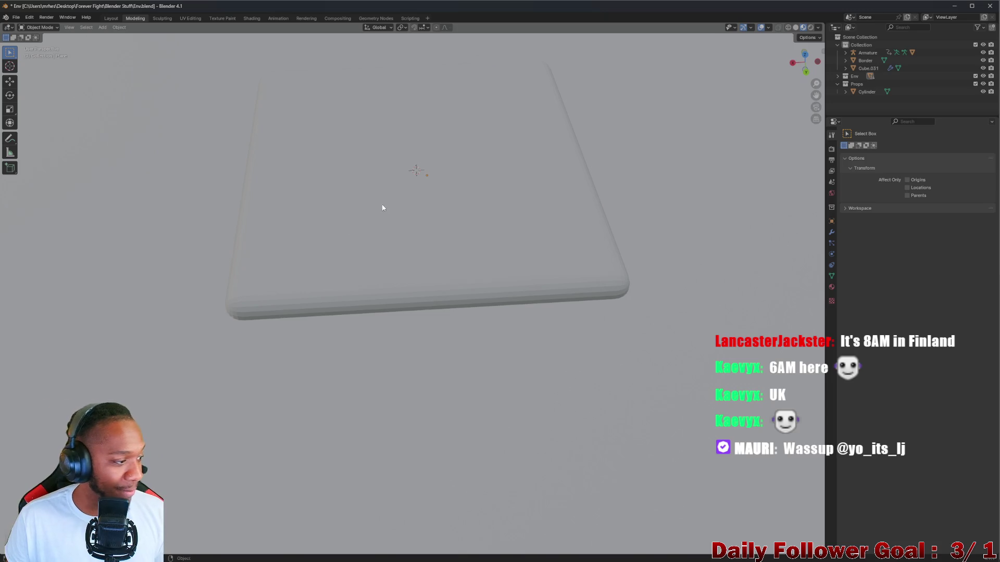
Exit local view to show the whole scene and select the cone
mouse_move(382, 208)
middle_down()
mouse_move(386, 225)
mouse_move(399, 185)
mouse_move(404, 268)
middle_up()
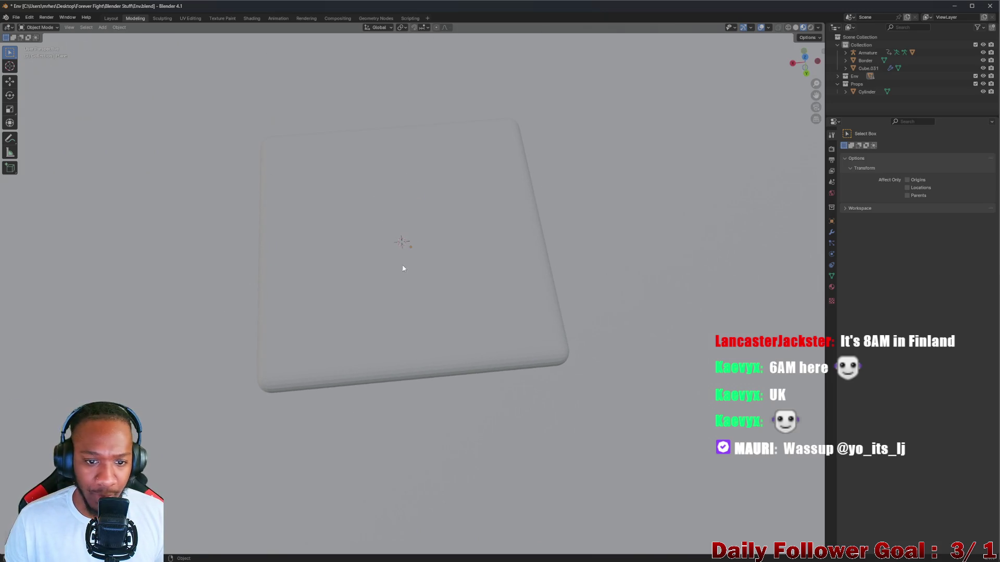
scroll(403, 268, down, 2)
key(slash)
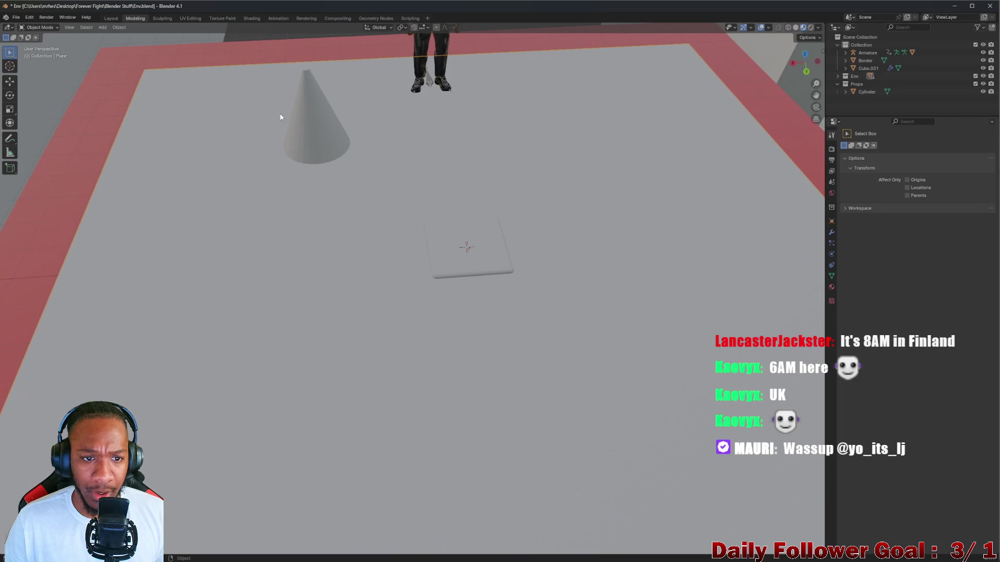
click(330, 129)
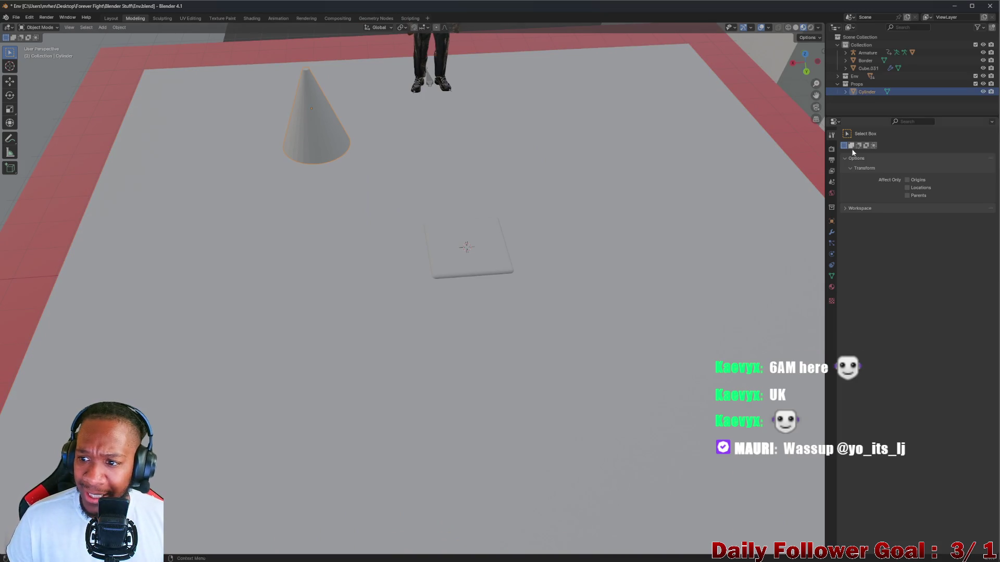
Set the cone's Location X, Y and Z to 0 in Object Properties
click(831, 193)
click(831, 184)
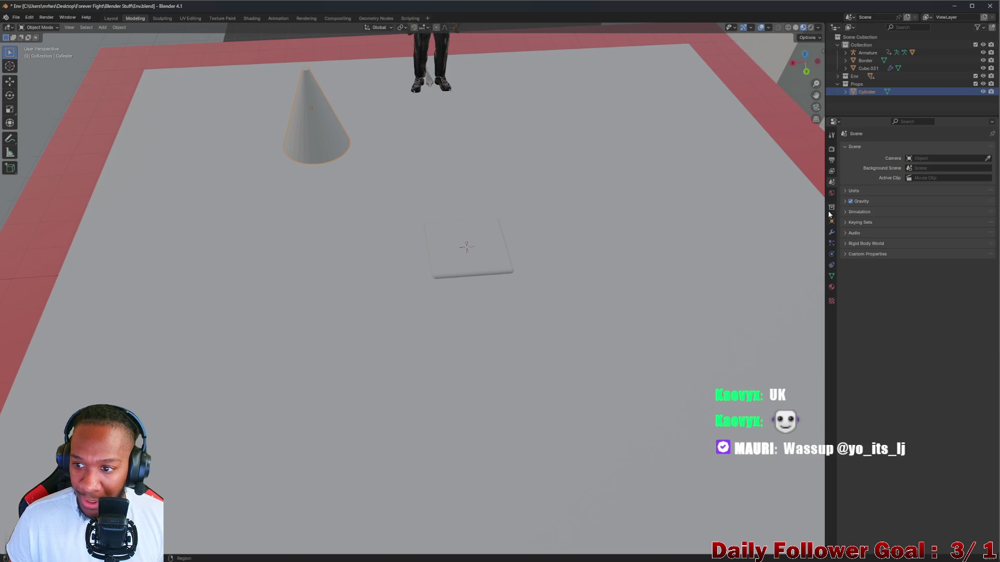
click(832, 233)
click(832, 222)
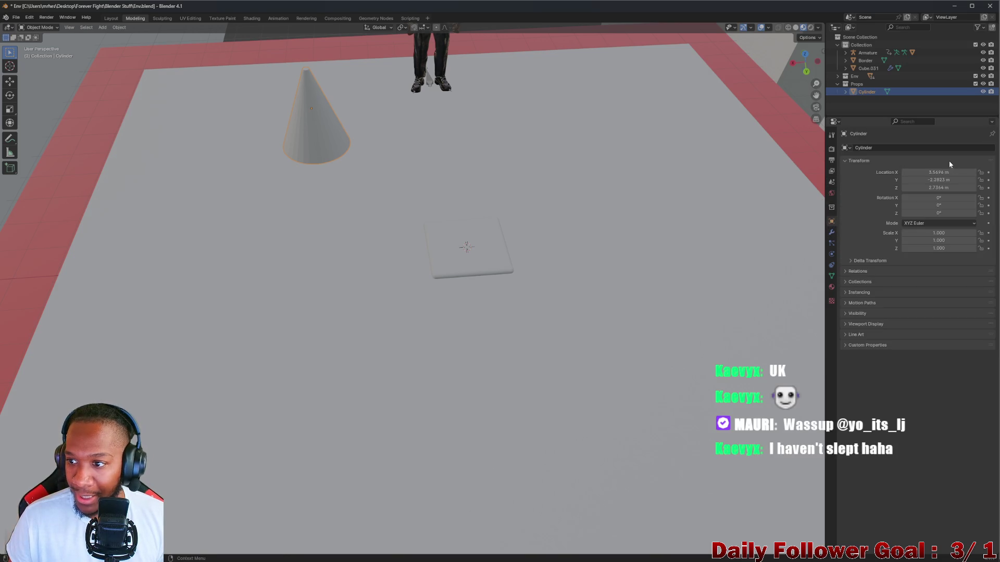
click(956, 173)
text(0)
key(Tab)
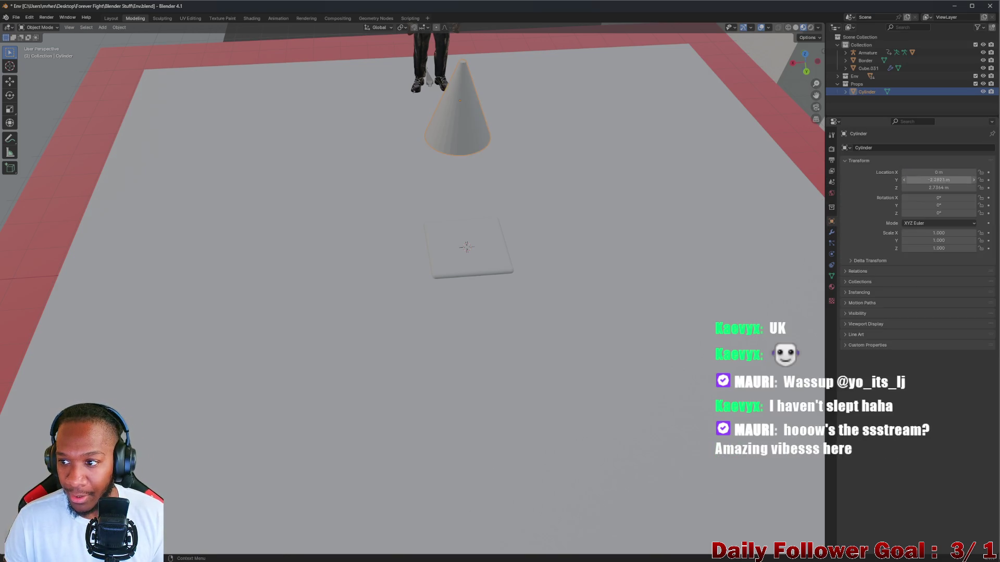
text(0)
key(Return)
click(943, 188)
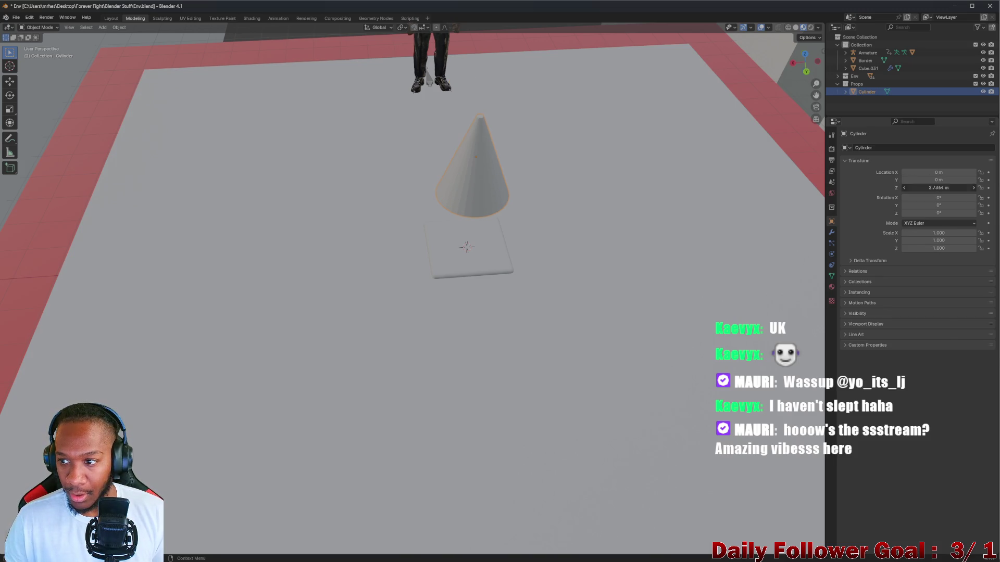
text(0)
key(Return)
mouse_move(561, 210)
middle_down()
mouse_move(489, 279)
mouse_move(451, 232)
middle_up()
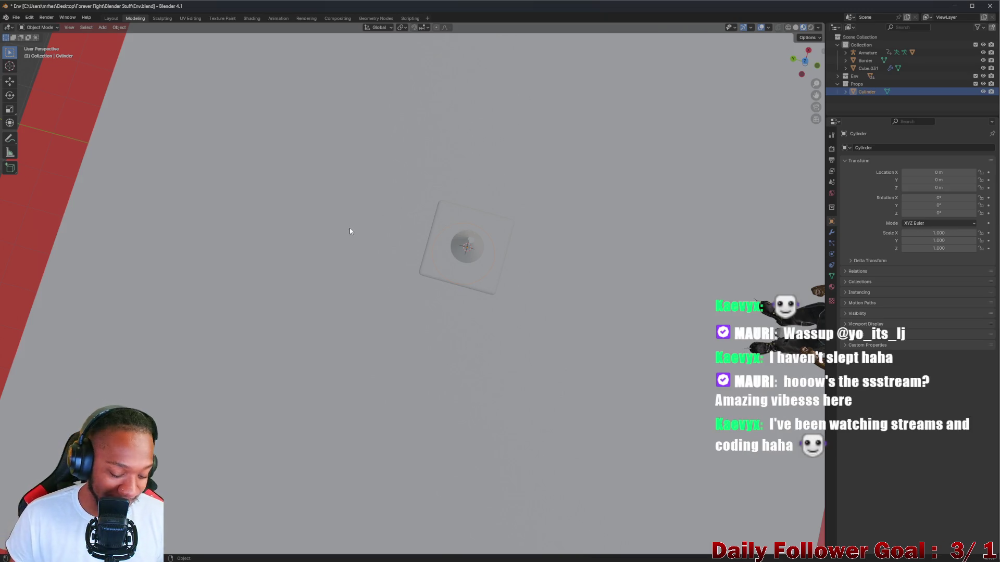
Move the cone straight up along Z to a height of 1.0901 m
middle_drag(351, 228, 379, 201)
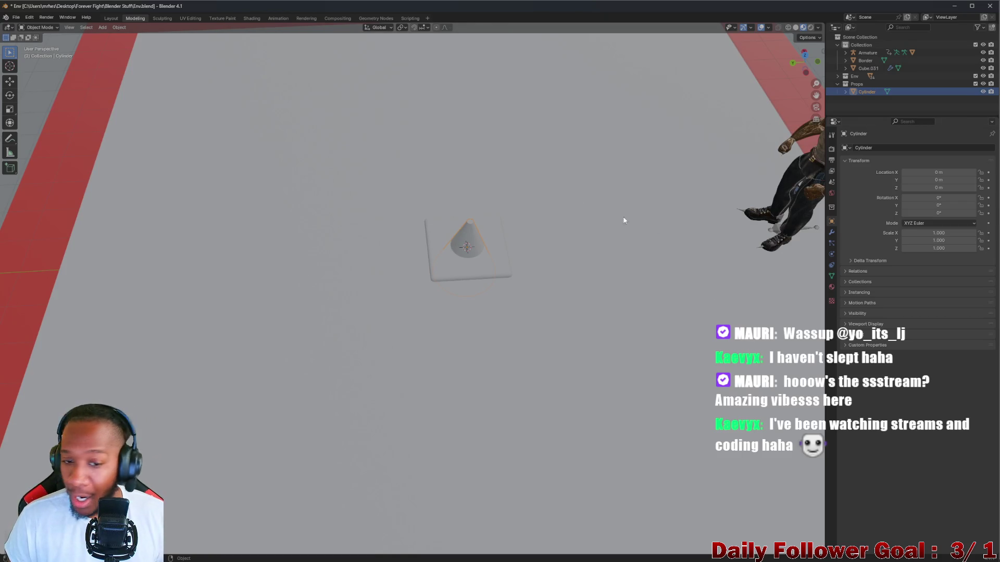
mouse_move(625, 220)
middle_down()
mouse_move(436, 234)
mouse_move(446, 179)
mouse_move(510, 240)
mouse_move(538, 207)
mouse_move(505, 208)
mouse_move(440, 255)
middle_up()
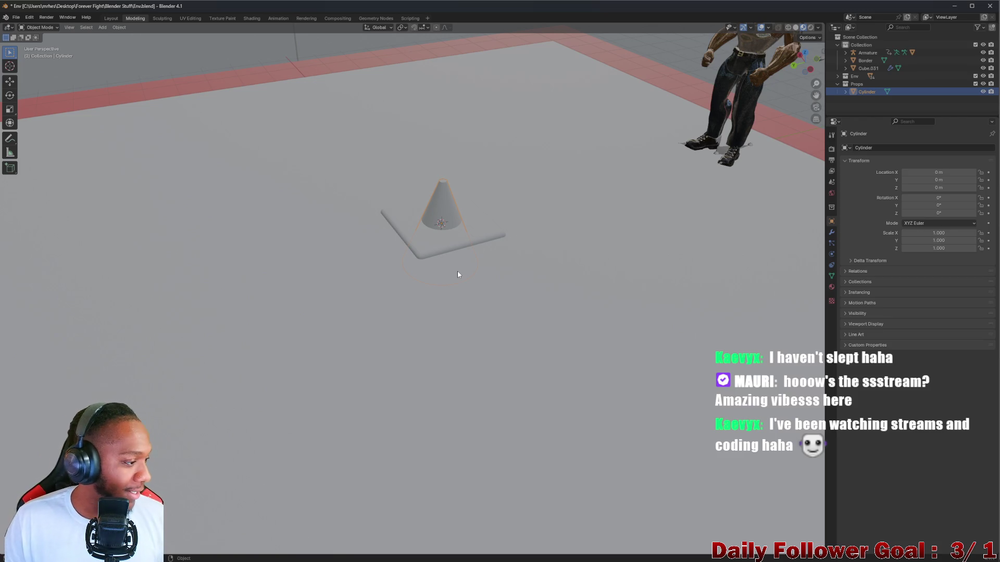
mouse_move(418, 245)
middle_down()
mouse_move(408, 211)
mouse_move(425, 205)
mouse_move(460, 223)
mouse_move(447, 206)
middle_up()
scroll(460, 223, up, 3)
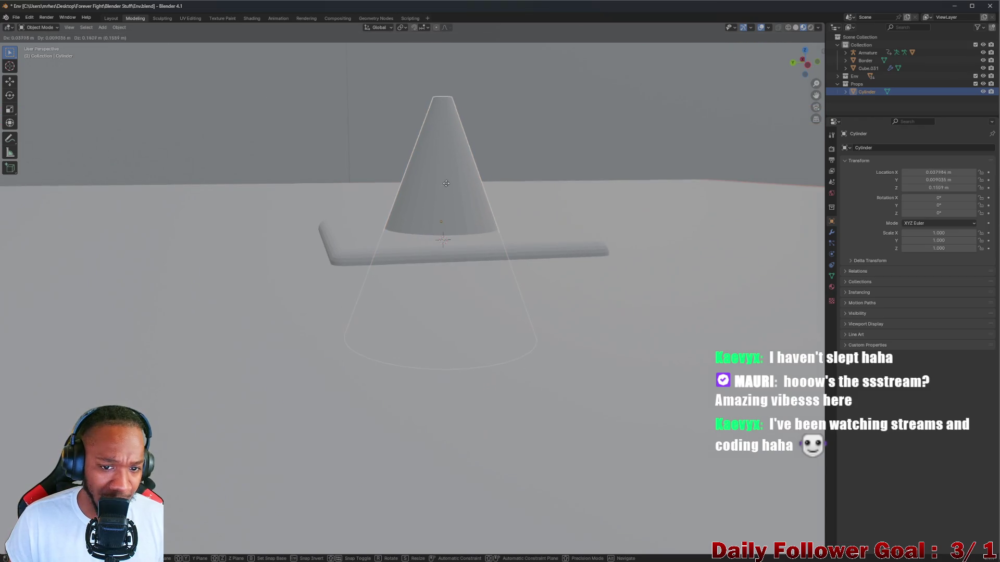
key(g)
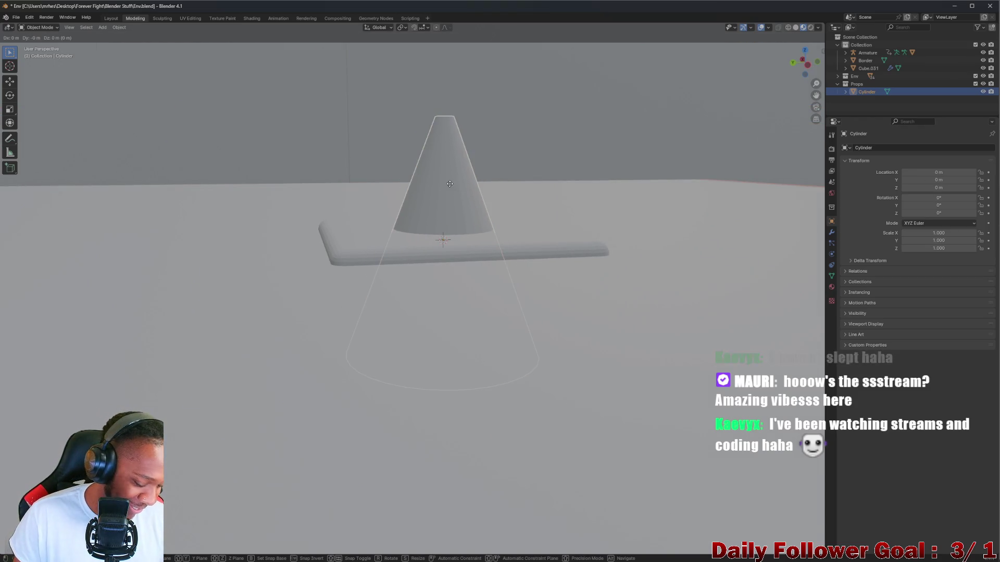
key(z)
click(453, 50)
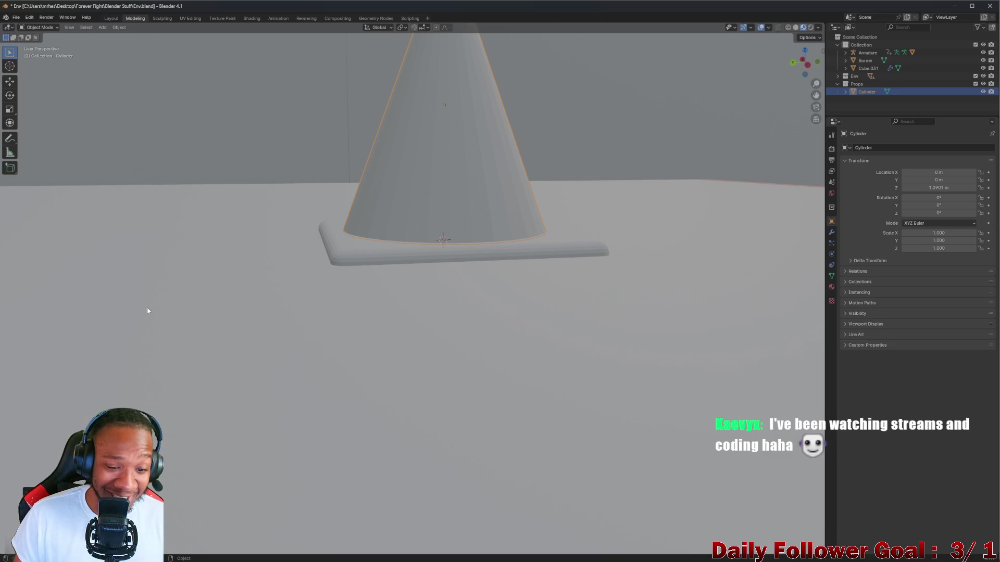
Turn on X-ray and look straight down onto the cone and plate
mouse_move(150, 310)
middle_down()
mouse_move(236, 317)
mouse_move(459, 204)
mouse_move(290, 225)
middle_up()
key(alt+z)
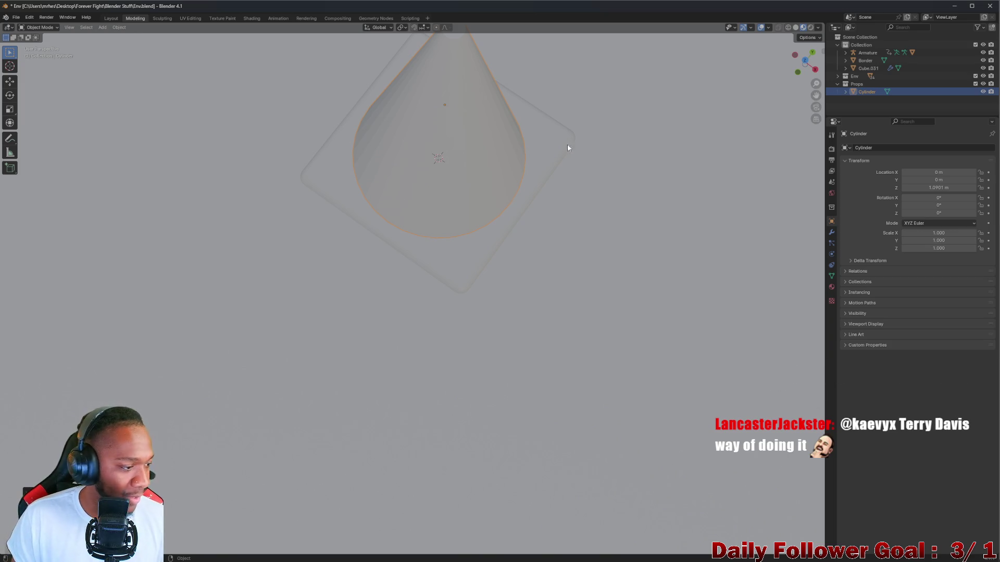
mouse_move(484, 185)
middle_down()
mouse_move(415, 205)
mouse_move(383, 196)
mouse_move(413, 103)
mouse_move(402, 163)
mouse_move(489, 171)
mouse_move(436, 301)
mouse_move(475, 252)
mouse_move(542, 302)
mouse_move(619, 201)
mouse_move(496, 233)
mouse_move(504, 203)
mouse_move(508, 222)
middle_up()
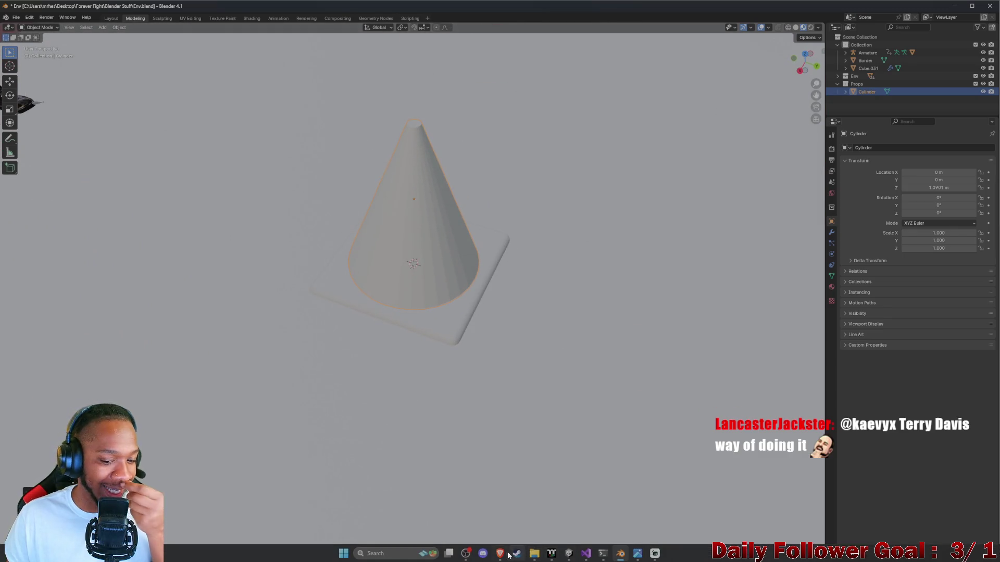
View the Enviro-Cone, cartoon cone and 28 inch cone reference pictures, then return to Blender
mouse_move(499, 556)
click(607, 523)
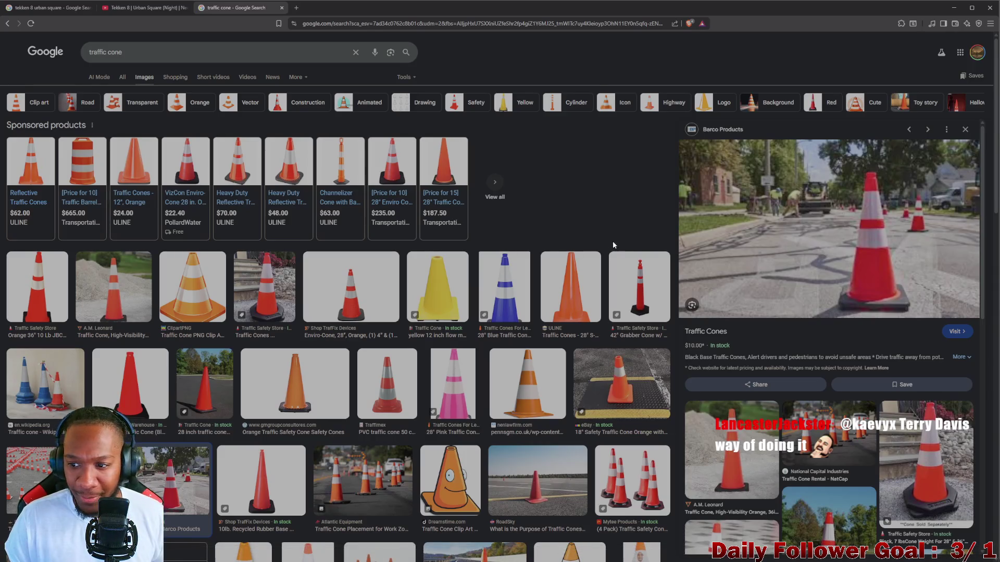
click(351, 299)
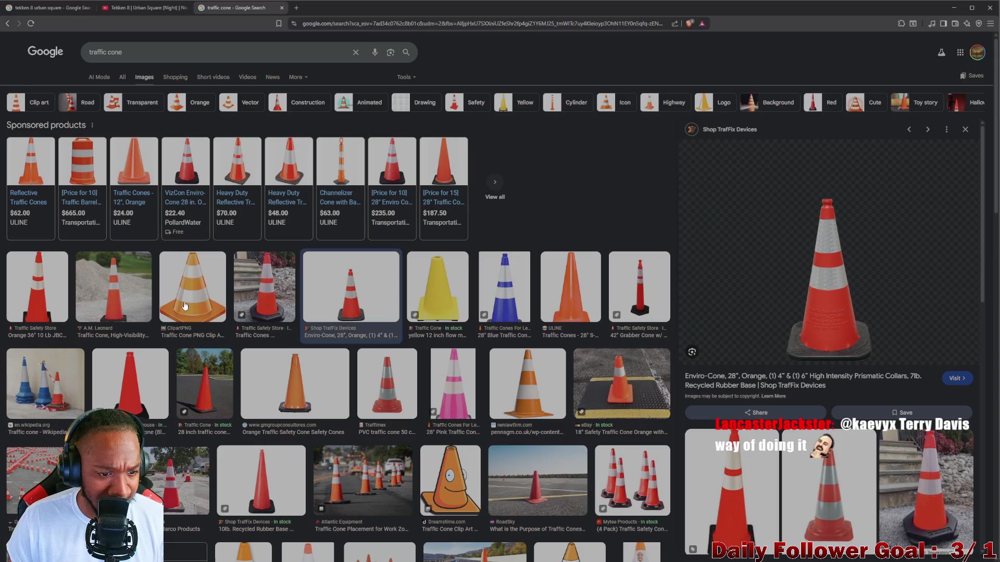
click(185, 307)
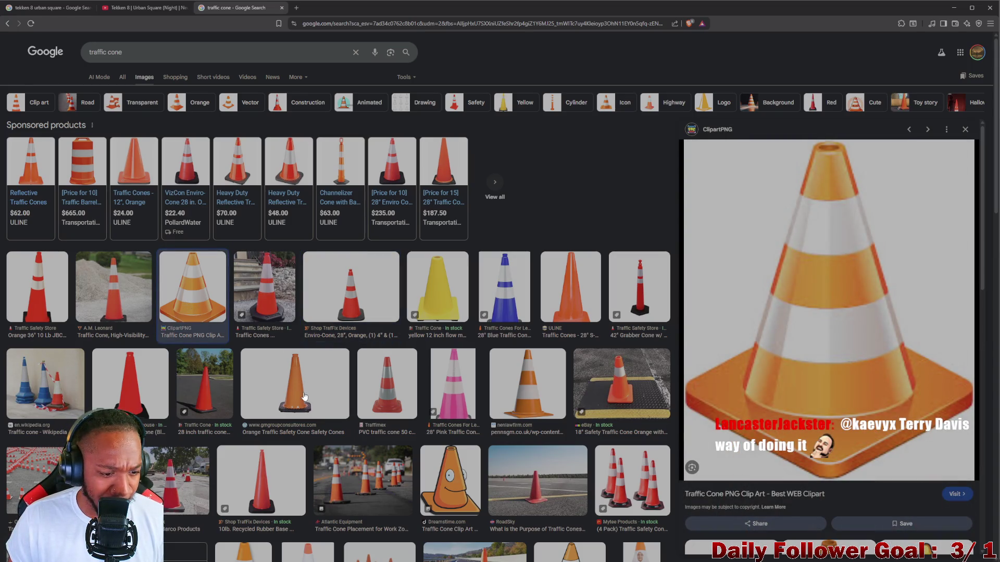
click(205, 400)
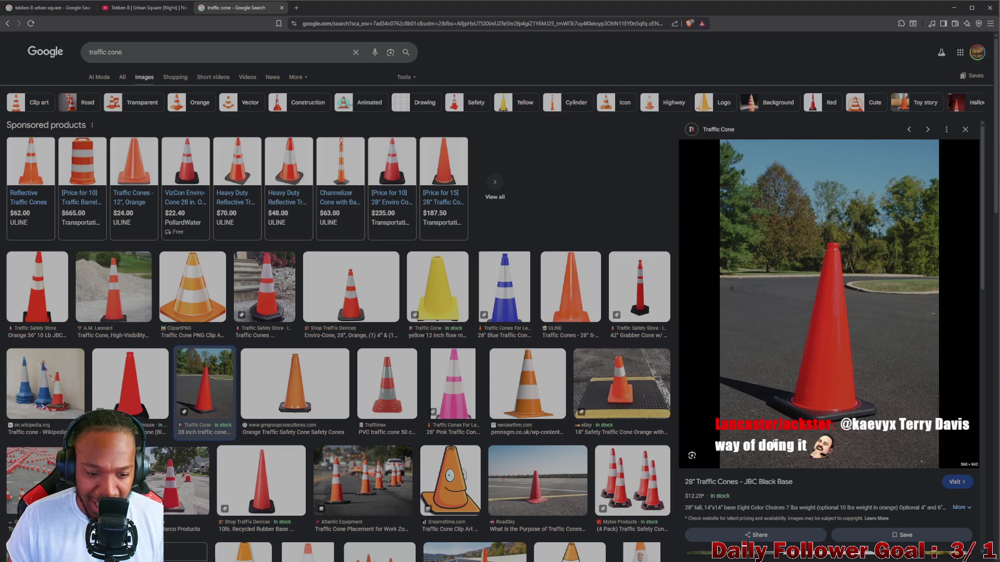
key(alt+Tab)
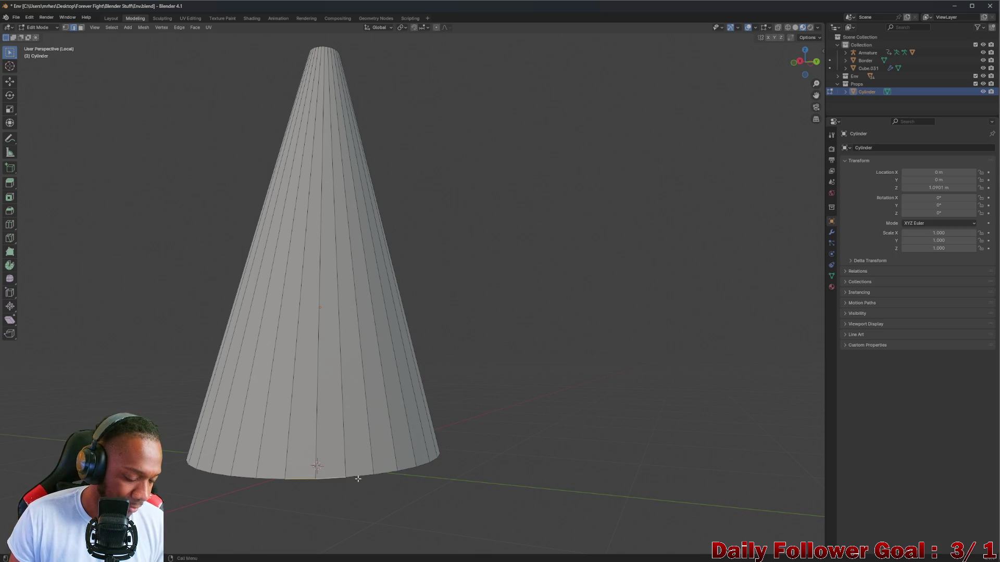
Select the cone's bottom edge loop and scale it down slightly from Top view
alt+click(356, 478)
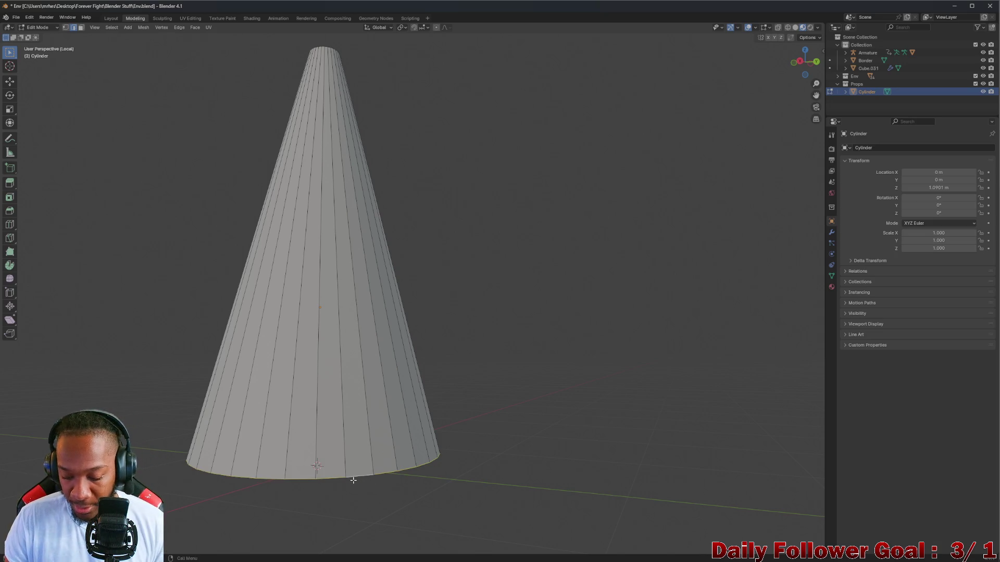
key(KP_Divide)
key(KP_Divide)
middle_drag(354, 480, 671, 230)
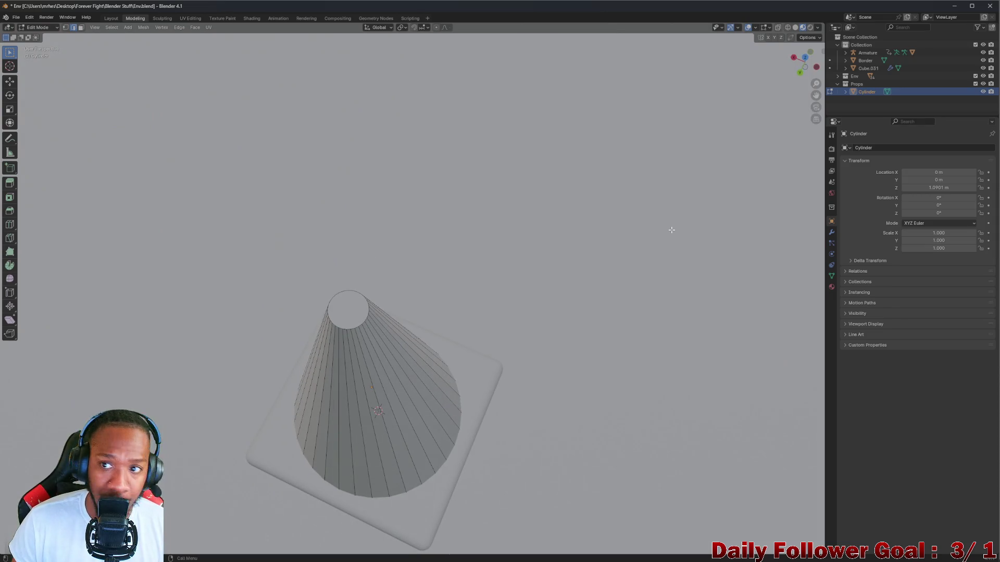
click(798, 64)
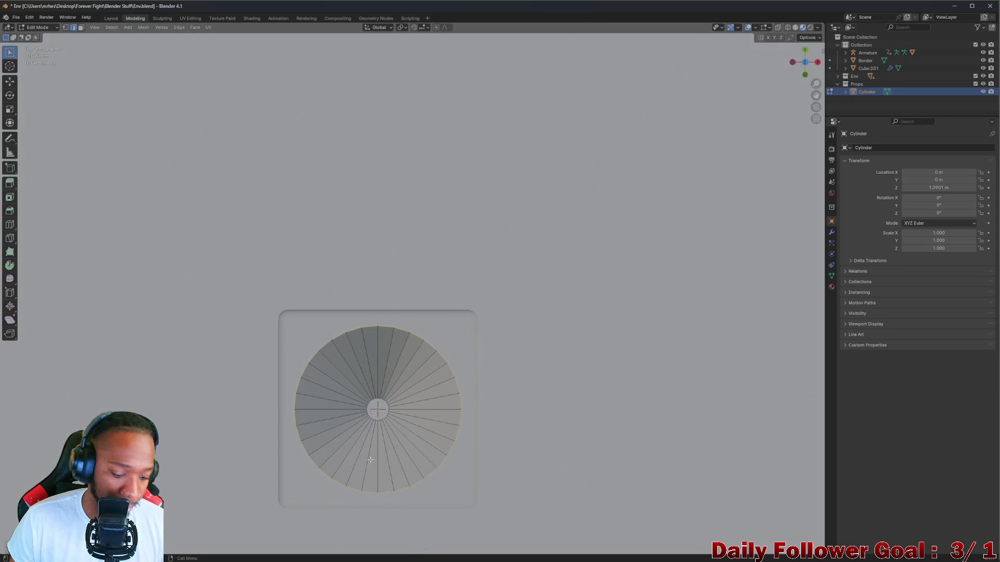
key(s)
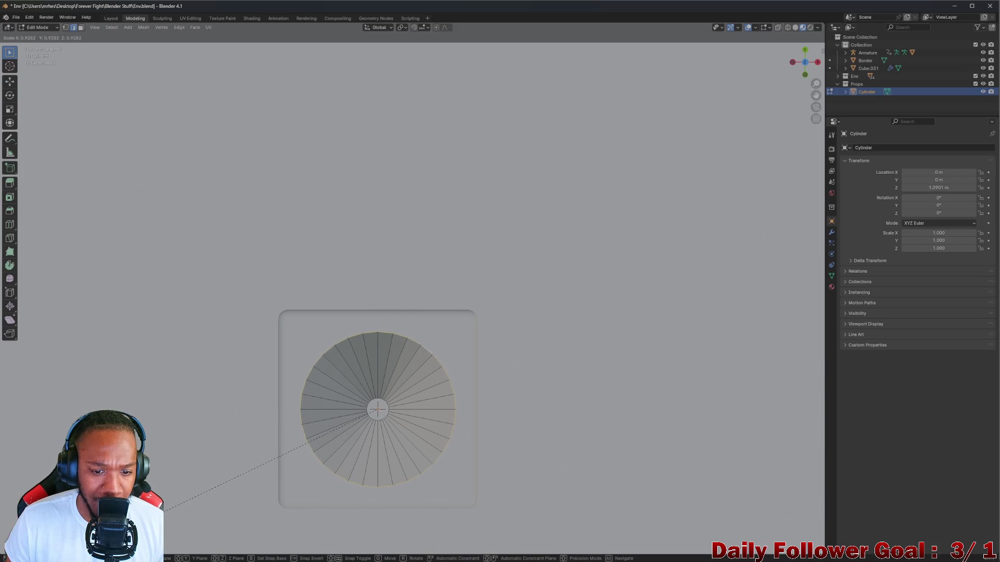
click(164, 509)
mouse_move(437, 172)
middle_down()
mouse_move(446, 267)
mouse_move(485, 339)
mouse_move(506, 416)
mouse_move(538, 393)
mouse_move(303, 331)
middle_up()
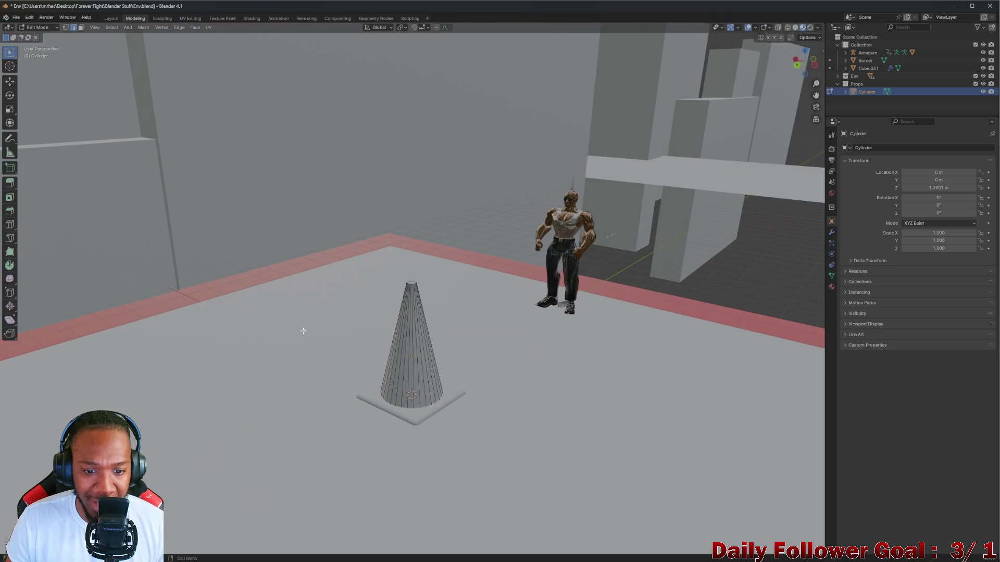
Switch the cone back to Object Mode
click(37, 28)
click(42, 41)
mouse_move(111, 101)
middle_down()
mouse_move(523, 331)
mouse_move(518, 341)
mouse_move(482, 330)
mouse_move(396, 415)
middle_up()
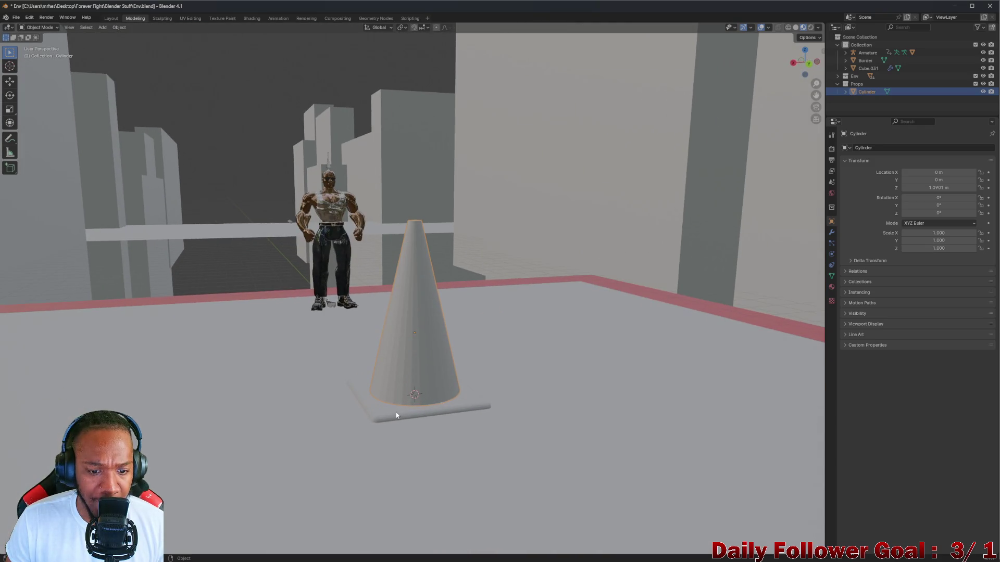
Select the cone and base plate together and raise them vertically
click(396, 415)
shift+click(402, 346)
key(g)
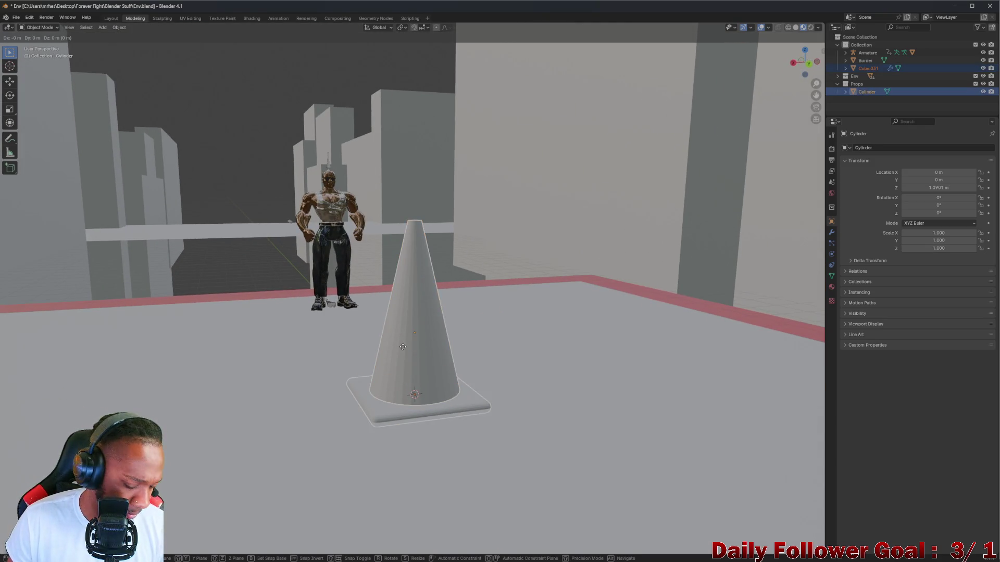
key(z)
click(404, 316)
mouse_move(403, 316)
middle_down()
mouse_move(392, 330)
mouse_move(604, 332)
mouse_move(482, 315)
mouse_move(578, 317)
mouse_move(364, 341)
mouse_move(423, 188)
middle_up()
Join the cone into the base plate with Ctrl+J
click(604, 332)
click(423, 187)
shift+click(446, 373)
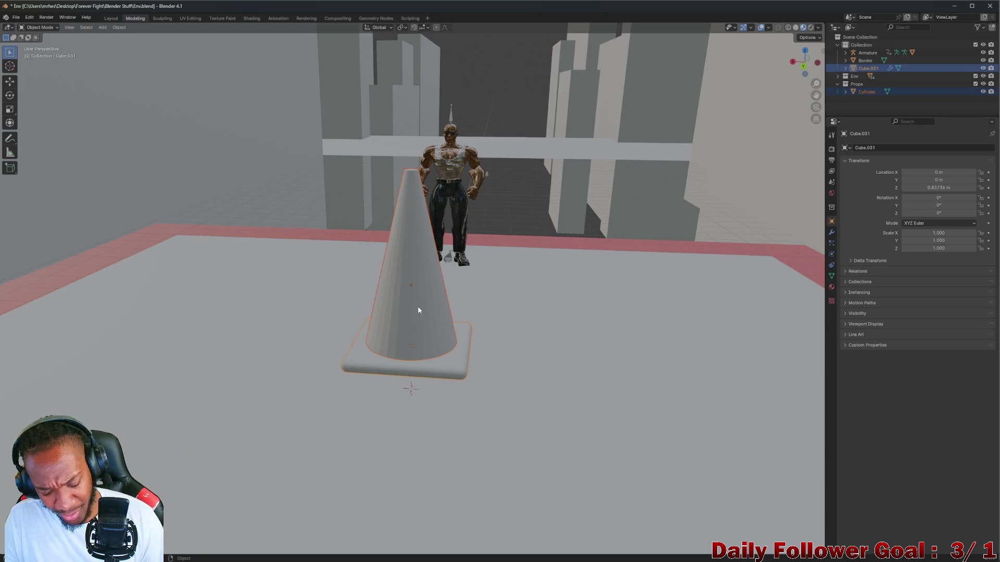
key(ctrl+j)
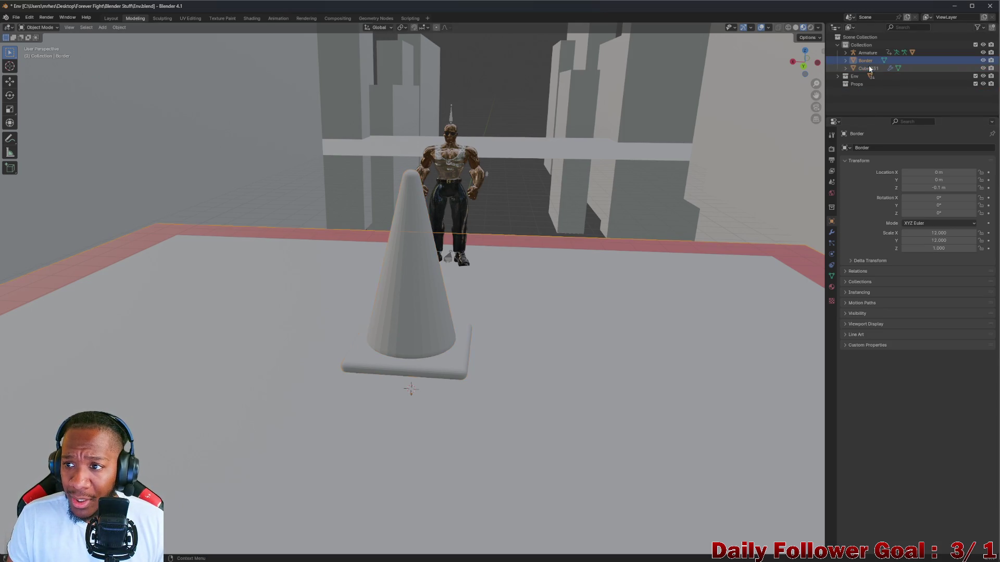
Move Cube.031 into Props, rename it Traffic Cone, and scale it to about 0.514
mouse_move(868, 67)
mouse_down()
mouse_move(863, 96)
mouse_move(861, 86)
mouse_up()
double_click(870, 83)
text(Traffic Cone)
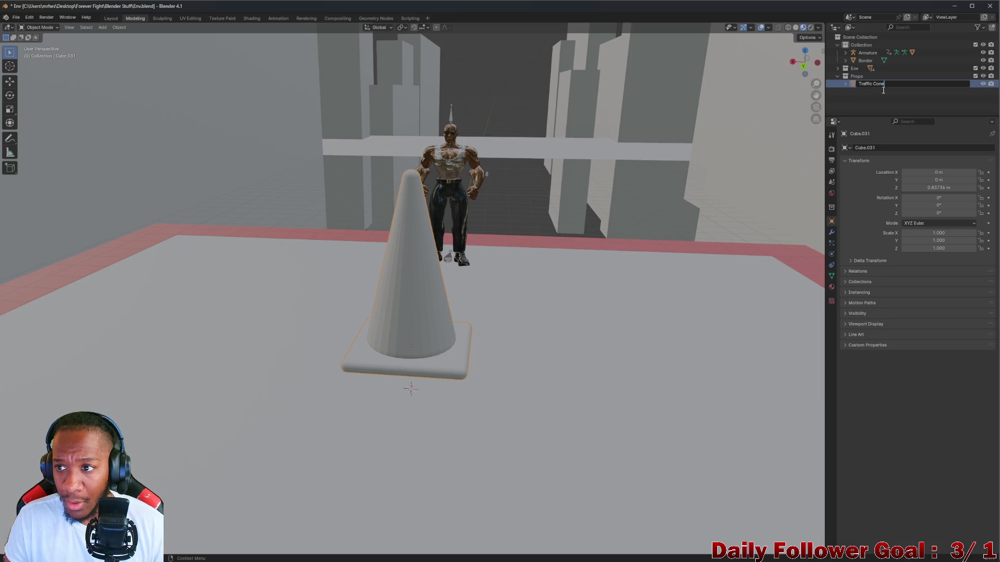
key(Return)
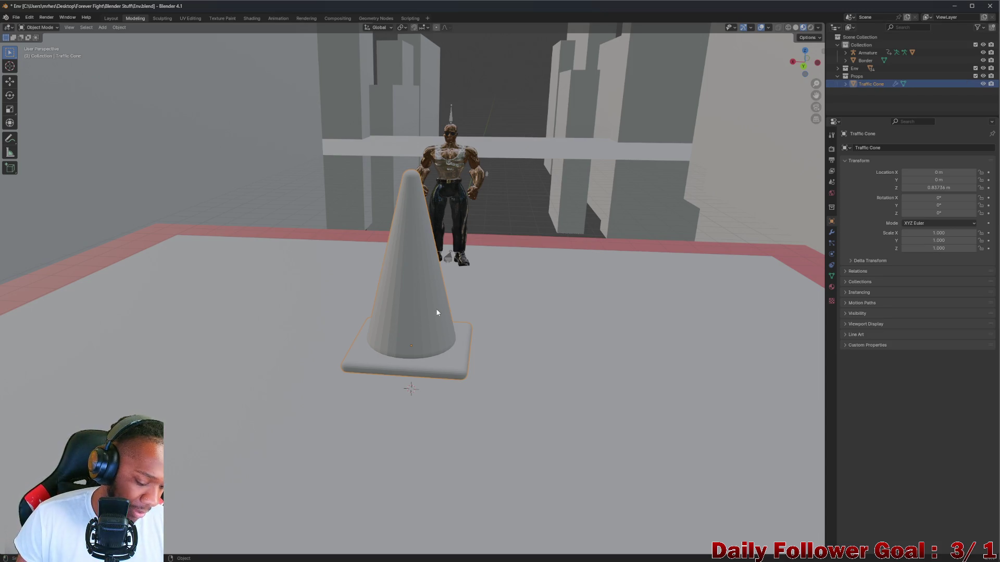
key(s)
click(425, 328)
Try moving the Traffic Cone to several spots near the character
middle_drag(425, 329, 374, 334)
key(g)
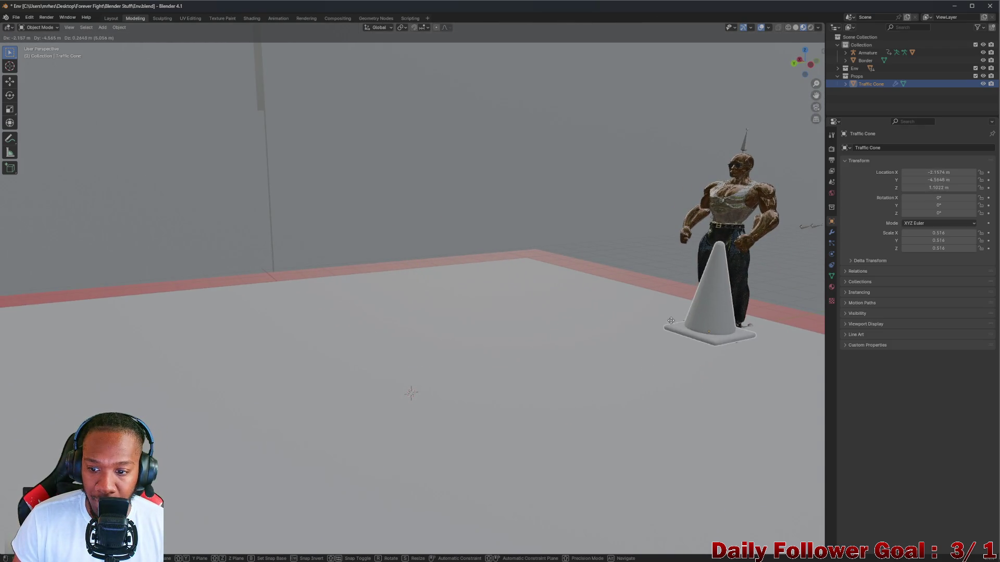
click(671, 321)
mouse_move(671, 320)
middle_down()
mouse_move(668, 382)
mouse_move(710, 346)
mouse_move(682, 334)
middle_up()
key(g)
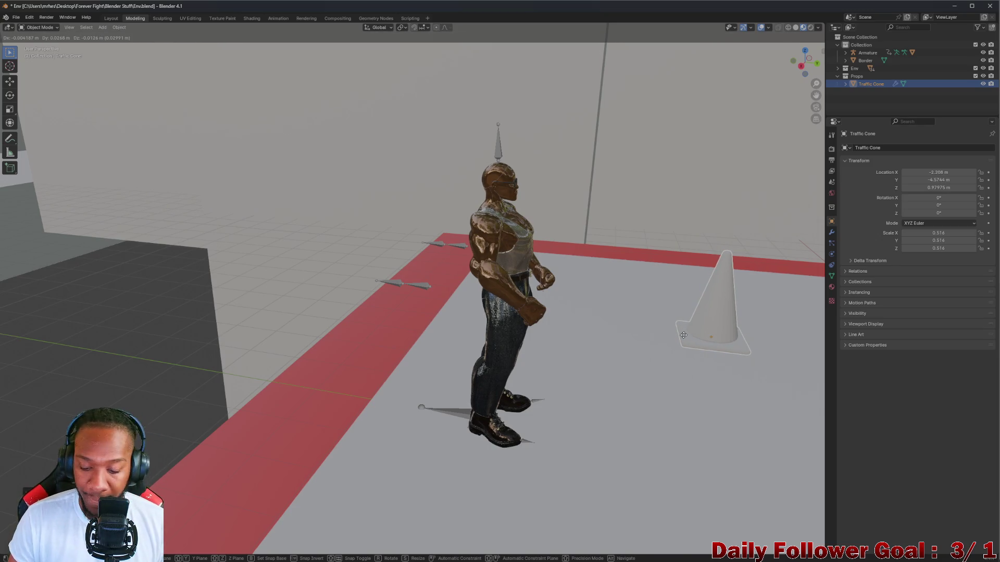
click(523, 333)
mouse_move(523, 333)
middle_down()
mouse_move(631, 330)
mouse_move(583, 323)
middle_up()
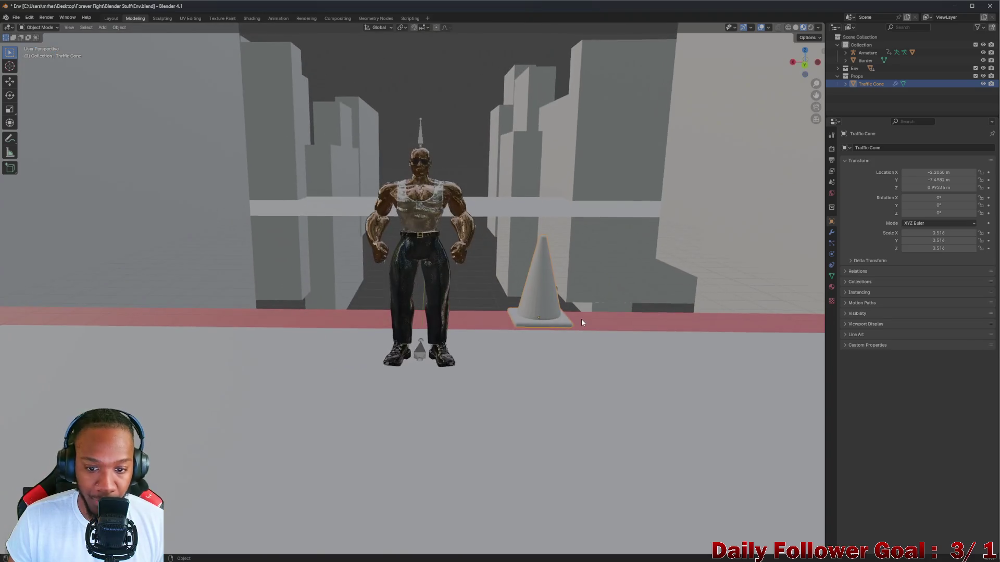
key(g)
click(520, 370)
mouse_move(520, 370)
middle_down()
mouse_move(418, 381)
mouse_move(464, 354)
mouse_move(365, 344)
mouse_move(201, 350)
mouse_move(383, 262)
mouse_move(349, 279)
mouse_move(401, 296)
mouse_move(409, 259)
mouse_move(391, 253)
mouse_move(406, 297)
middle_up()
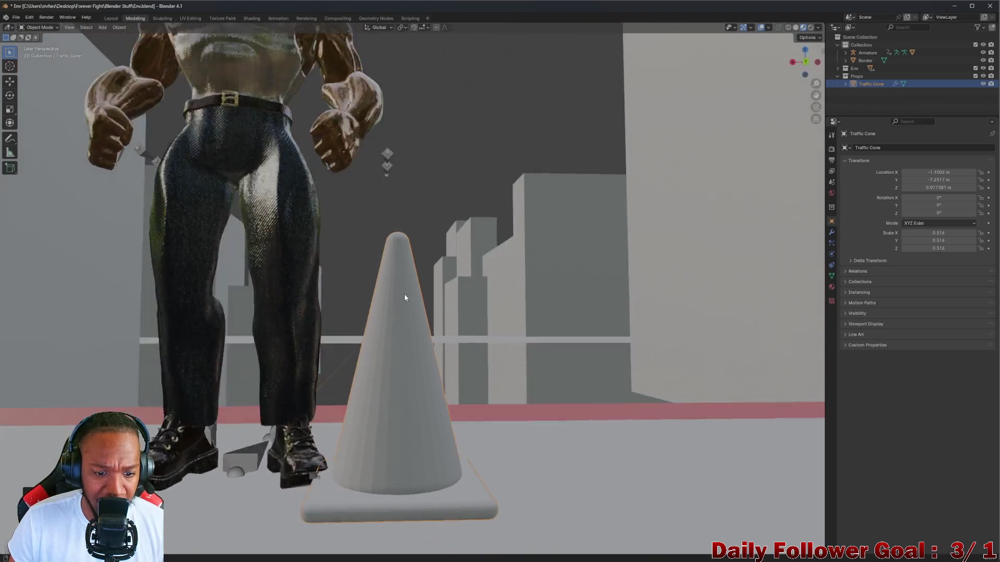
scroll(405, 297, down, 5)
Try a couple more cone placements, then undo the trial moves
key(g)
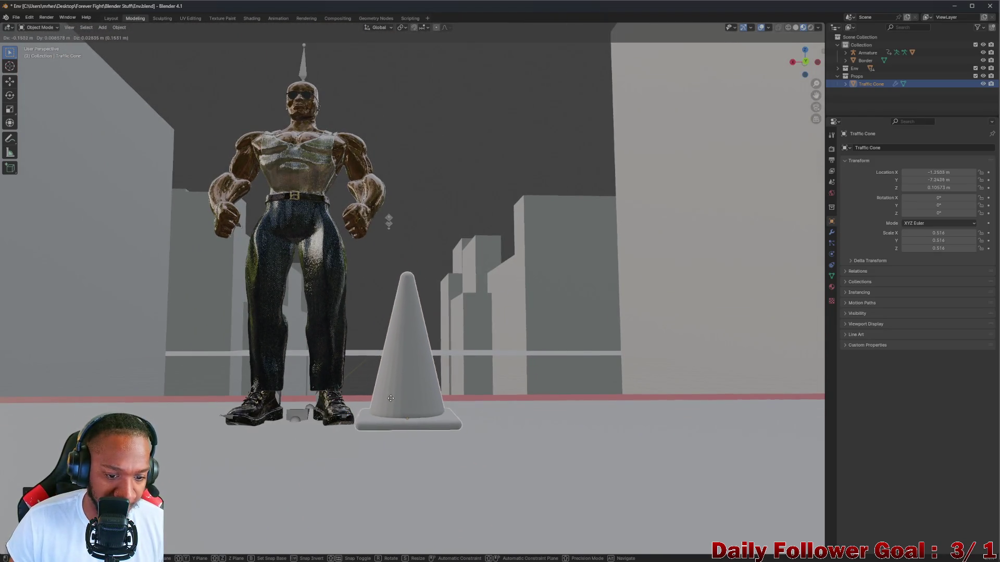
click(391, 398)
mouse_move(371, 414)
middle_down()
mouse_move(326, 383)
mouse_move(173, 373)
mouse_move(72, 394)
mouse_move(189, 360)
mouse_move(271, 401)
middle_up()
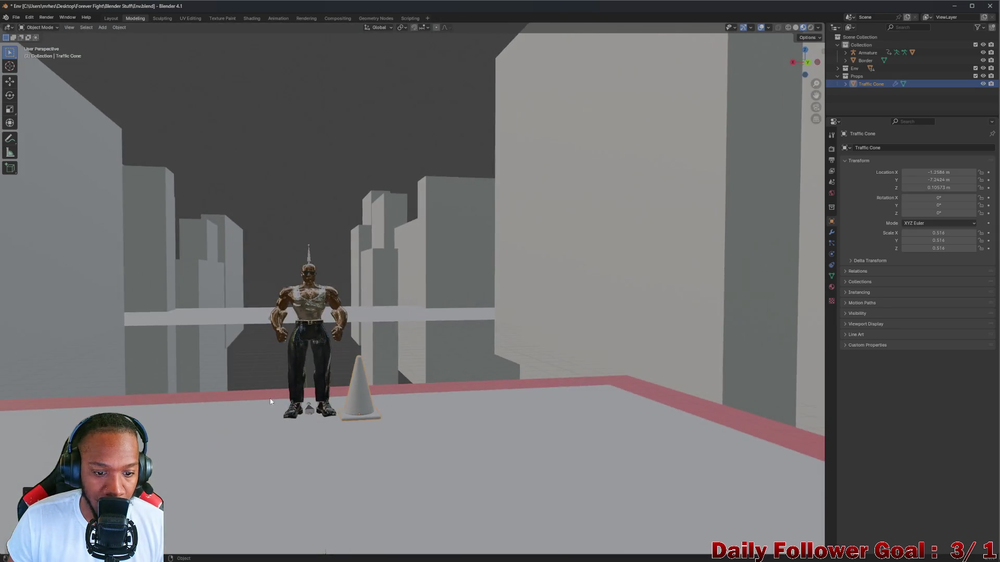
scroll(367, 400, up, 6)
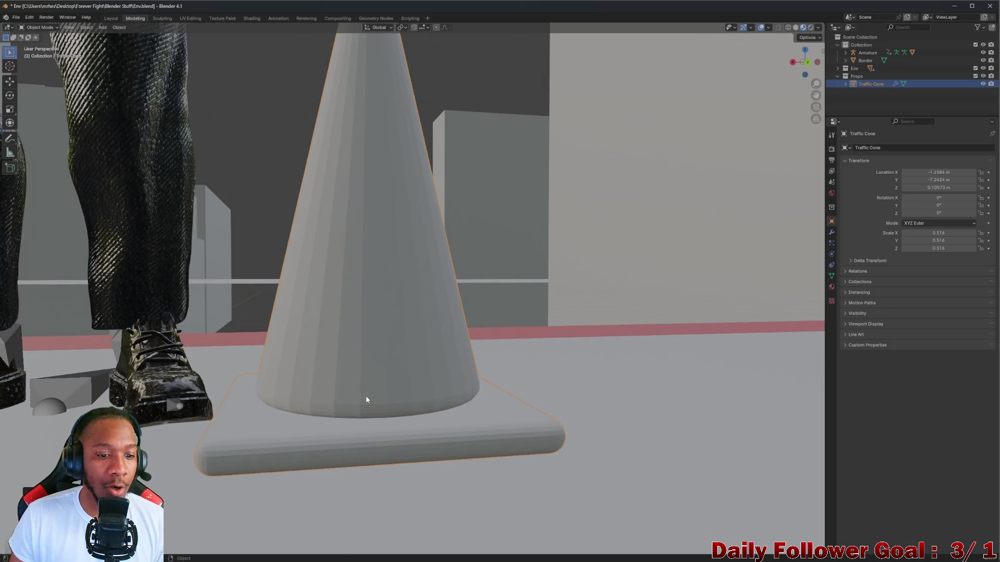
scroll(366, 394, down, 4)
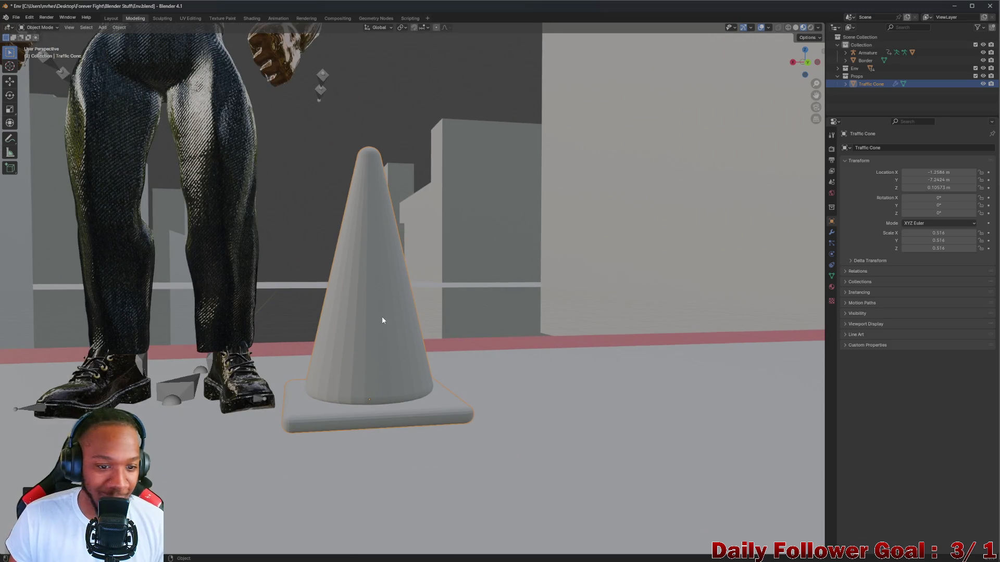
middle_drag(382, 320, 380, 335)
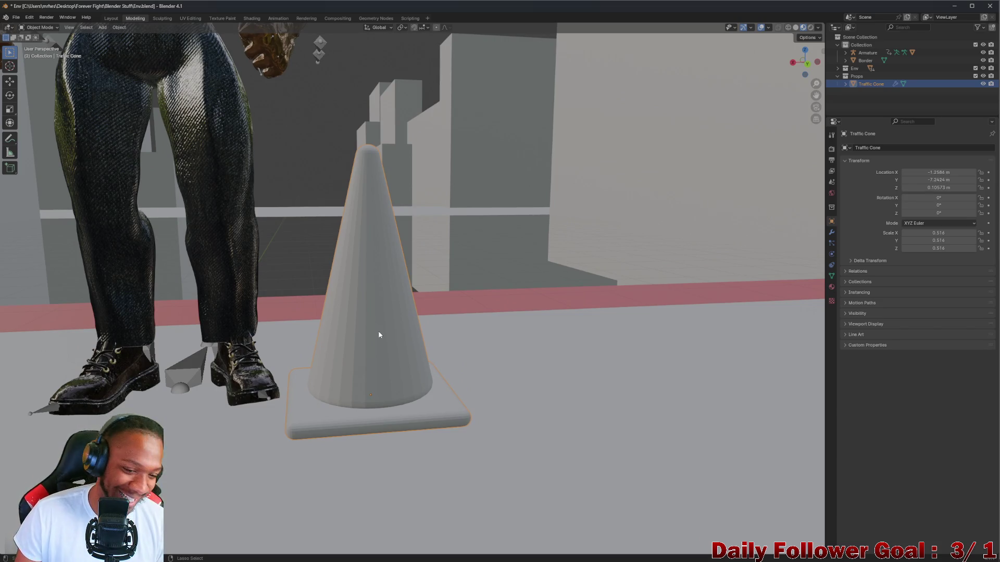
key(g)
click(440, 309)
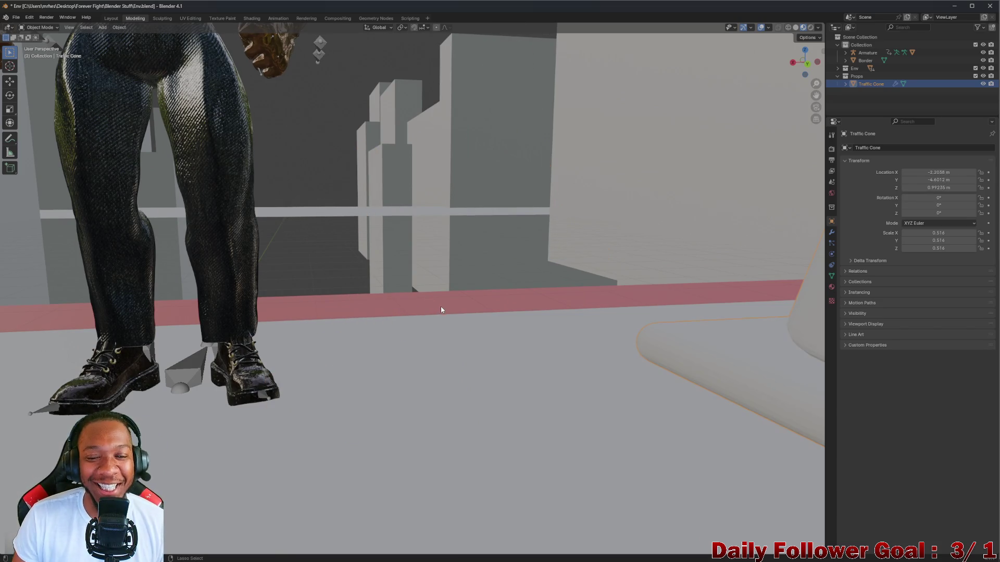
scroll(440, 310, down, 5)
mouse_move(552, 302)
middle_down()
mouse_move(538, 326)
mouse_move(627, 254)
middle_up()
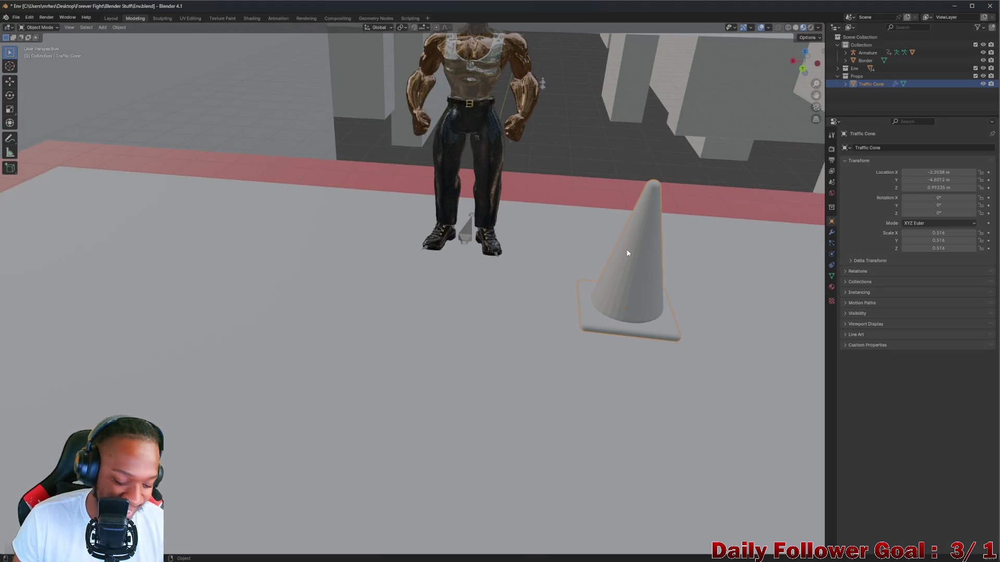
scroll(529, 255, down, 2)
key(ctrl+z)
mouse_move(529, 255)
middle_down()
mouse_move(480, 276)
mouse_move(421, 380)
middle_up()
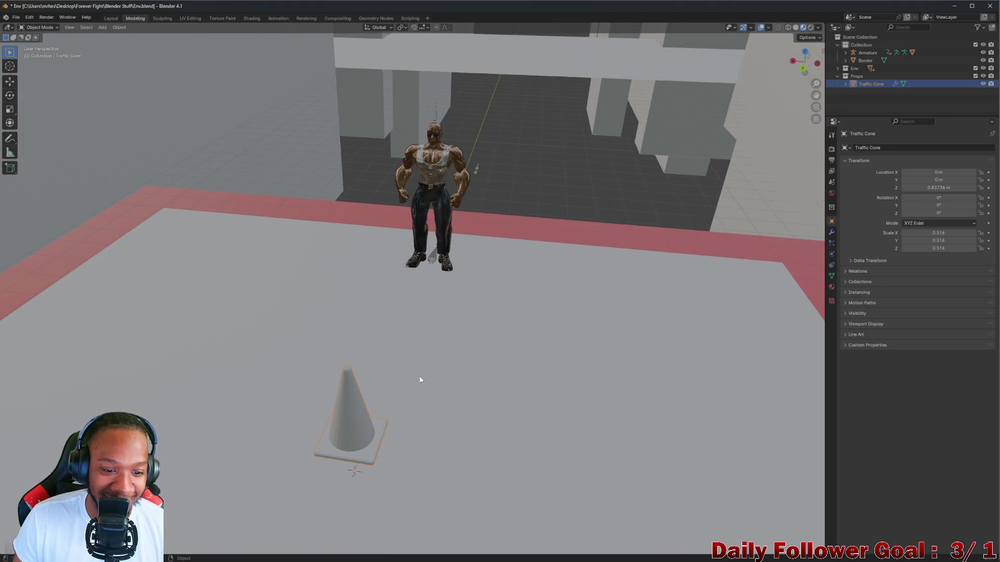
Reset the cone's scale, undo the Props move, and select only the base
key(alt+s)
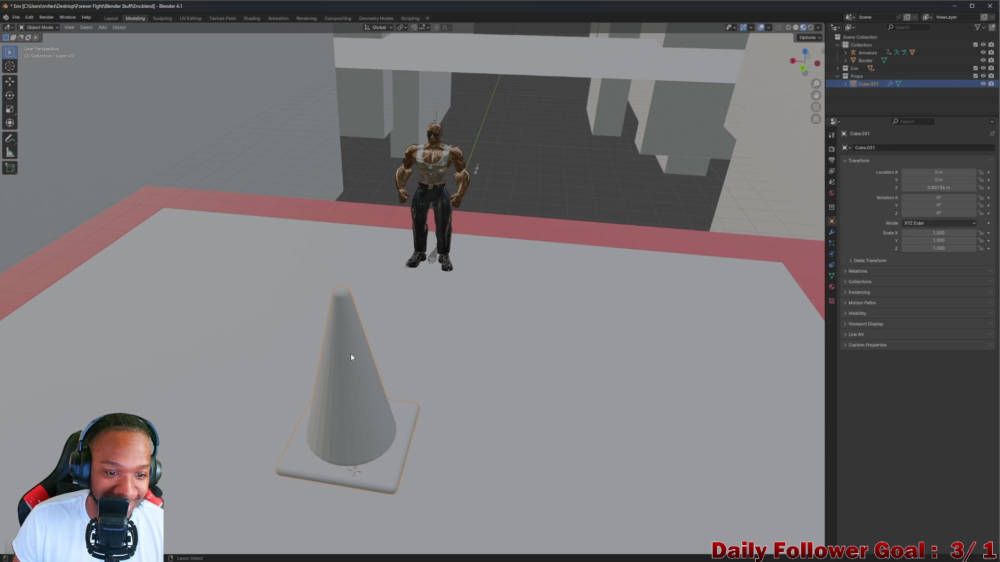
key(ctrl+z)
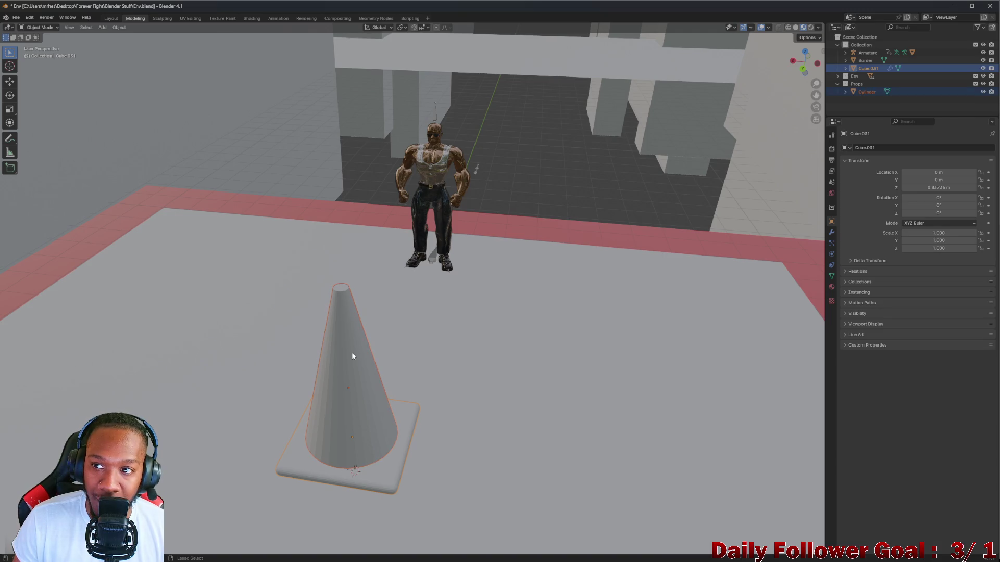
click(370, 415)
click(385, 470)
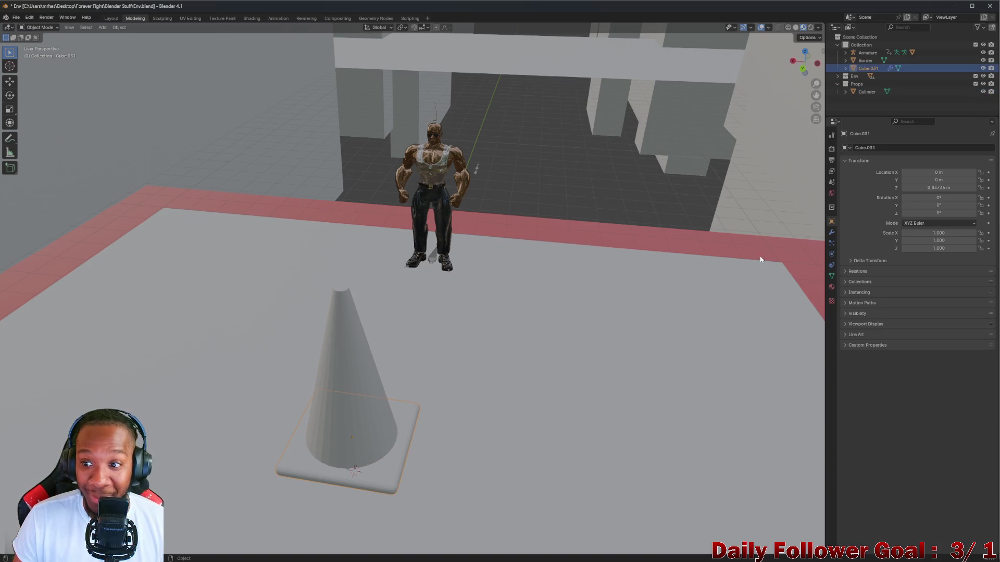
Apply the base's Bevel modifier permanently
click(832, 233)
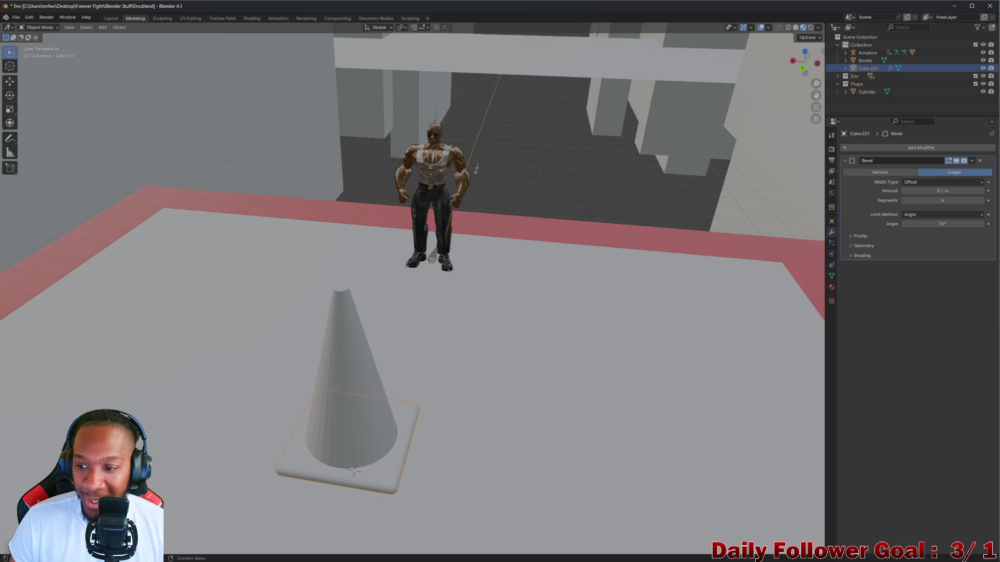
click(973, 162)
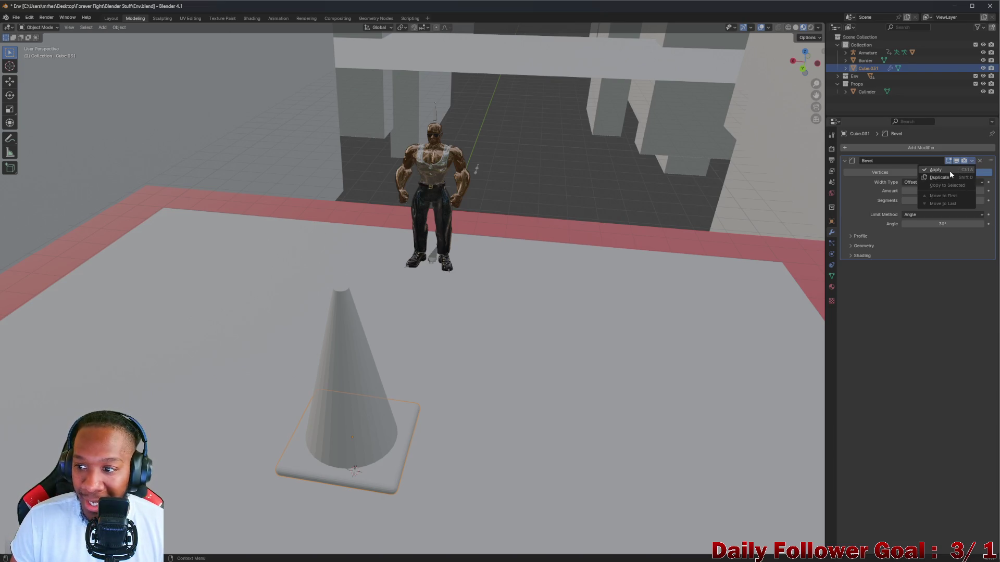
click(949, 170)
scroll(342, 401, up, 3)
scroll(329, 401, down, 5)
middle_drag(329, 402, 332, 380)
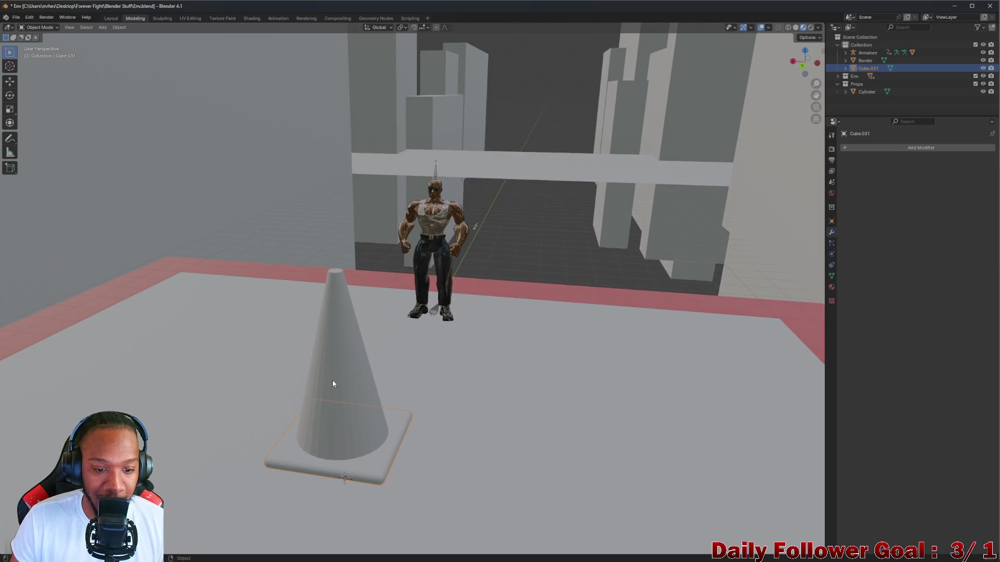
Select the cone and base, rename the merged object Traffic Cone, and drag it toward Props
click(333, 383)
scroll(370, 453, up, 3)
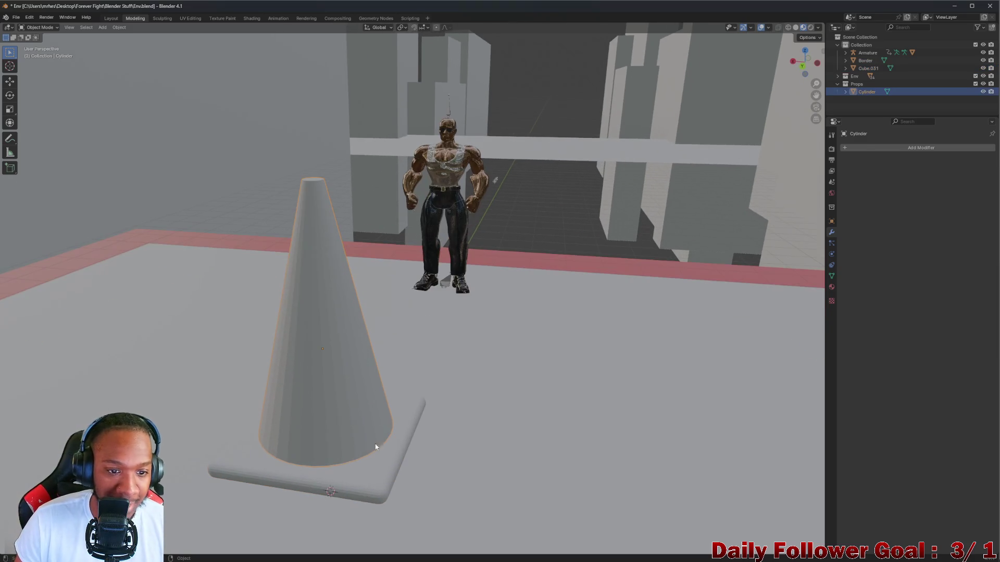
shift+click(378, 479)
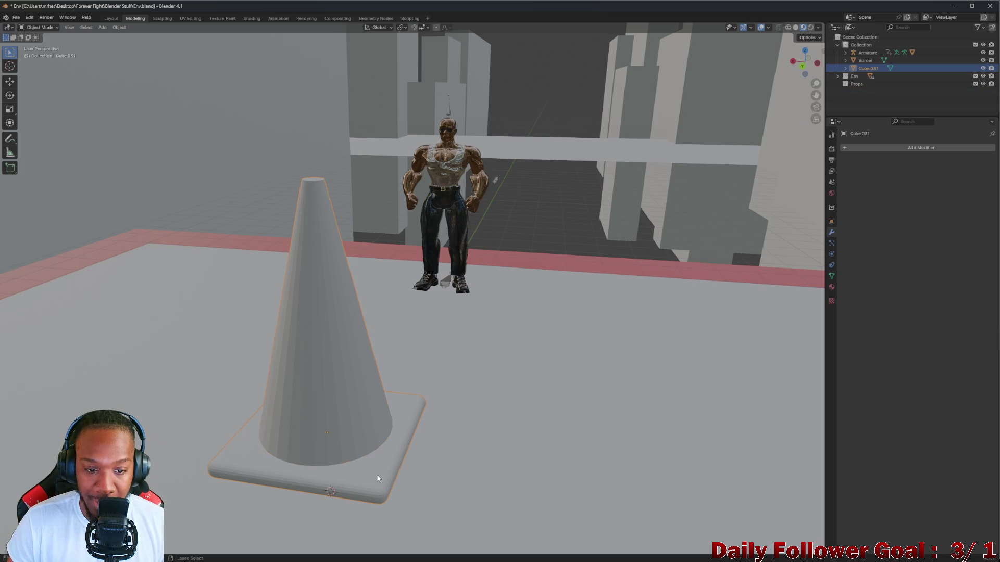
double_click(868, 68)
key(BackSpace)
text(Traffic Co)
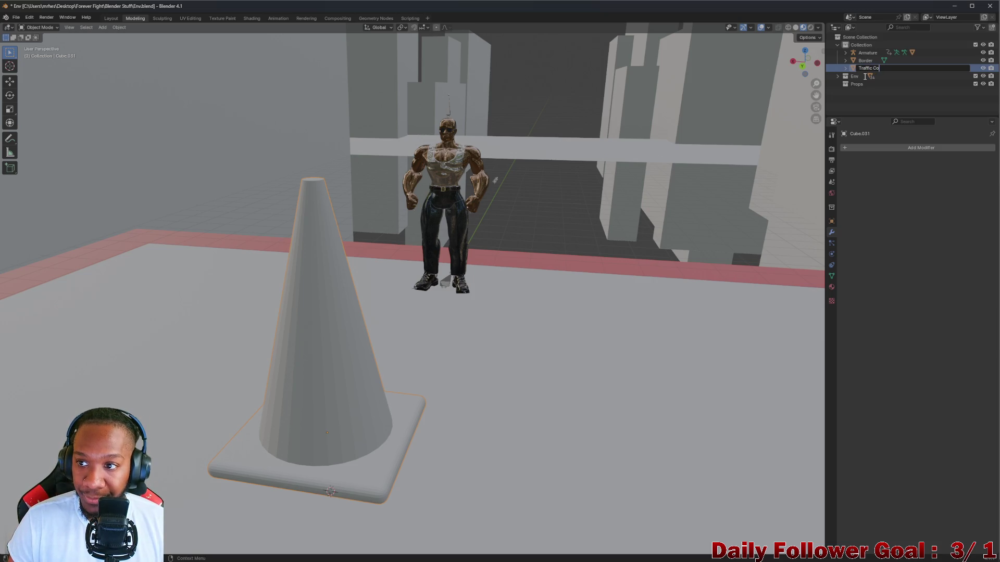
text(ne)
key(Return)
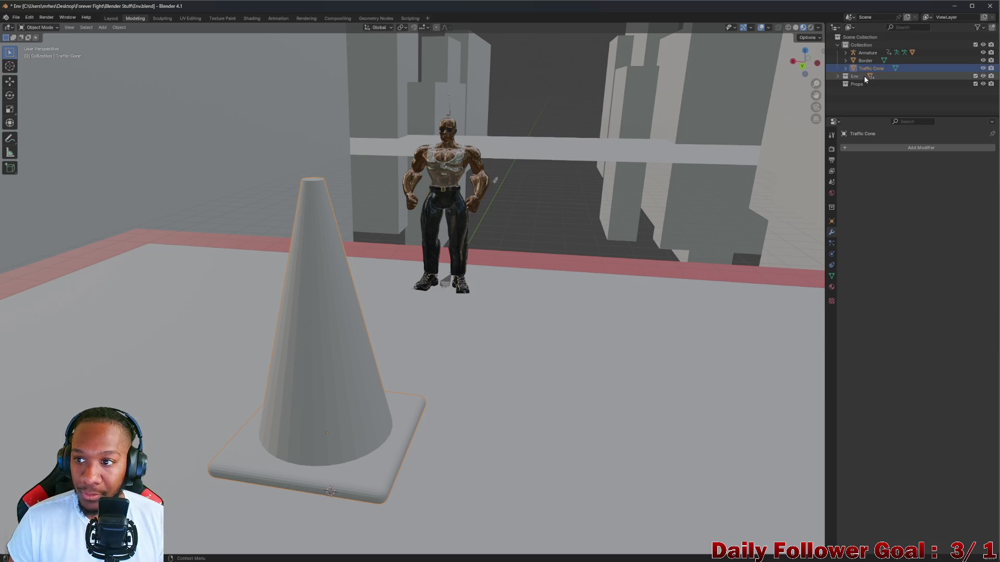
drag(877, 70, 859, 86)
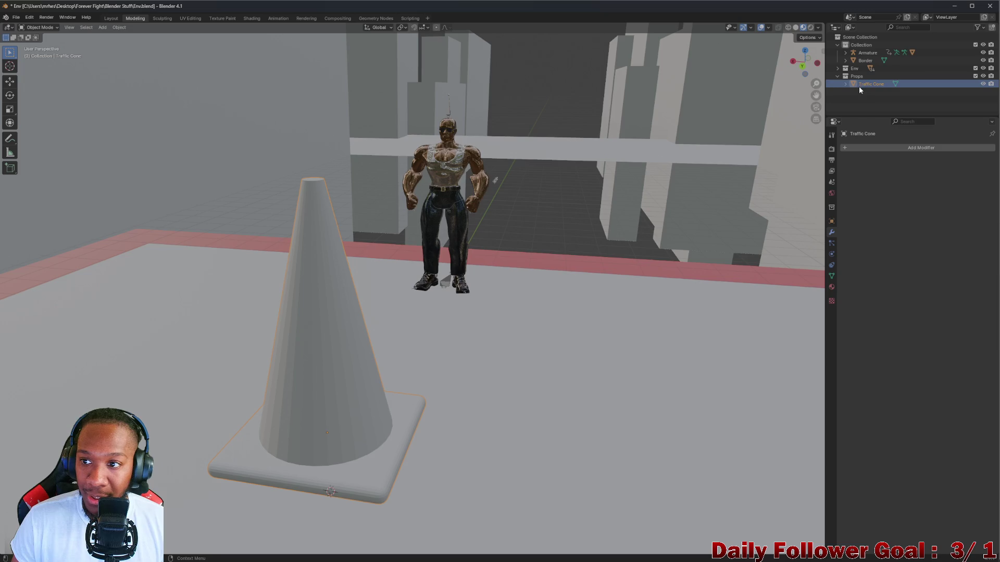
Drop Traffic Cone into the Props collection and move it toward the character
mouse_move(312, 305)
middle_down()
mouse_move(324, 315)
mouse_move(246, 374)
mouse_move(301, 299)
mouse_move(337, 319)
mouse_move(277, 349)
middle_up()
key(g)
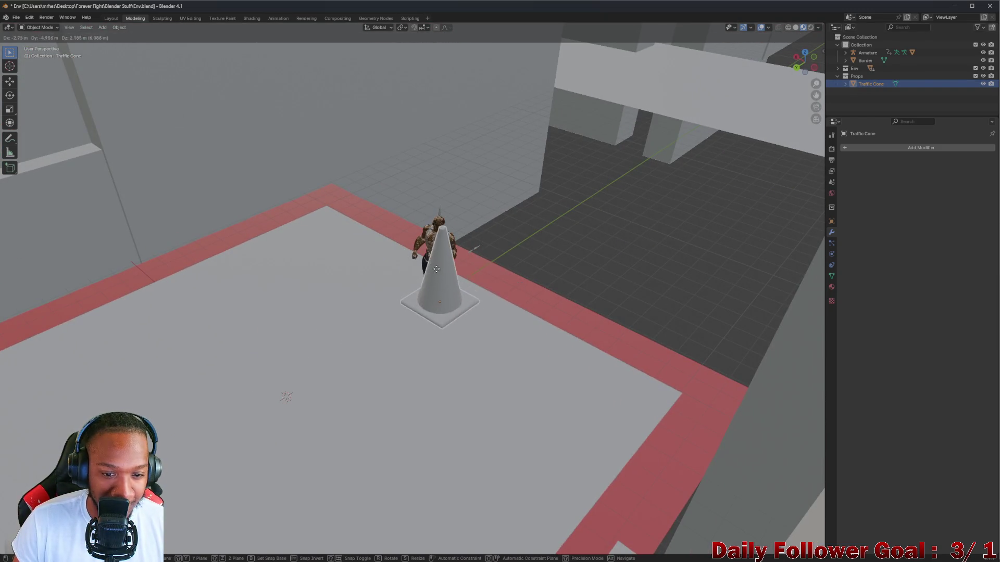
mouse_move(442, 264)
alt+middle_down()
mouse_move(442, 301)
mouse_move(464, 278)
mouse_move(400, 399)
mouse_move(379, 408)
mouse_move(381, 439)
mouse_move(365, 416)
mouse_move(271, 458)
mouse_move(307, 432)
mouse_move(281, 480)
mouse_move(305, 452)
alt+middle_up()
click(401, 399)
scroll(257, 467, up, 3)
key(g)
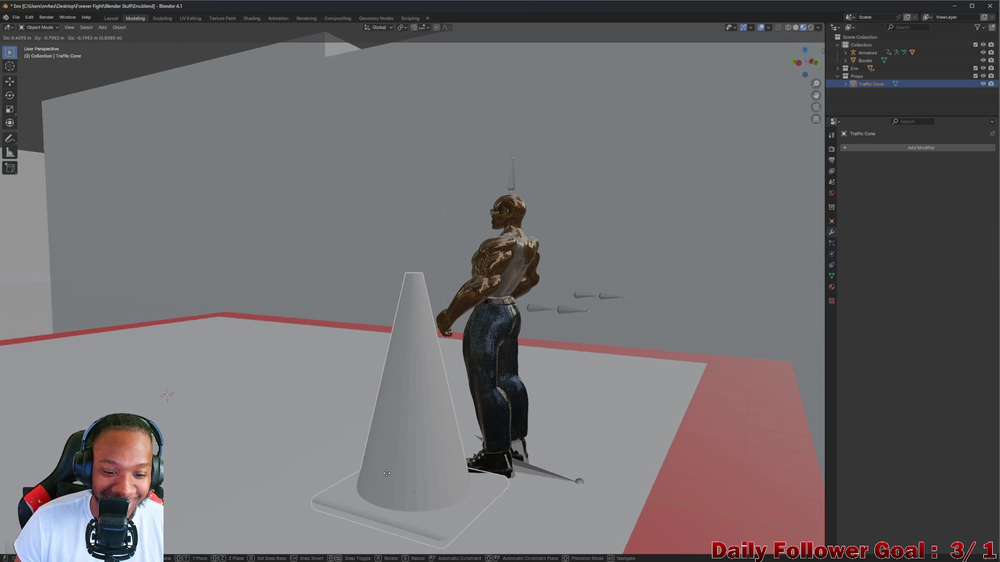
click(358, 461)
Shrink the cone to roughly half size and place it beside the character's feet
key(s)
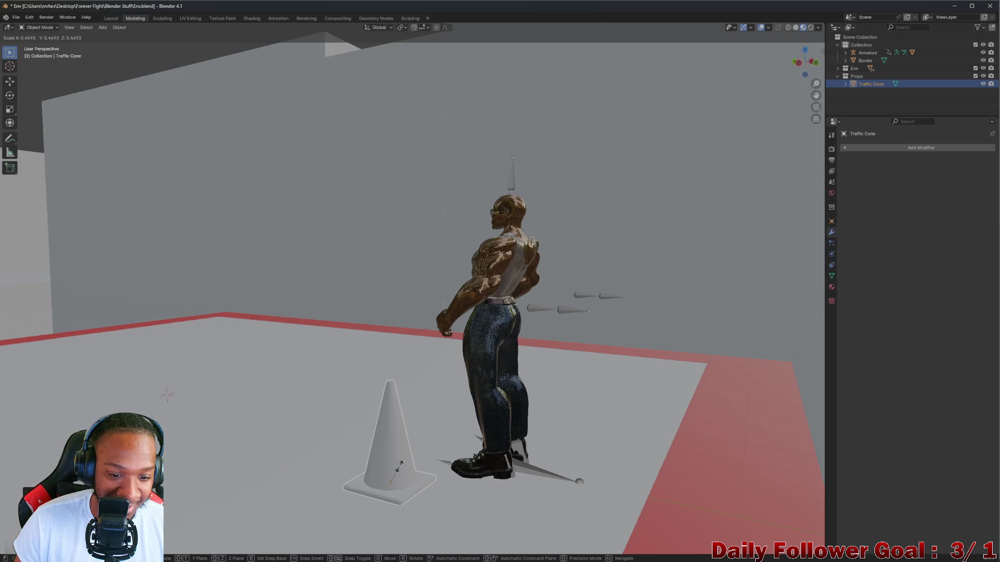
click(401, 465)
mouse_move(401, 465)
middle_down()
mouse_move(492, 464)
mouse_move(396, 444)
mouse_move(358, 455)
mouse_move(335, 478)
mouse_move(452, 467)
middle_up()
key(s)
click(397, 452)
key(g)
click(391, 477)
scroll(452, 467, down, 2)
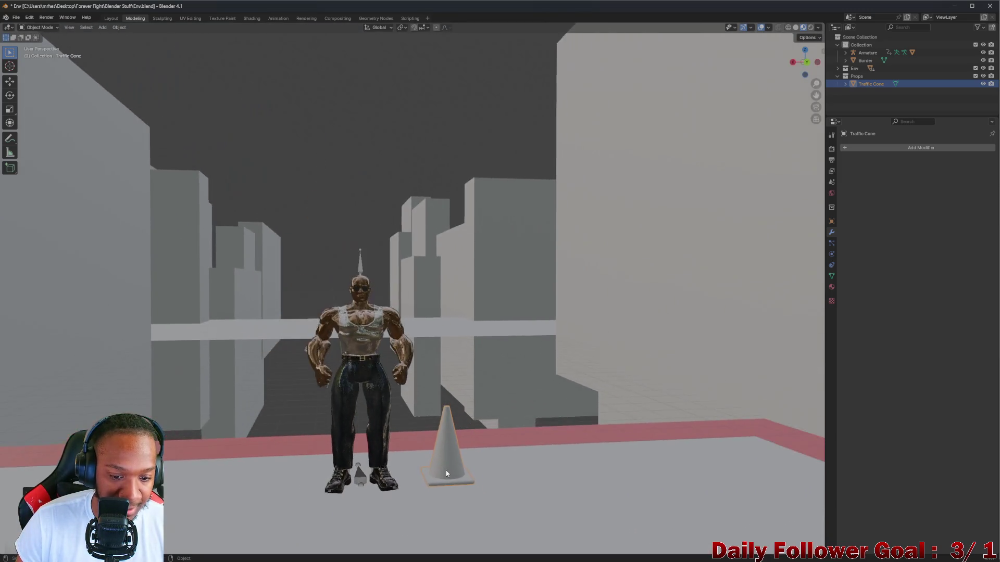
scroll(459, 459, up, 6)
scroll(467, 453, down, 3)
Move the traffic cone vertically so it rests on the ground
mouse_move(430, 417)
middle_down()
mouse_move(252, 351)
mouse_move(193, 387)
mouse_move(295, 357)
mouse_move(297, 395)
mouse_move(166, 381)
mouse_move(335, 359)
mouse_move(355, 331)
middle_up()
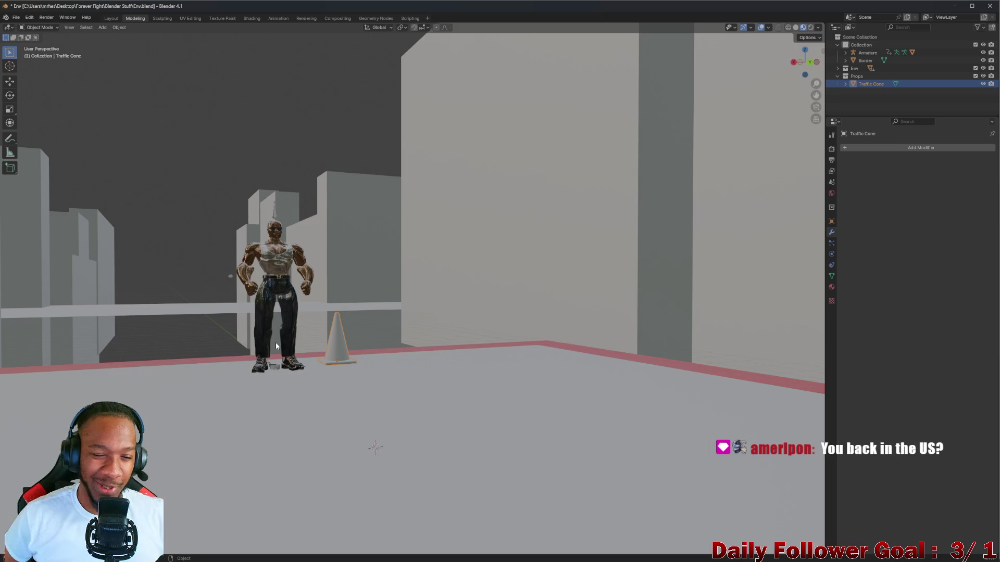
middle_drag(340, 330, 358, 343)
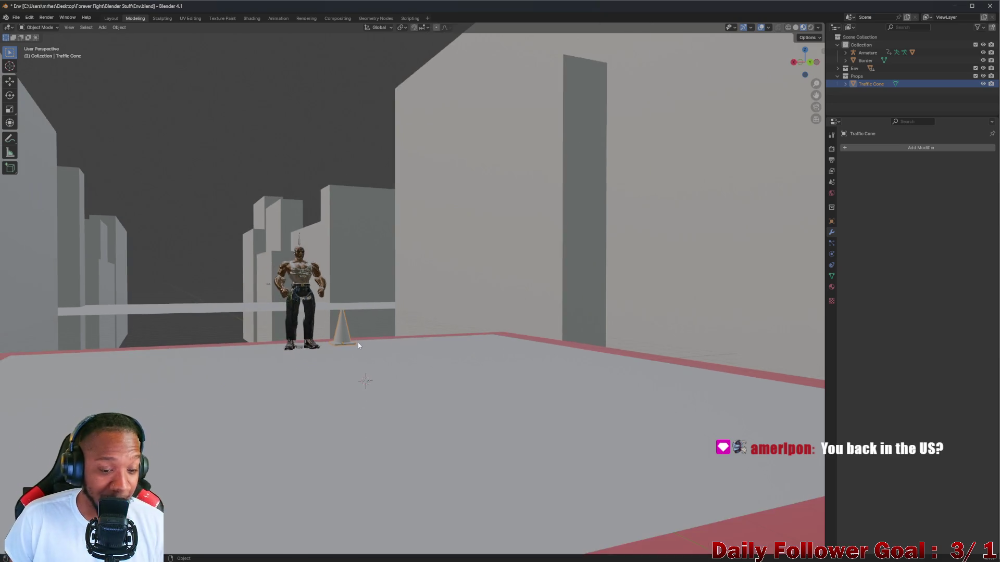
scroll(347, 365, up, 6)
mouse_move(321, 283)
middle_down()
mouse_move(300, 255)
mouse_move(310, 279)
middle_up()
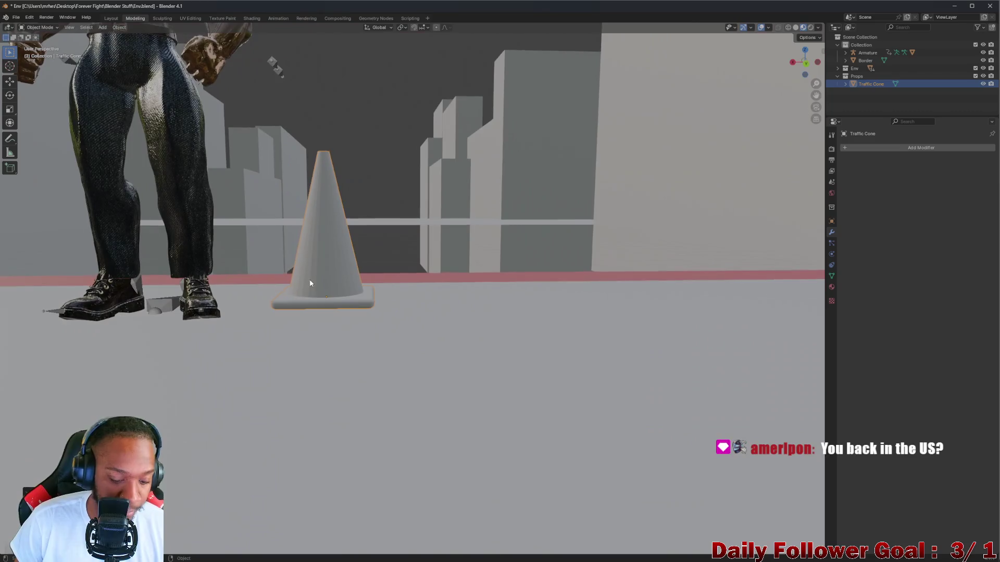
key(g)
key(z)
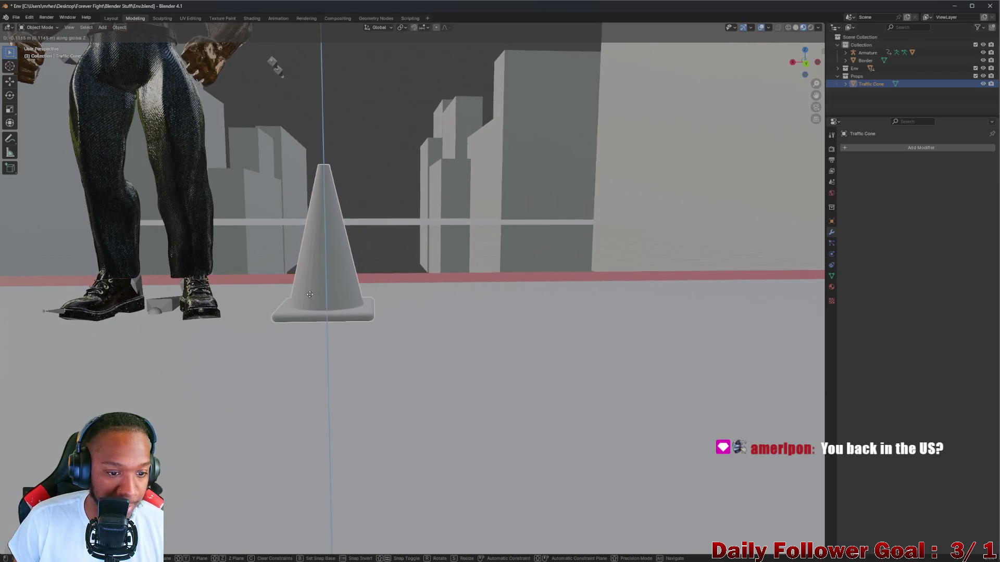
click(310, 301)
Nudge the cone slightly right beside the character and review the scene from several angles
mouse_move(309, 302)
middle_down()
mouse_move(317, 274)
mouse_move(423, 304)
middle_up()
key(g)
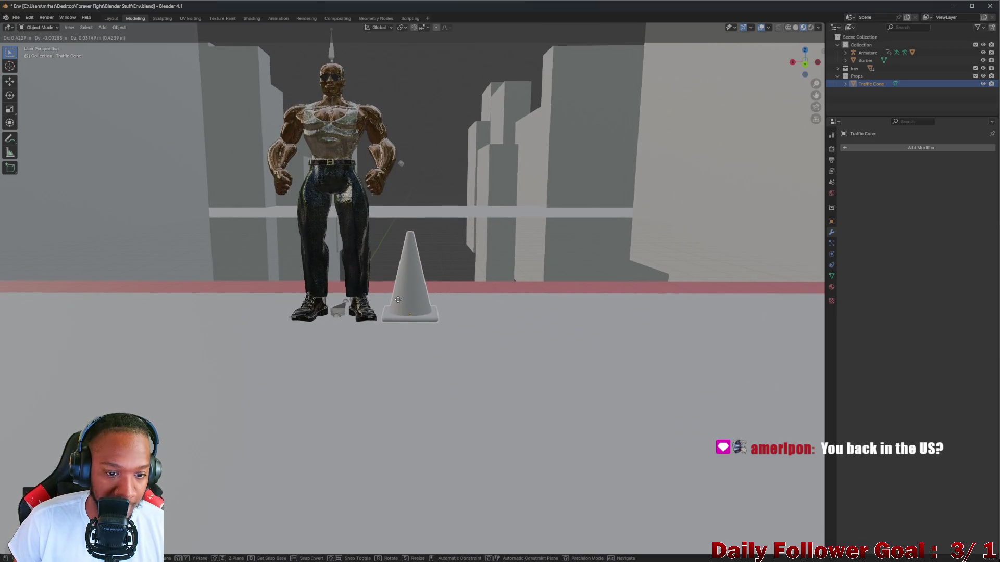
click(395, 302)
mouse_move(403, 309)
middle_down()
mouse_move(285, 305)
mouse_move(351, 286)
mouse_move(305, 309)
middle_up()
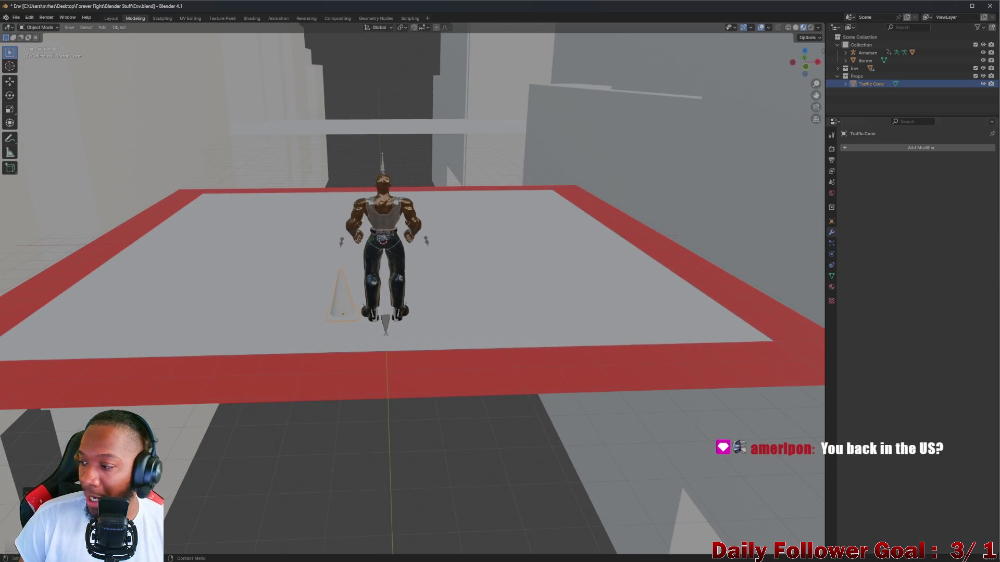
mouse_move(392, 179)
middle_down()
mouse_move(482, 252)
mouse_move(427, 254)
mouse_move(515, 355)
middle_up()
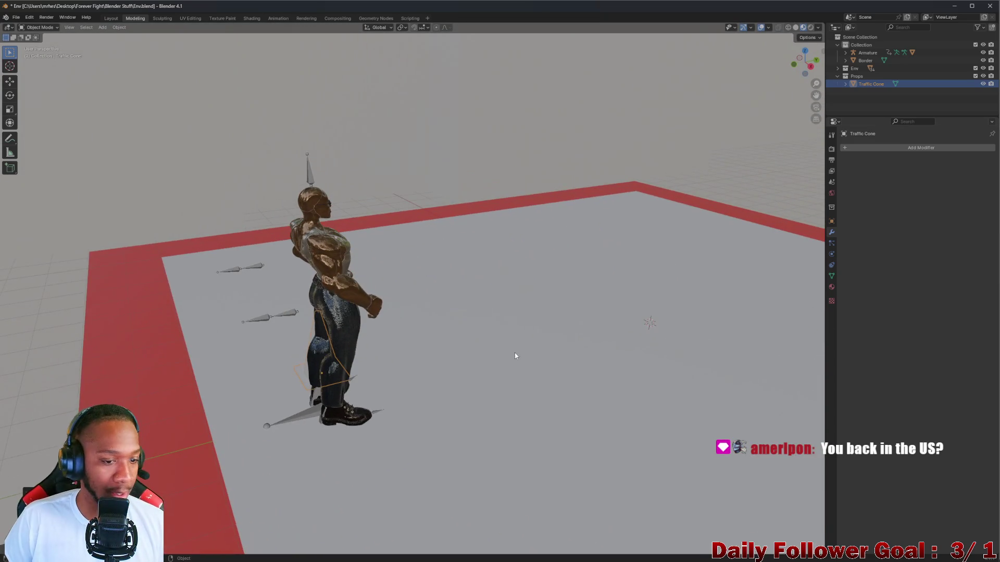
mouse_move(336, 327)
middle_down()
mouse_move(273, 334)
mouse_move(208, 298)
middle_up()
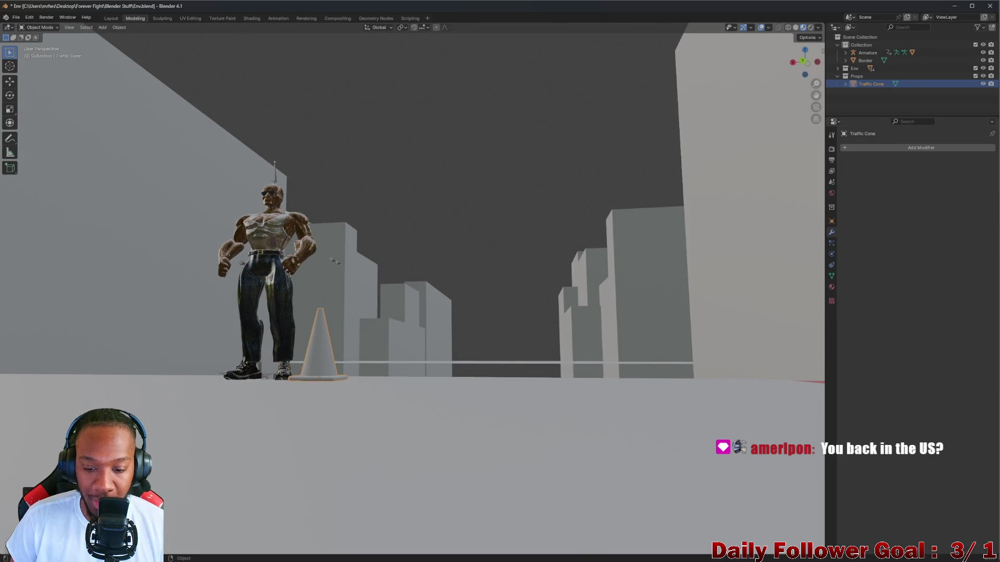
mouse_move(585, 557)
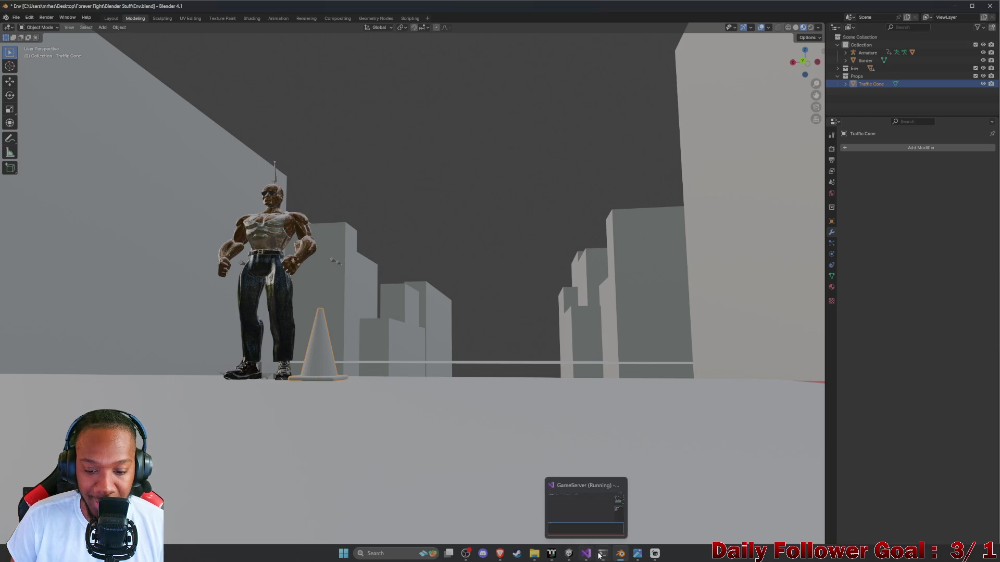
View Reference2.jpg in Photos, then step back to the Reference.jpg neon alley photo
click(634, 555)
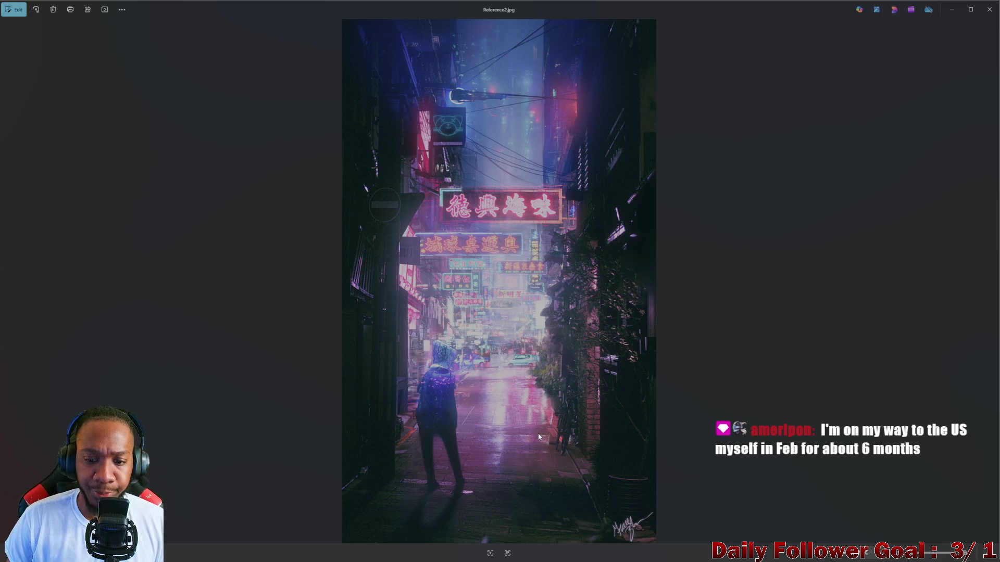
scroll(515, 370, up, 1)
scroll(515, 371, down, 1)
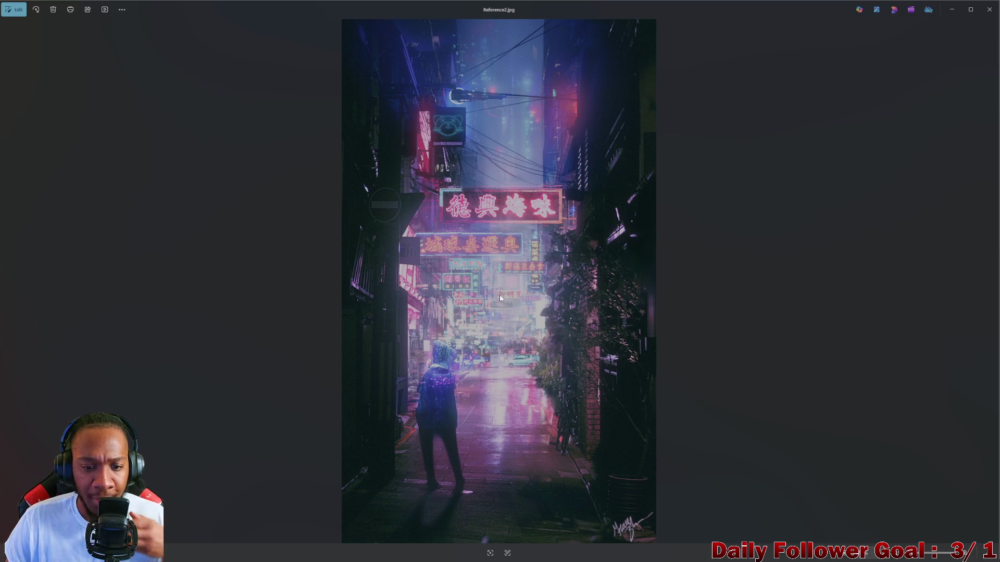
click(5, 282)
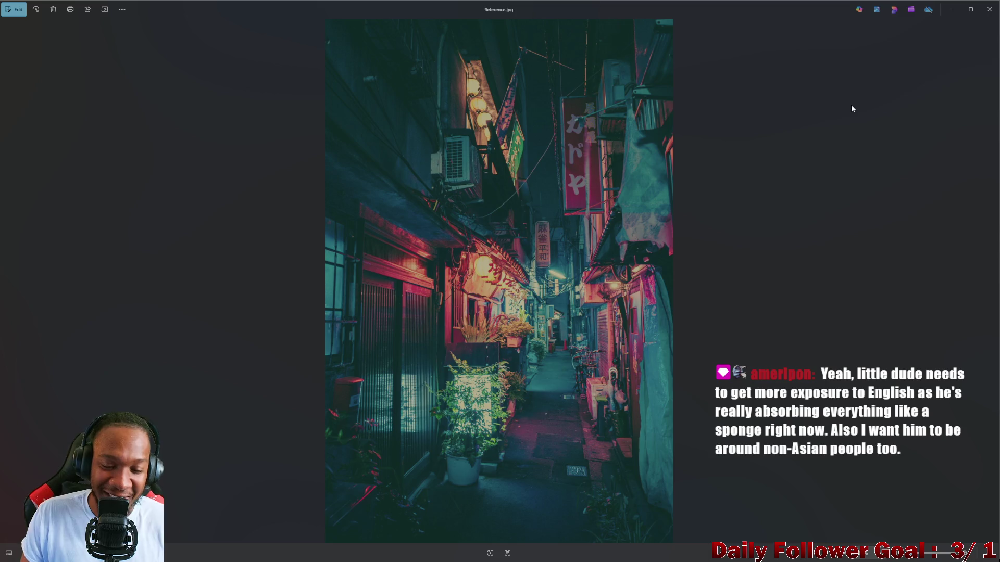
Return to Blender, view the whole arena from high above, then minimize Blender
click(952, 9)
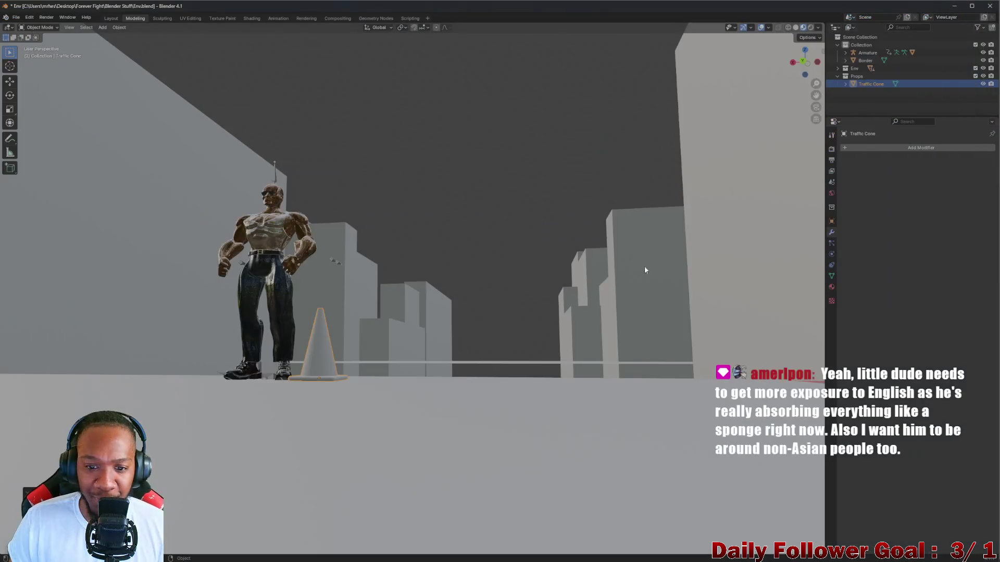
mouse_move(645, 265)
middle_down()
mouse_move(395, 259)
mouse_move(392, 295)
mouse_move(415, 276)
mouse_move(355, 271)
mouse_move(265, 299)
mouse_move(211, 286)
mouse_move(375, 241)
mouse_move(409, 272)
mouse_move(367, 268)
mouse_move(287, 287)
mouse_move(123, 262)
mouse_move(326, 273)
mouse_move(480, 189)
mouse_move(574, 205)
mouse_move(460, 206)
mouse_move(357, 326)
mouse_move(482, 279)
mouse_move(334, 341)
mouse_move(552, 153)
middle_up()
scroll(362, 272, up, 3)
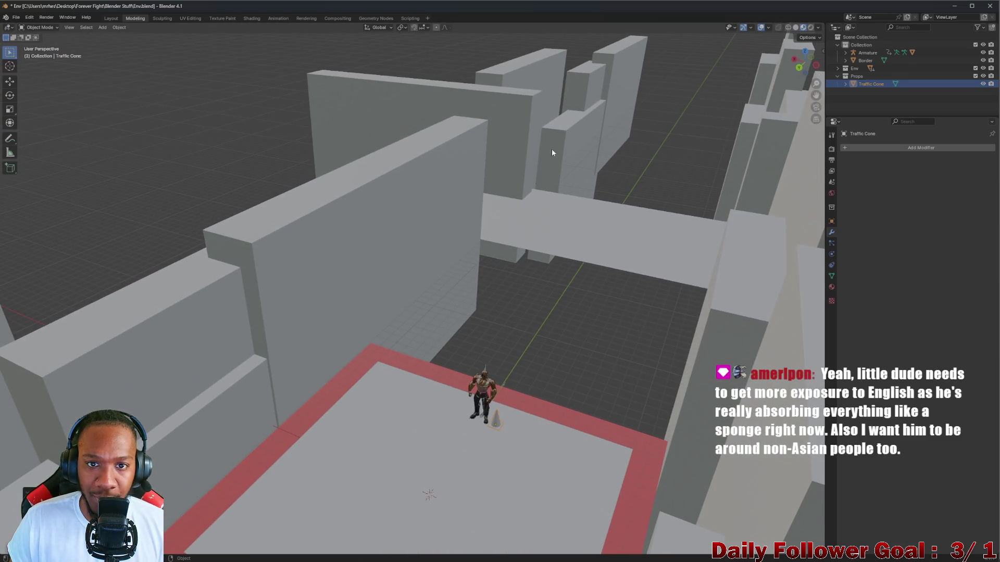
click(956, 7)
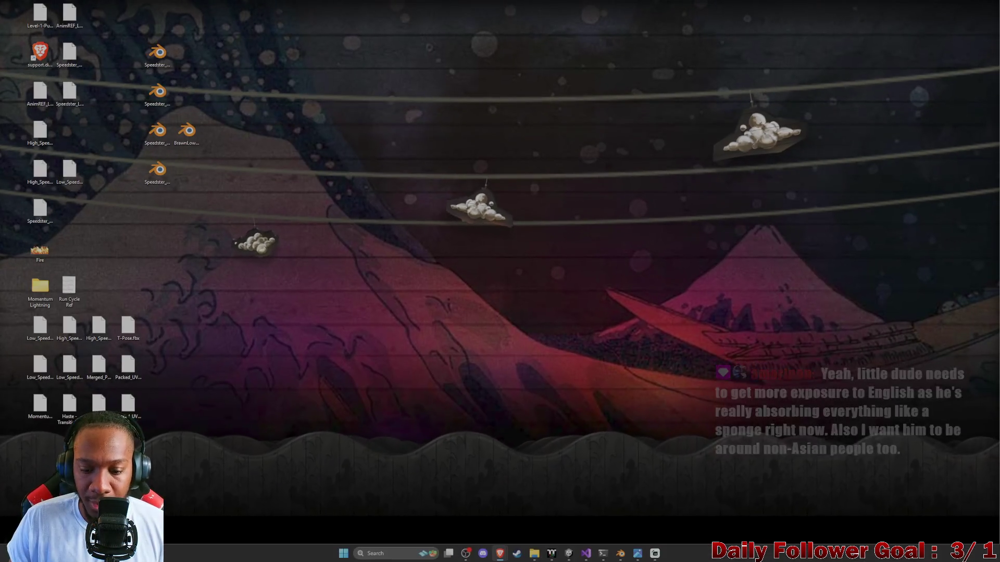
Bring Brave forward and switch to the Tekken 8 Urban Square (Night) YouTube tab
mouse_move(500, 554)
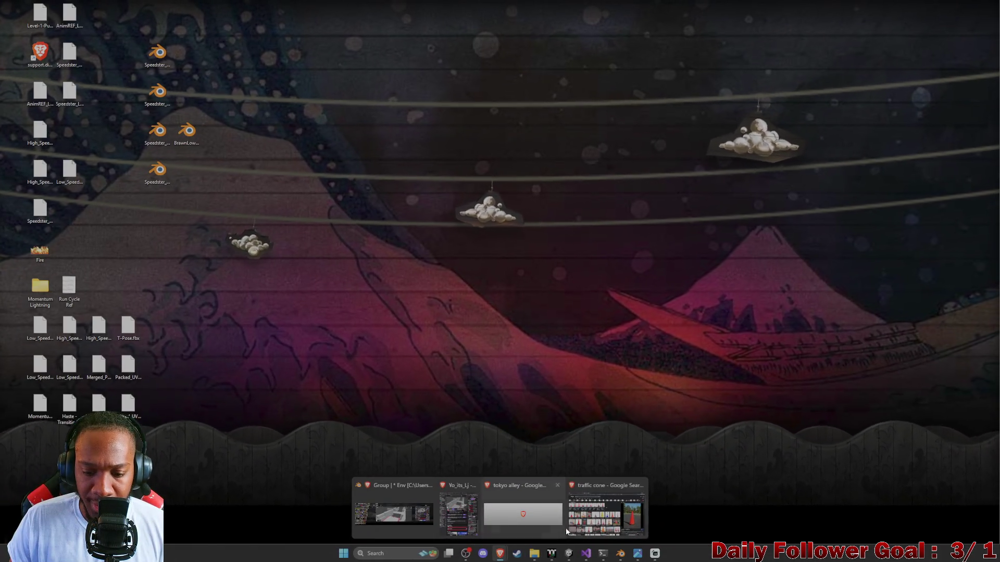
click(583, 521)
key(ctrl+shift+Tab)
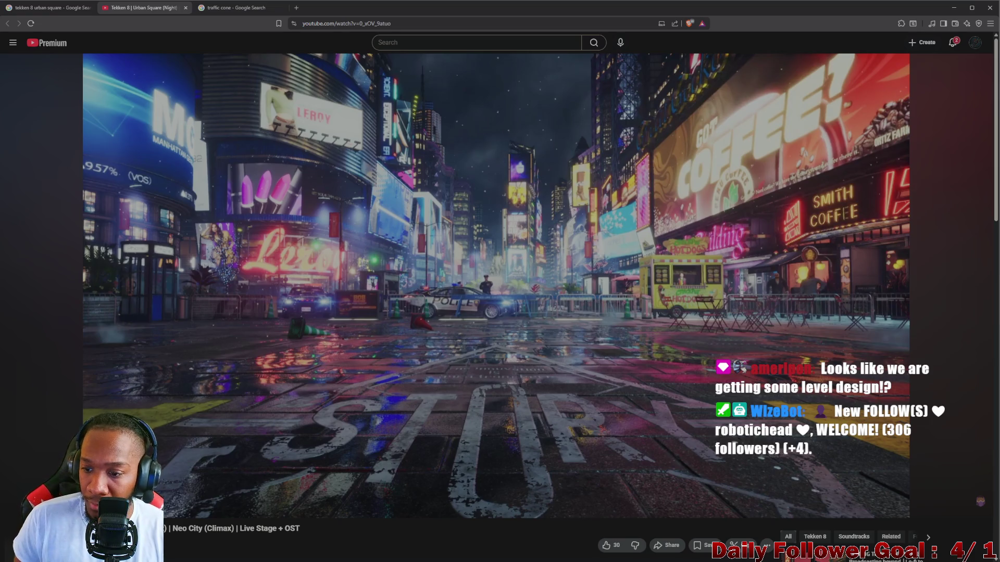
Pause the Urban Square video on the rainy street with police cars and cones
scroll(656, 307, down, 2)
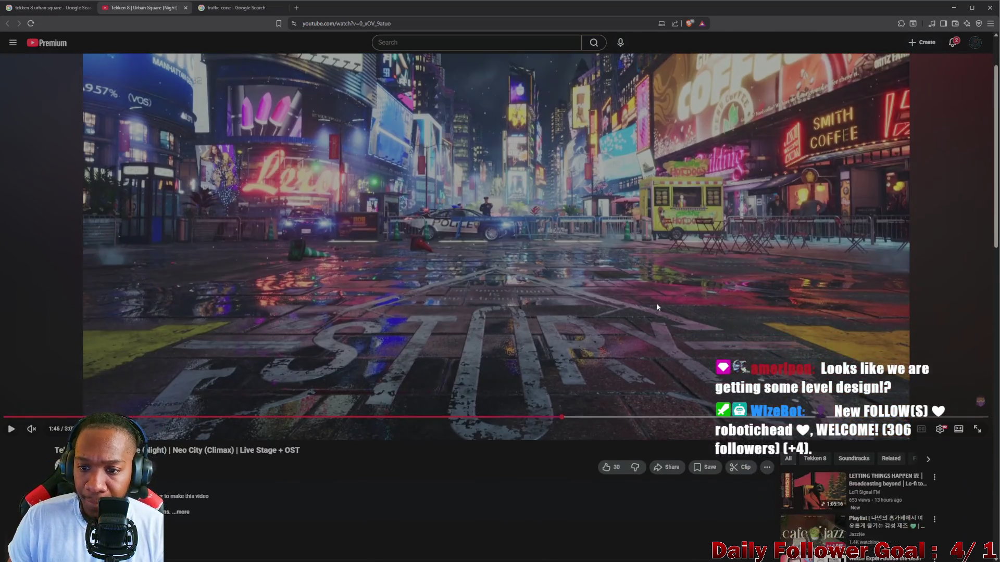
scroll(583, 320, up, 2)
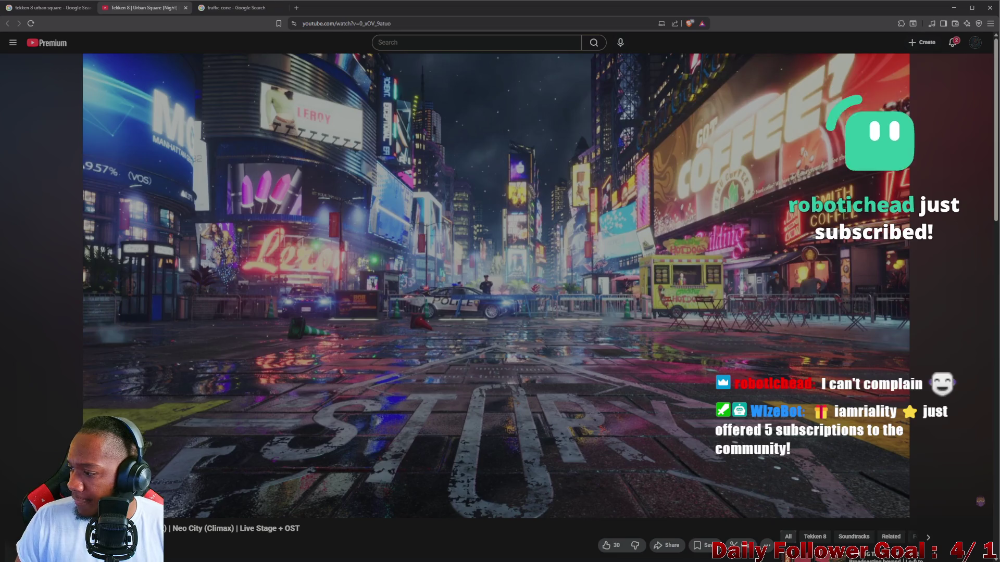
scroll(811, 308, down, 1)
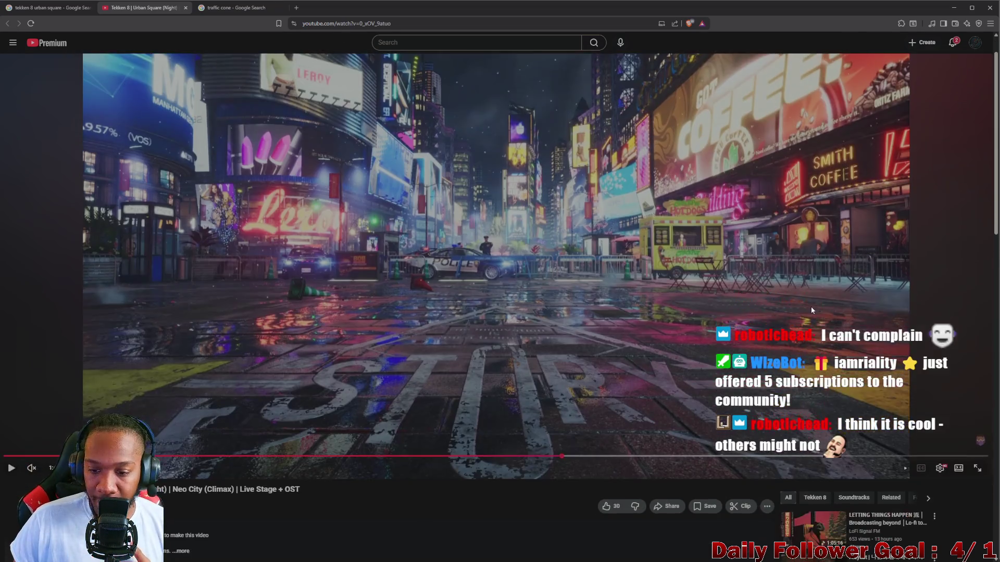
scroll(466, 286, up, 1)
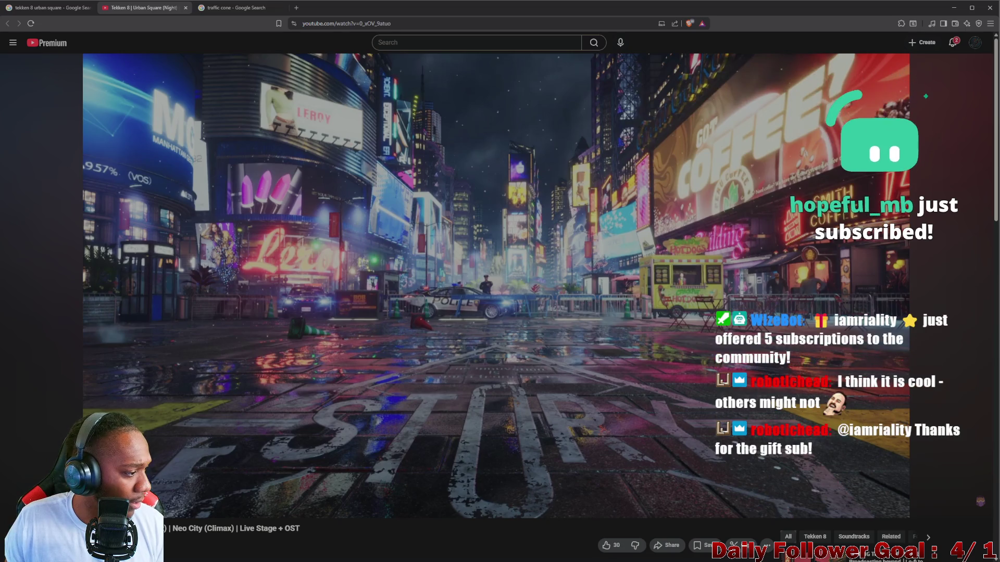
click(284, 197)
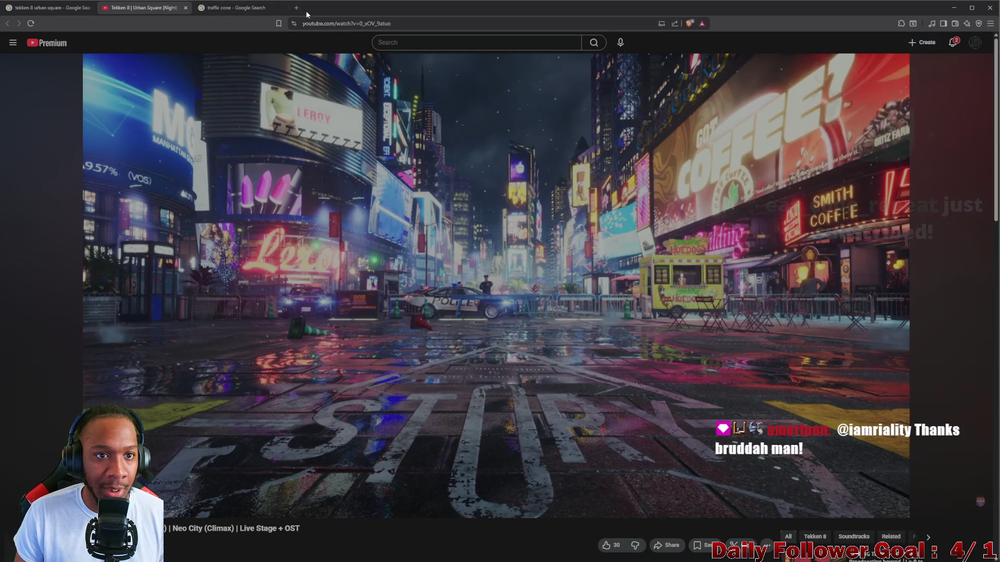
Search Google Images for 'police barrier' and enlarge the NYPD sawhorse barricade result
click(284, 15)
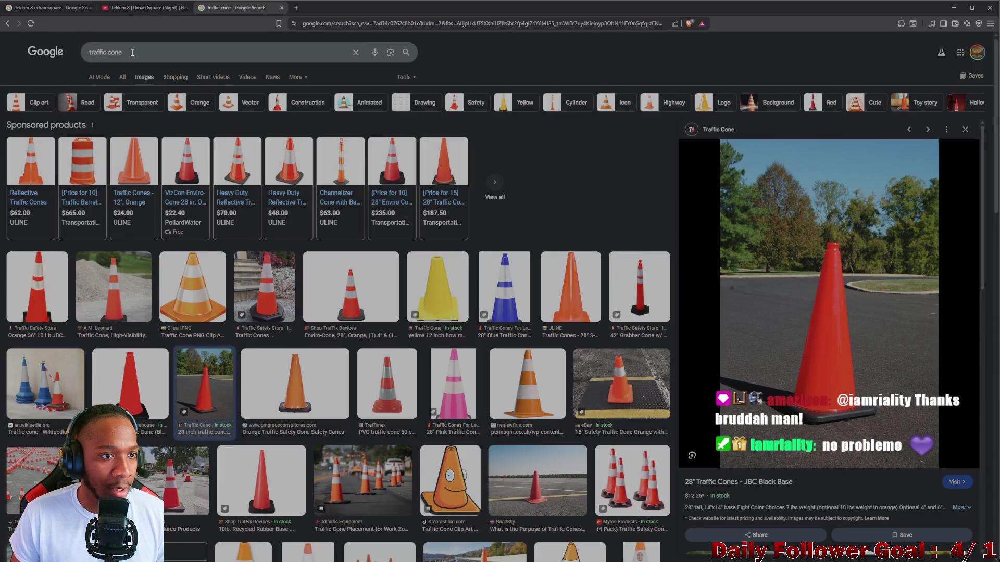
key(ctrl+a)
text(polic)
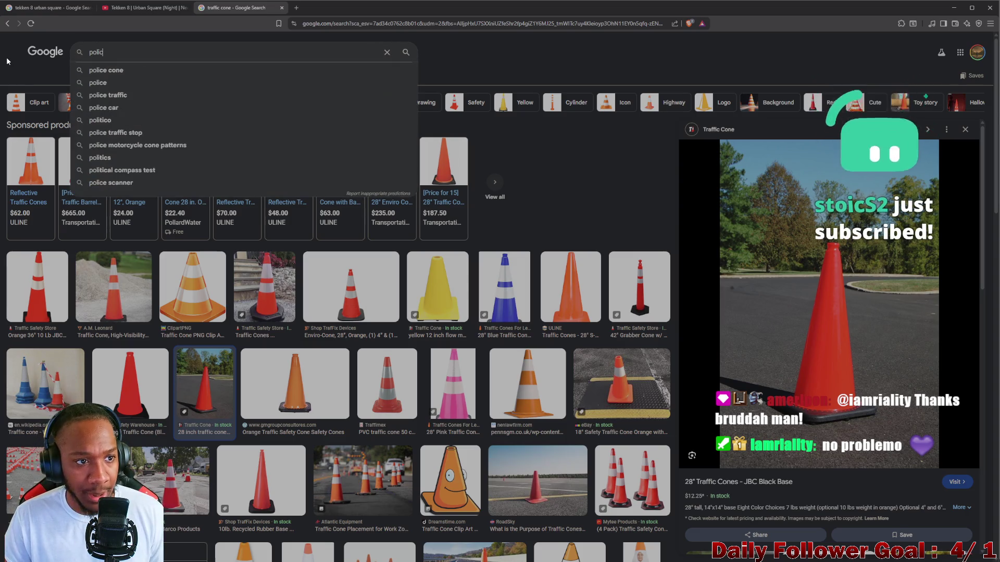
click(91, 83)
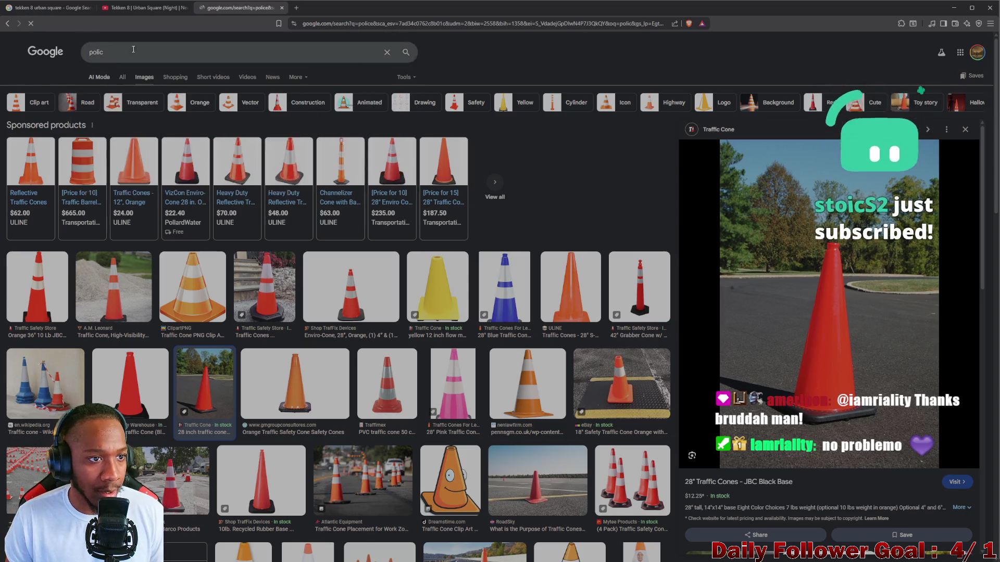
click(145, 52)
text(barrier)
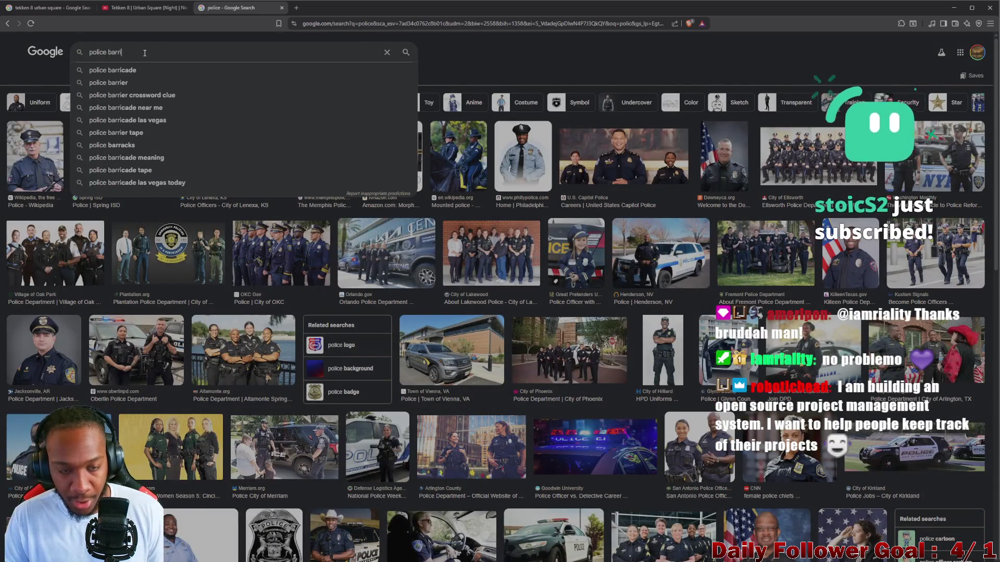
key(Return)
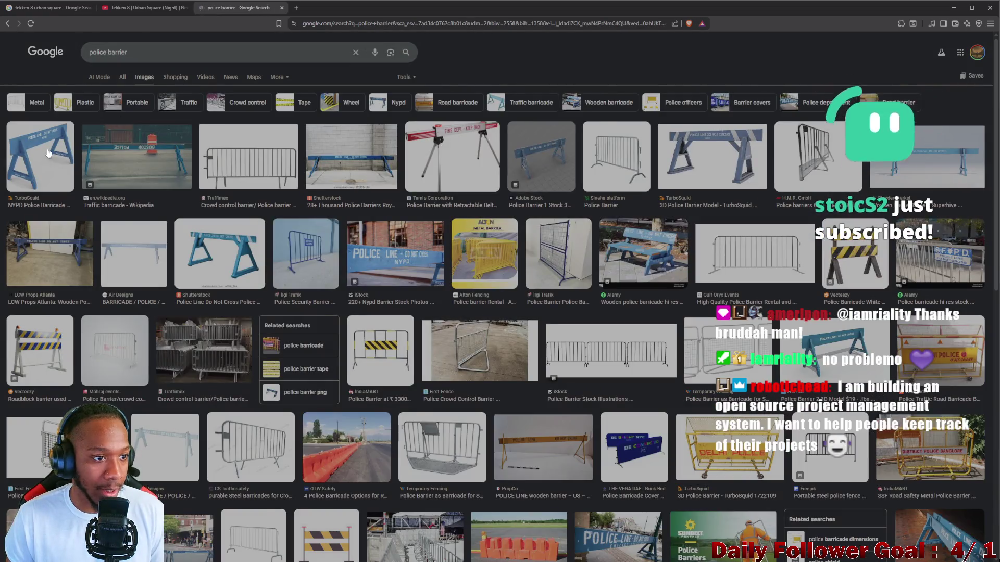
click(41, 156)
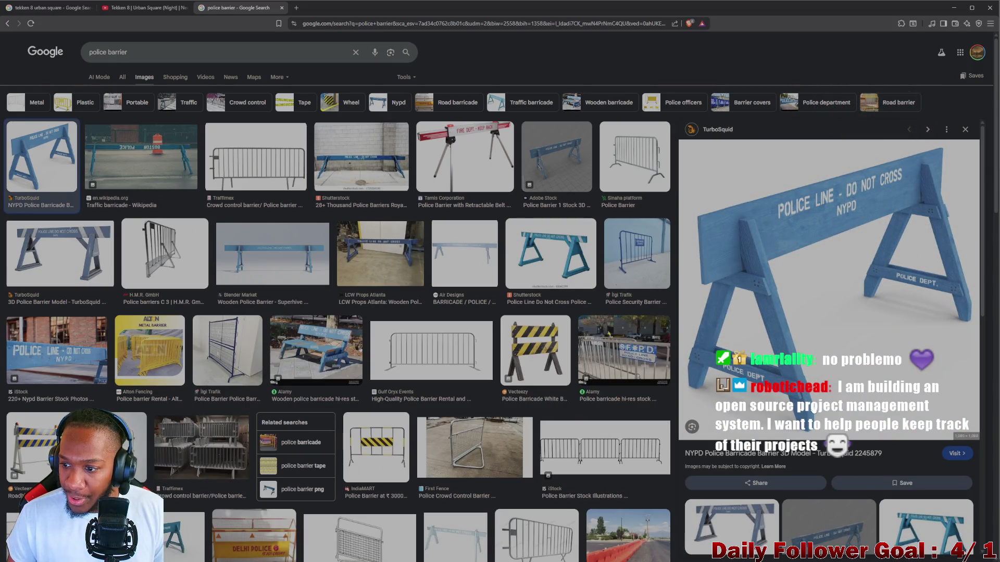
Minimize the browser and bring Blender's arena scene back to the front
click(954, 8)
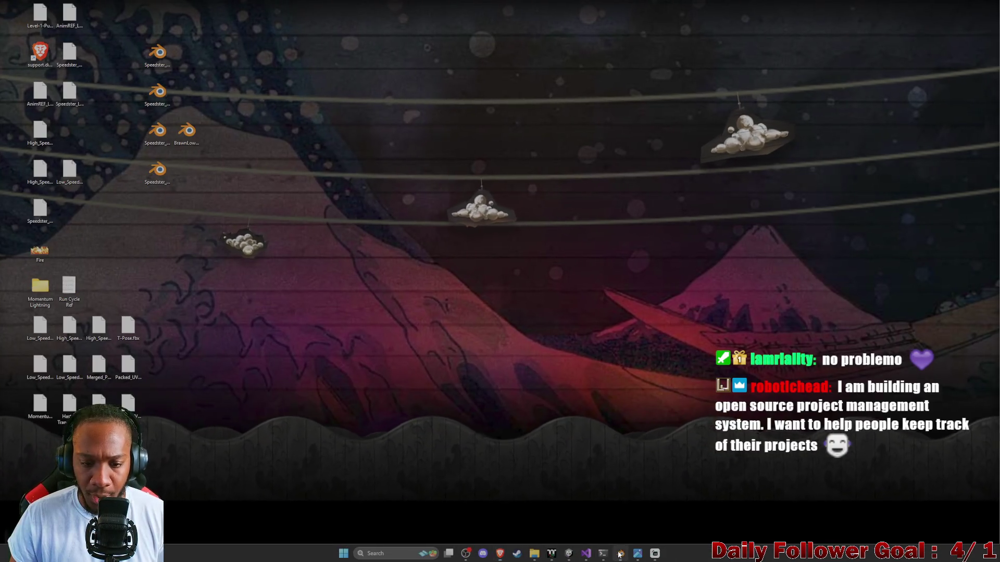
click(620, 553)
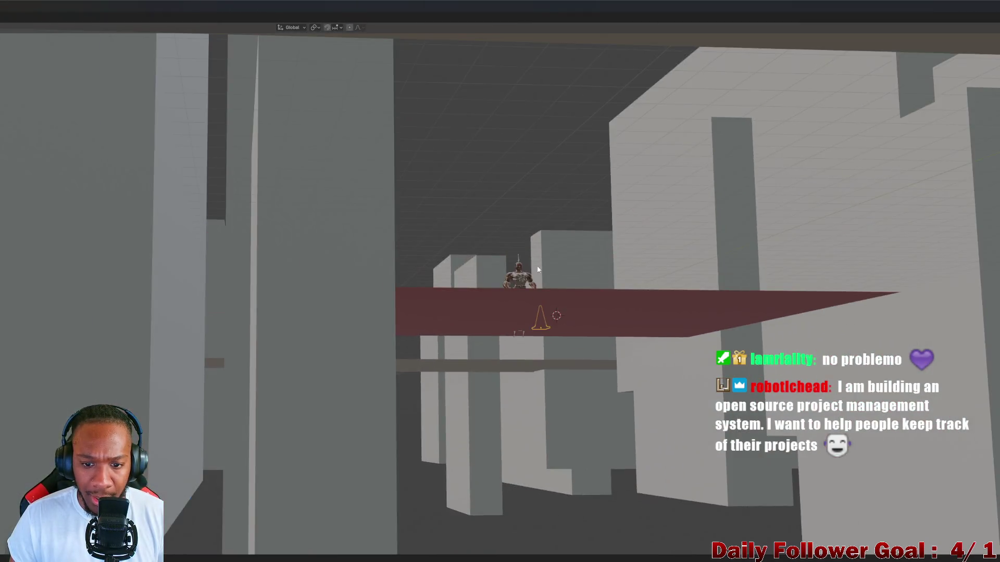
Frame the platform and character, make Props the active collection, and open the Add menu
middle_drag(538, 269, 553, 359)
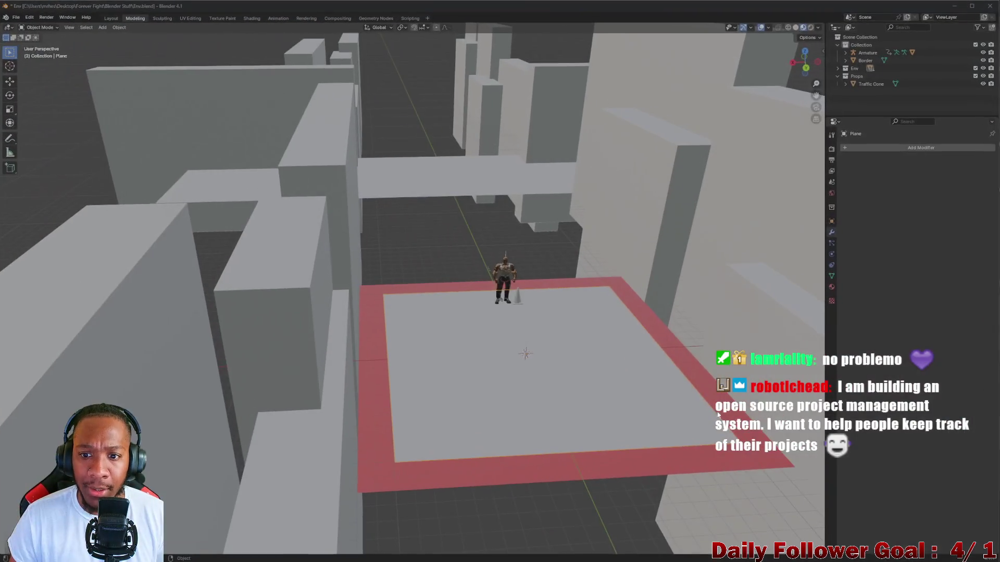
mouse_move(718, 414)
middle_down()
mouse_move(683, 380)
mouse_move(528, 391)
middle_up()
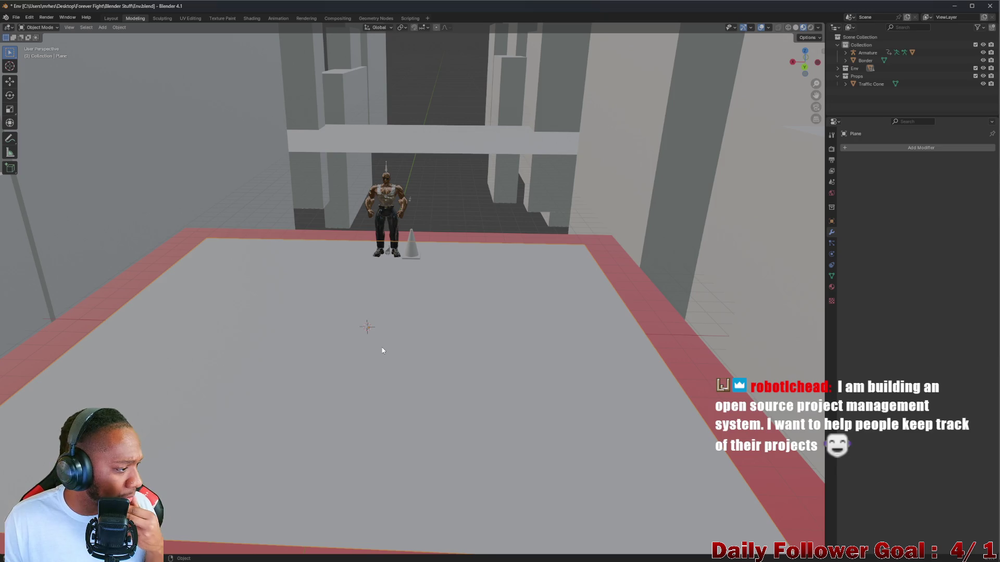
mouse_move(326, 361)
middle_down()
mouse_move(182, 365)
mouse_move(286, 358)
mouse_move(340, 309)
middle_up()
scroll(330, 302, up, 5)
scroll(331, 304, up, 4)
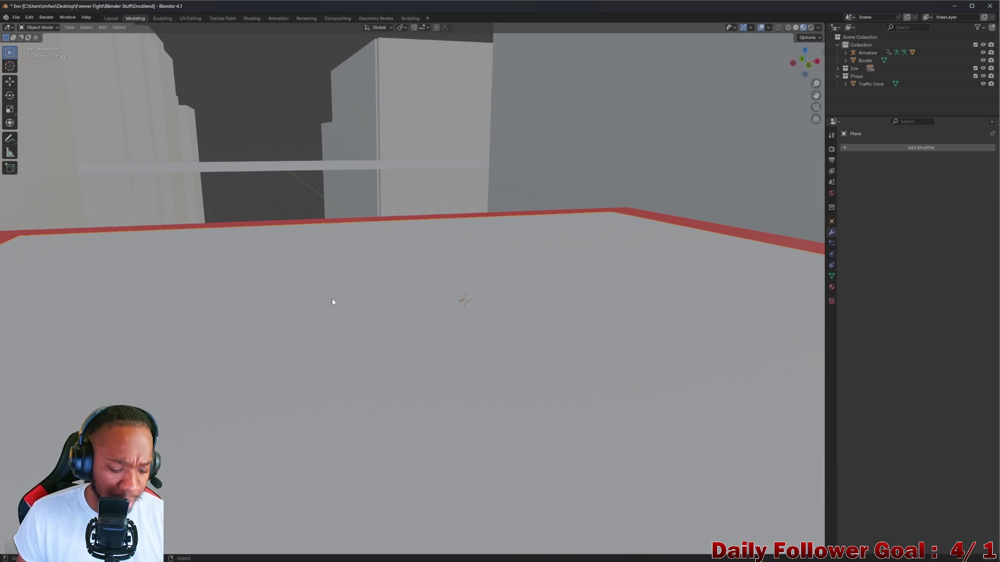
mouse_move(335, 298)
middle_down()
mouse_move(418, 309)
mouse_move(461, 350)
mouse_move(490, 341)
mouse_move(468, 326)
mouse_move(461, 302)
mouse_move(565, 308)
mouse_move(483, 266)
mouse_move(481, 328)
mouse_move(495, 315)
middle_up()
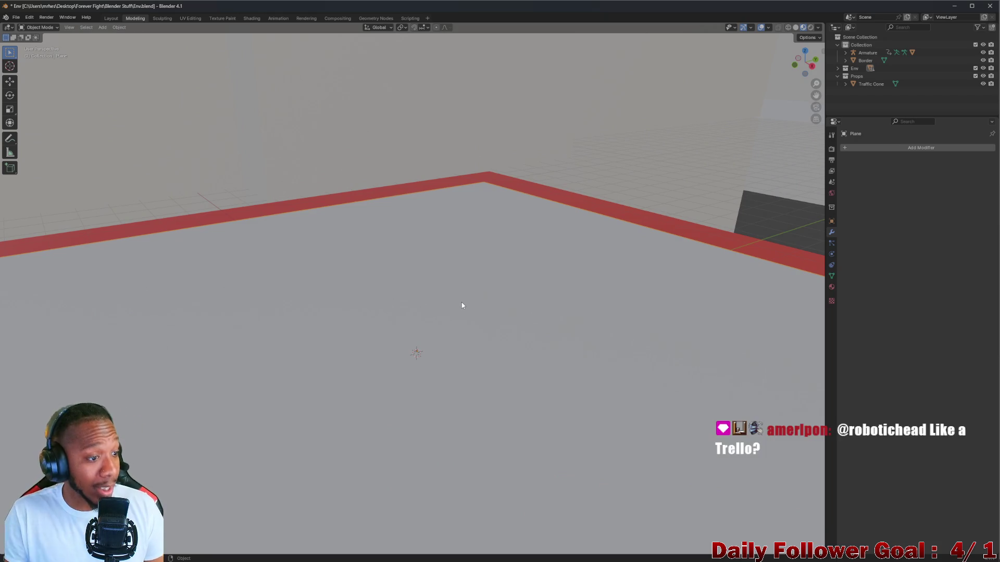
mouse_move(445, 301)
middle_down()
mouse_move(452, 308)
mouse_move(357, 327)
mouse_move(329, 312)
mouse_move(363, 319)
mouse_move(464, 300)
middle_up()
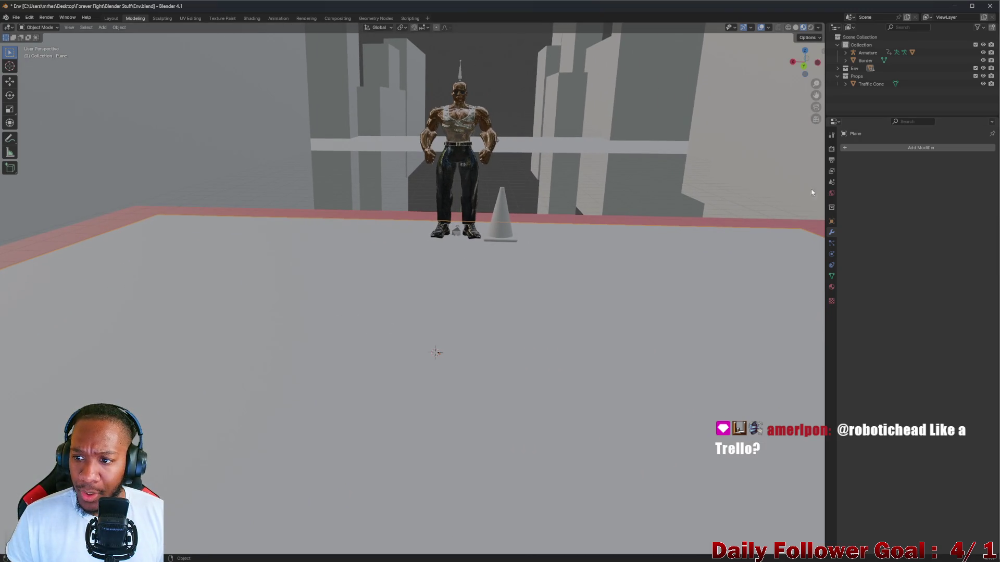
click(52, 29)
click(858, 76)
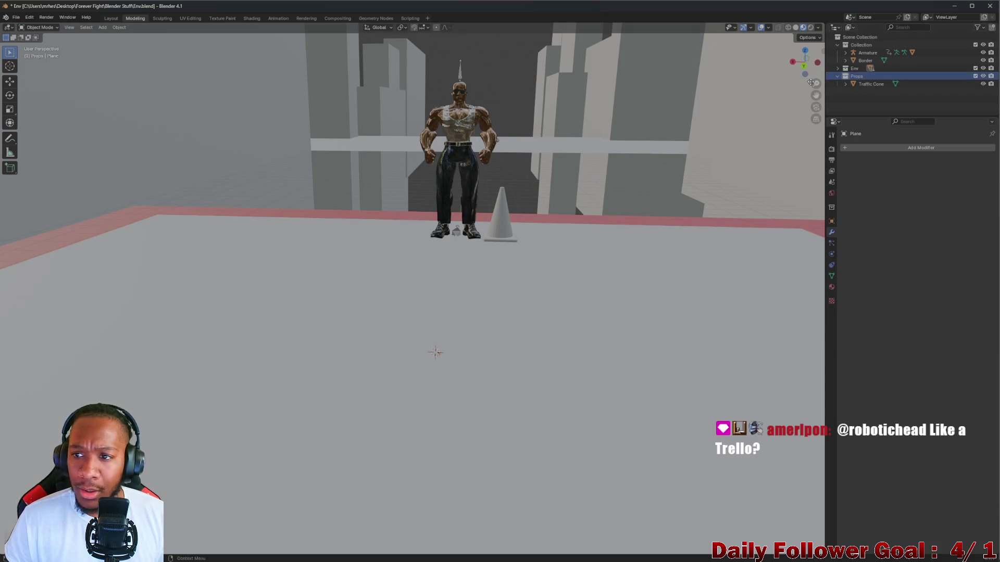
click(102, 27)
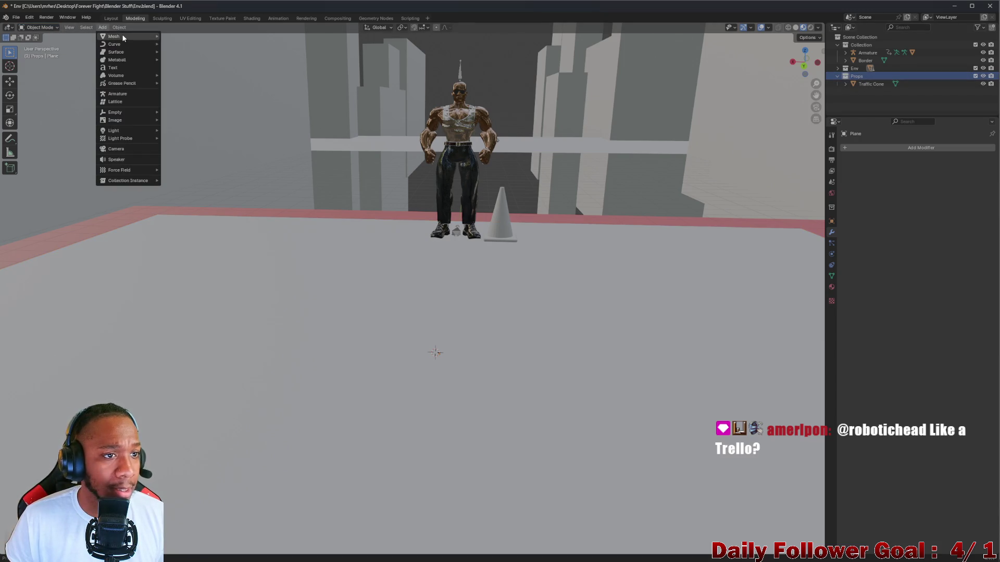
Add a cube mesh to the Props collection
mouse_move(123, 35)
click(183, 48)
middle_drag(182, 48, 572, 313)
scroll(421, 324, up, 4)
scroll(421, 324, down, 3)
middle_drag(397, 274, 385, 280)
scroll(386, 280, up, 2)
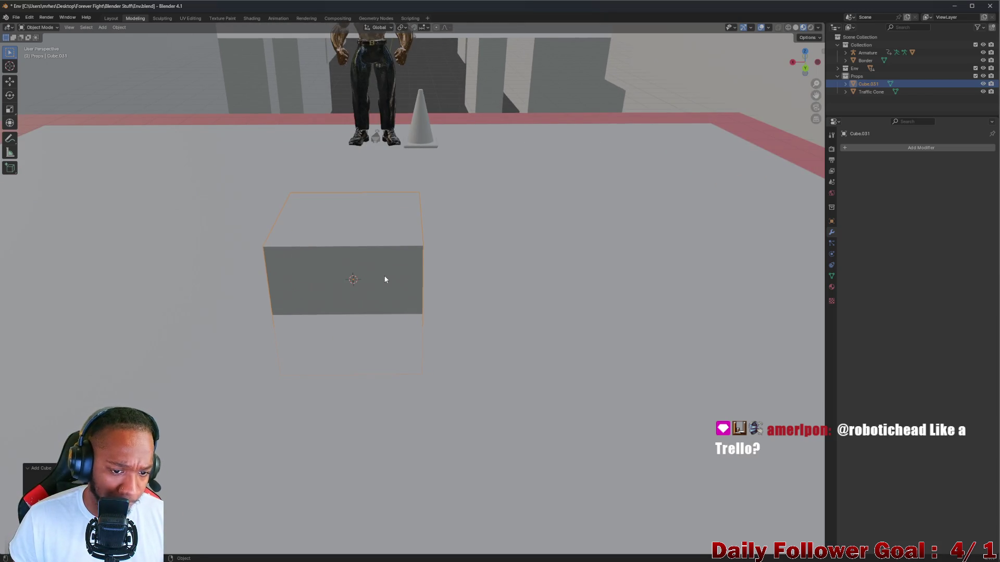
Scale the cube down, then stretch it along Z into a tall post
key(s)
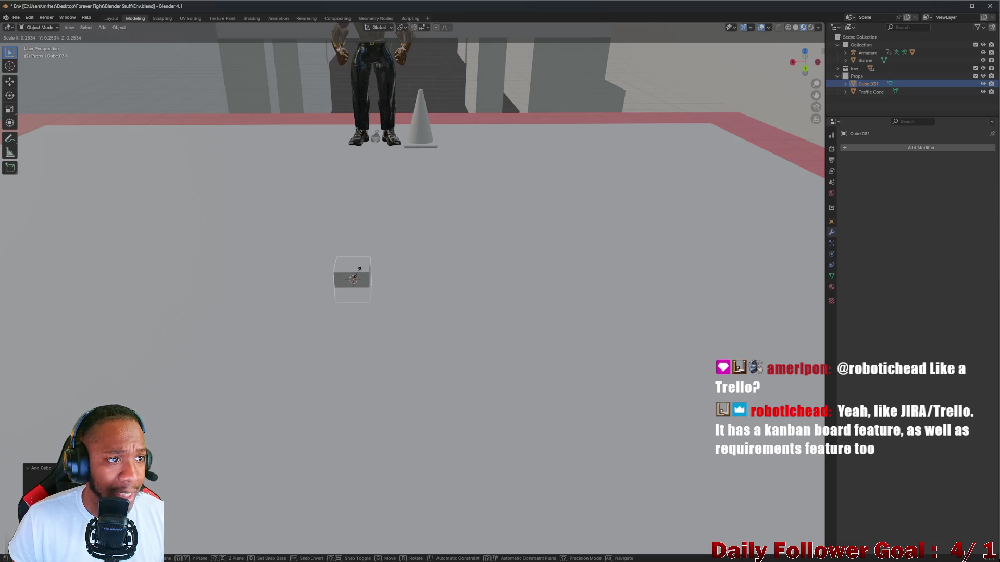
click(358, 272)
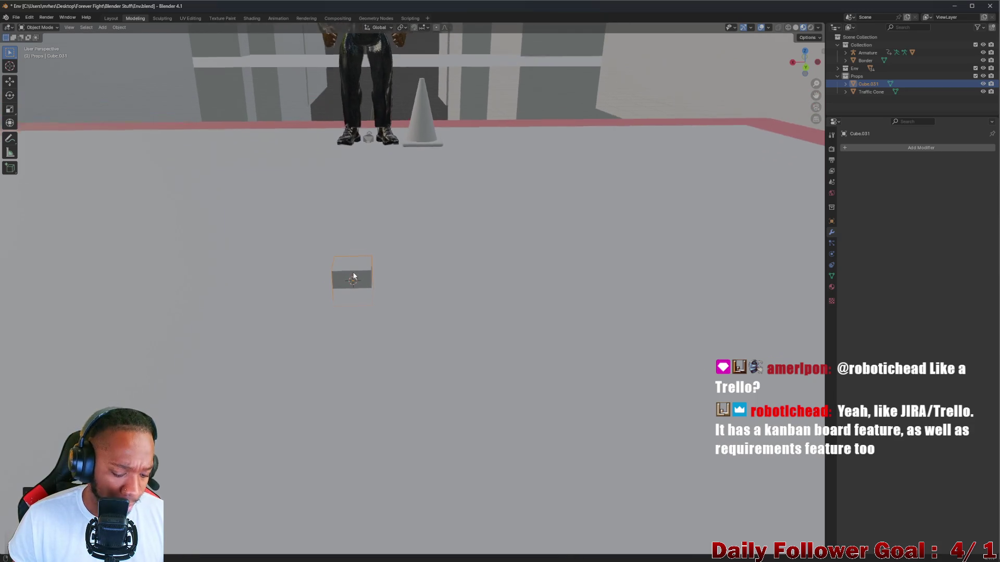
key(s)
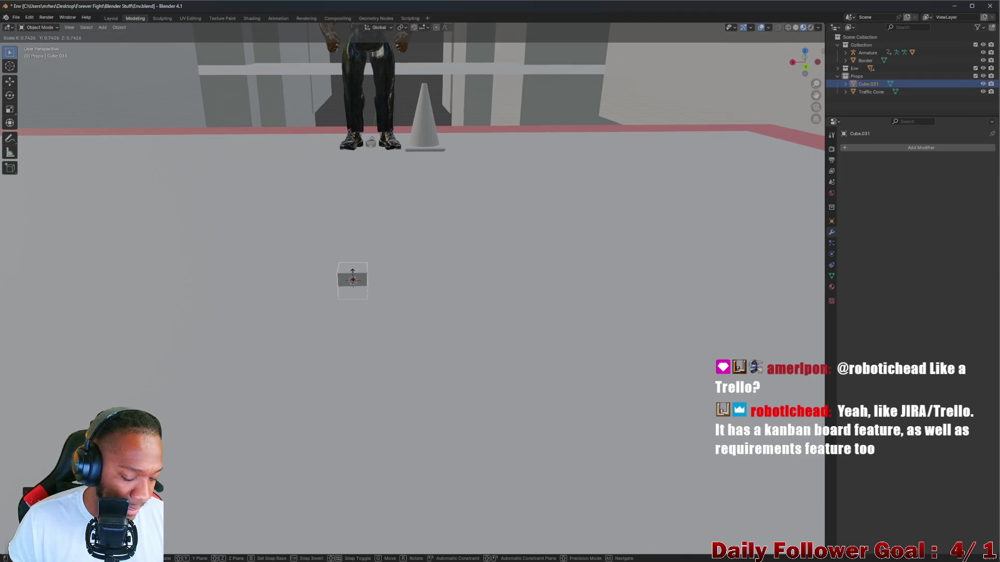
key(z)
click(357, 246)
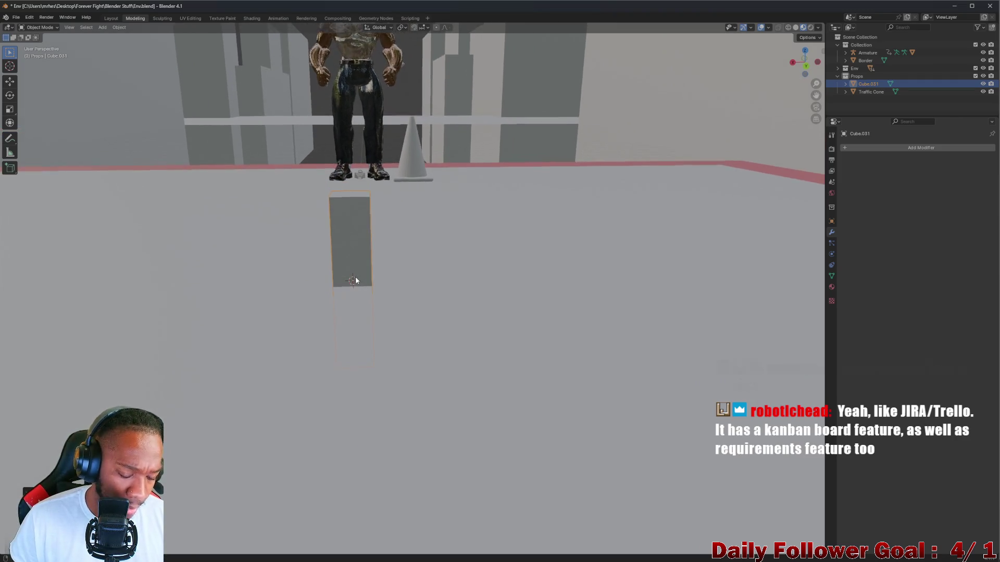
Move the tall post left onto the platform beside the character
key(g)
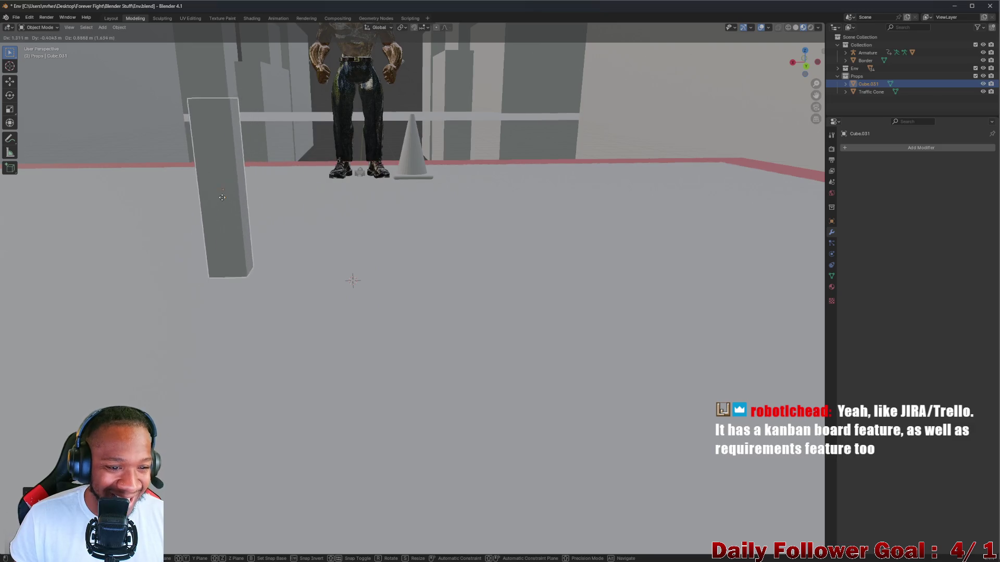
click(235, 189)
scroll(245, 201, up, 2)
middle_drag(250, 207, 256, 228)
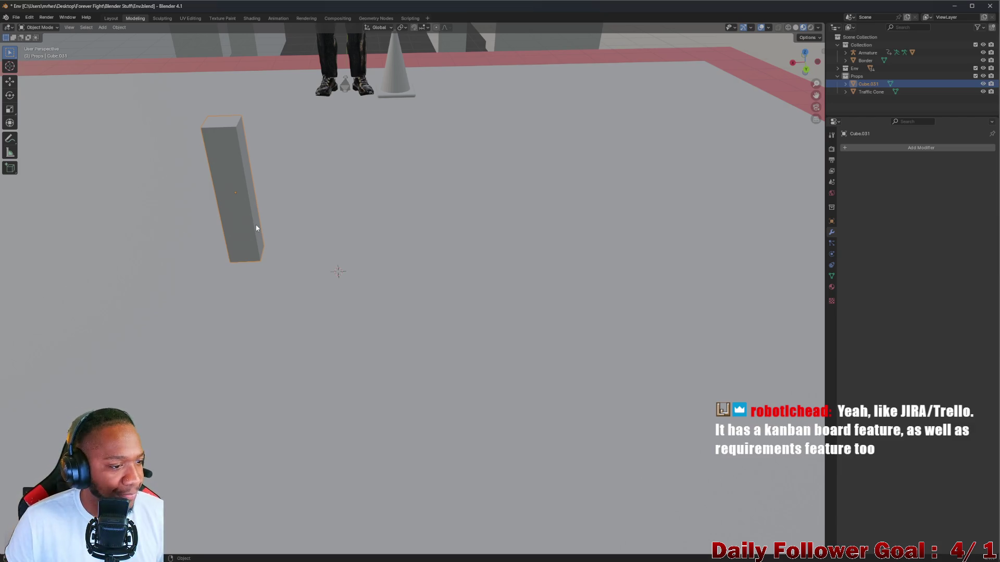
mouse_move(82, 190)
middle_down()
mouse_move(296, 220)
mouse_move(210, 215)
mouse_move(241, 194)
middle_up()
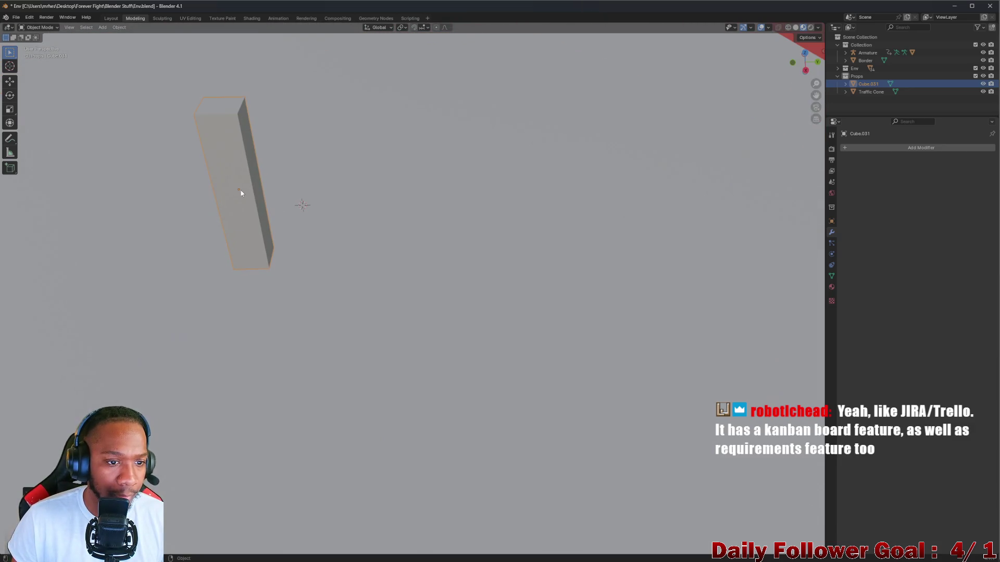
key(g)
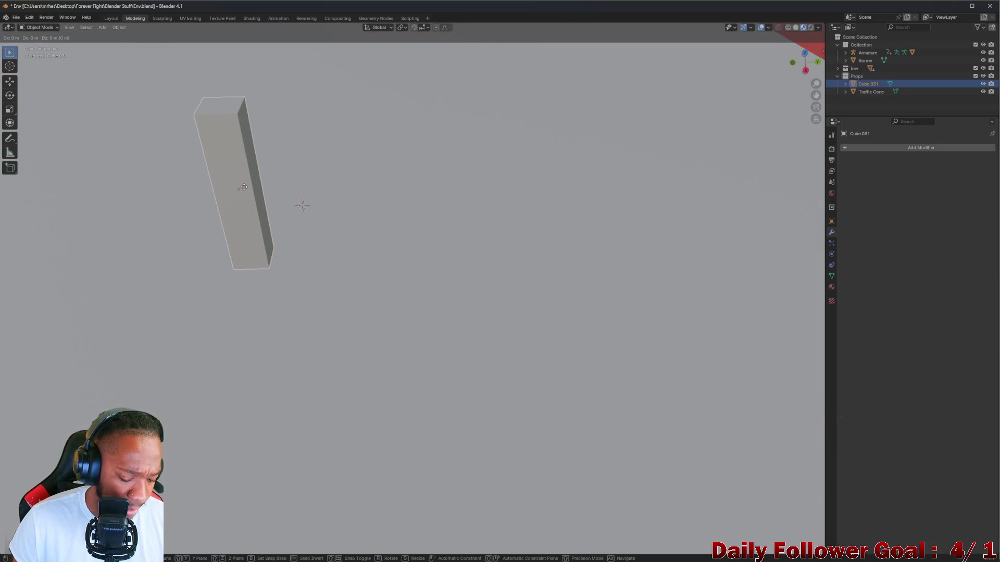
click(294, 133)
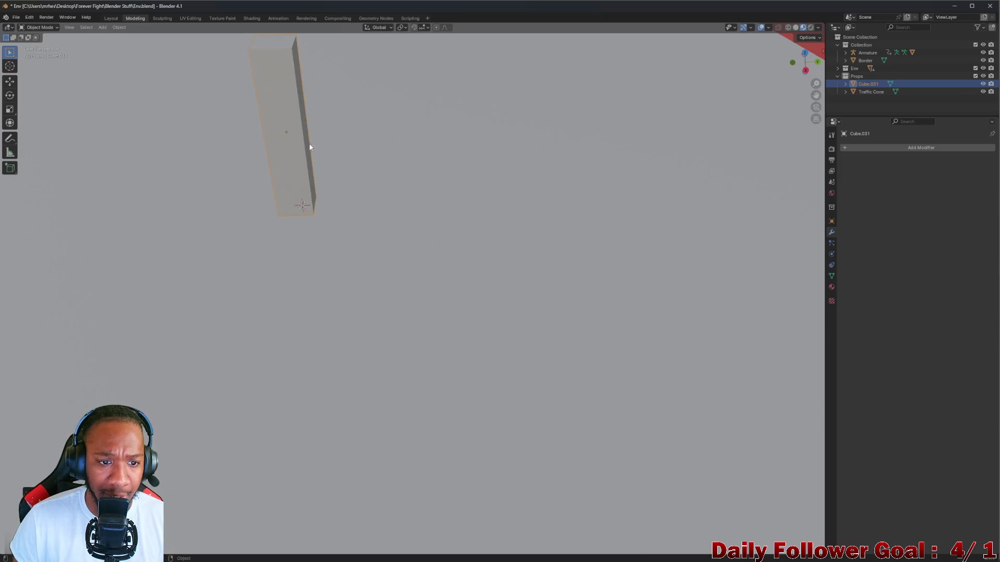
mouse_move(500, 241)
middle_down()
mouse_move(306, 202)
mouse_move(487, 223)
middle_up()
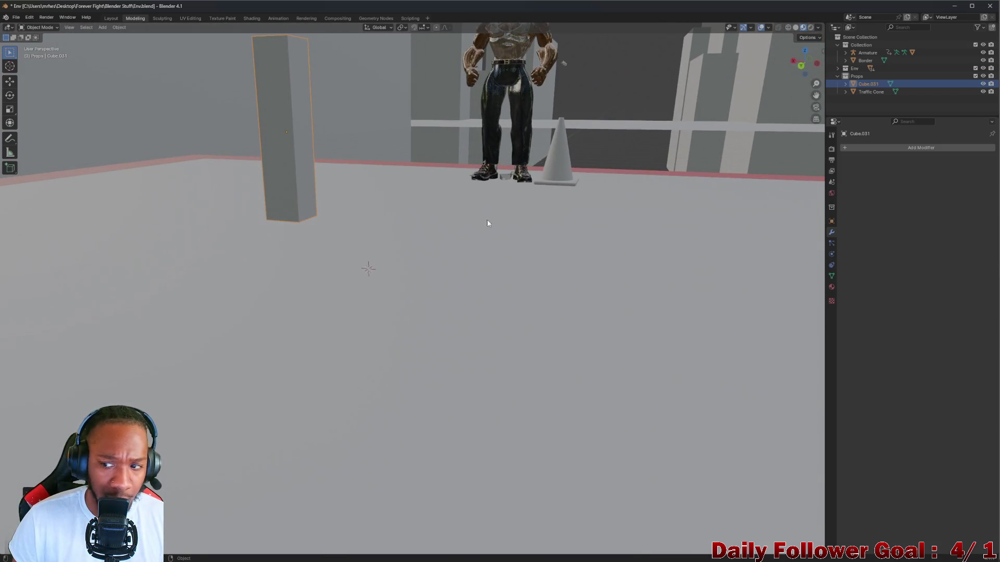
Set the post's Location X and Y to 0 in Object Properties
click(831, 220)
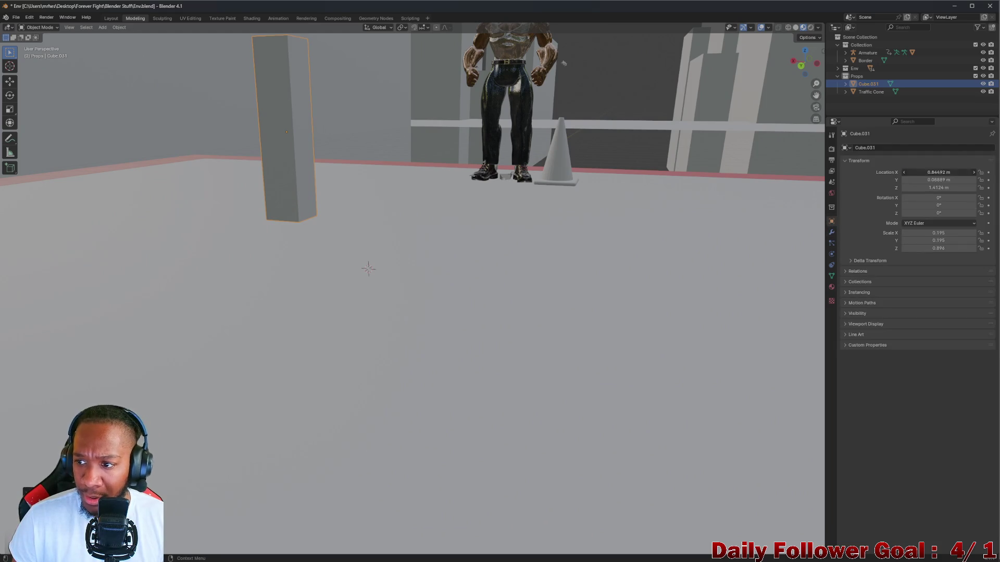
click(953, 174)
text(0)
click(953, 181)
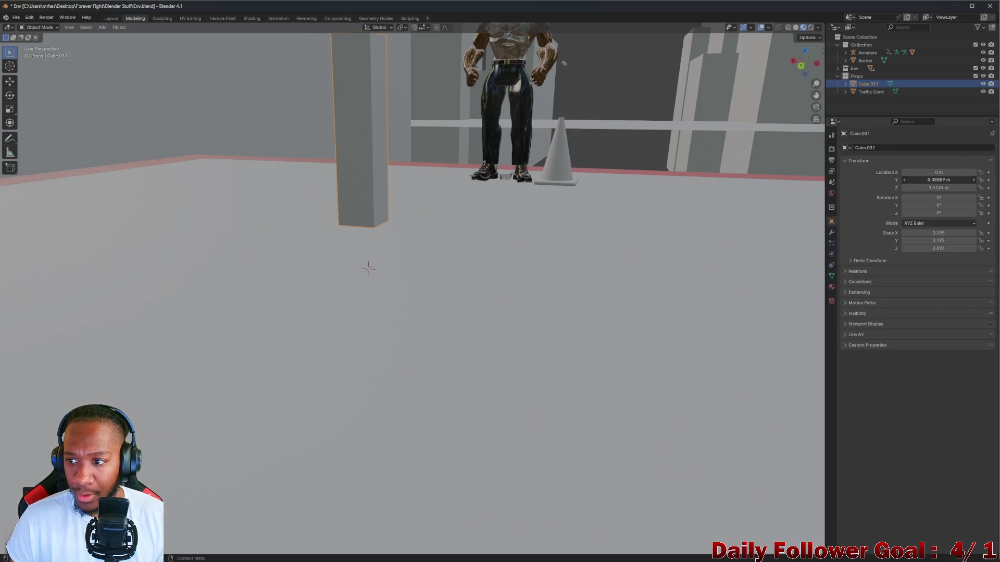
text(0)
key(Return)
Lower the post to Location Z 0.9224 m and thin its Scale Y to 0.075
middle_drag(94, 292, 395, 260)
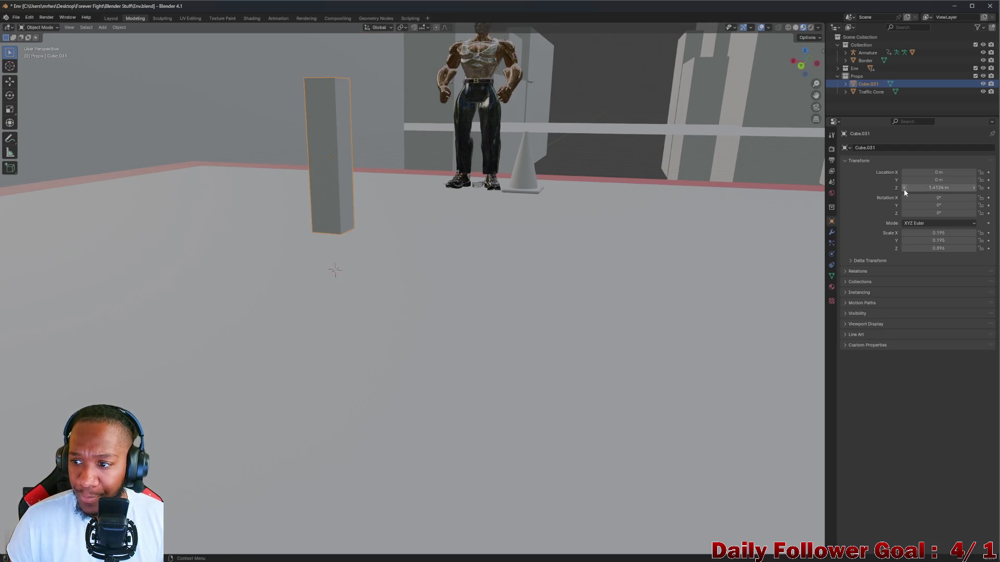
drag(939, 188, 911, 188)
middle_drag(540, 252, 672, 277)
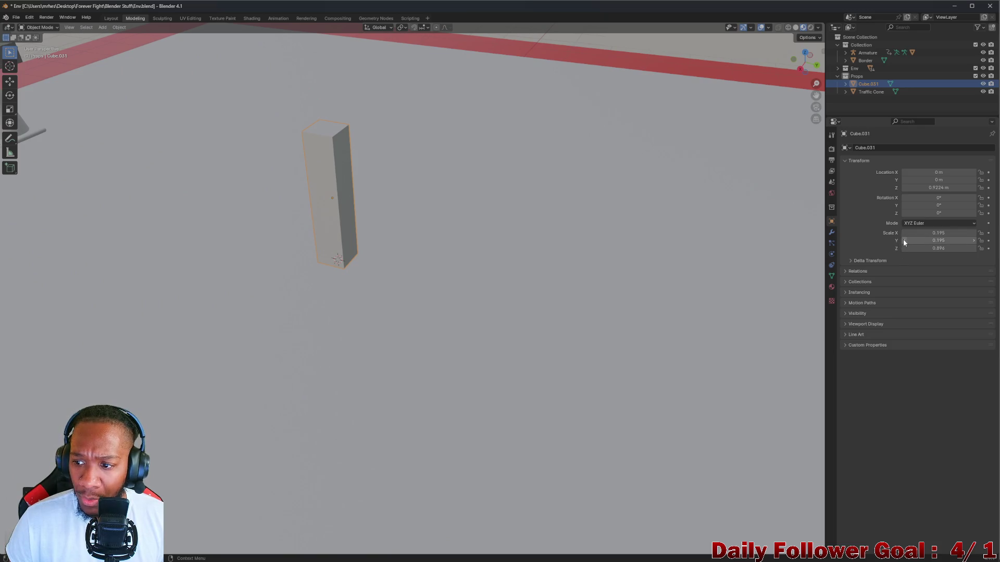
drag(901, 240, 842, 237)
mouse_move(521, 219)
middle_down()
mouse_move(442, 208)
mouse_move(450, 193)
mouse_move(316, 221)
mouse_move(302, 208)
mouse_move(367, 241)
middle_up()
scroll(302, 207, up, 2)
scroll(364, 248, down, 2)
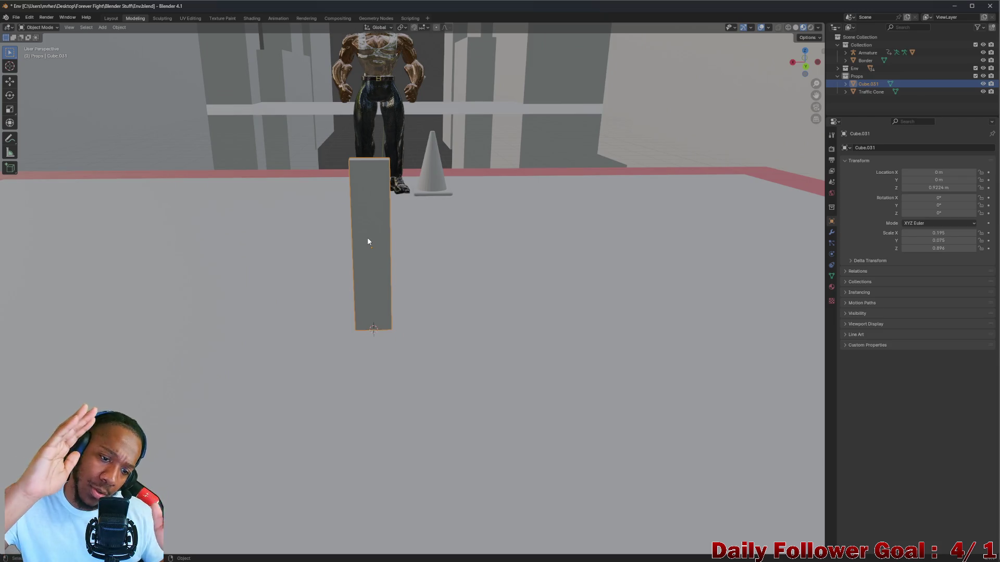
mouse_move(601, 557)
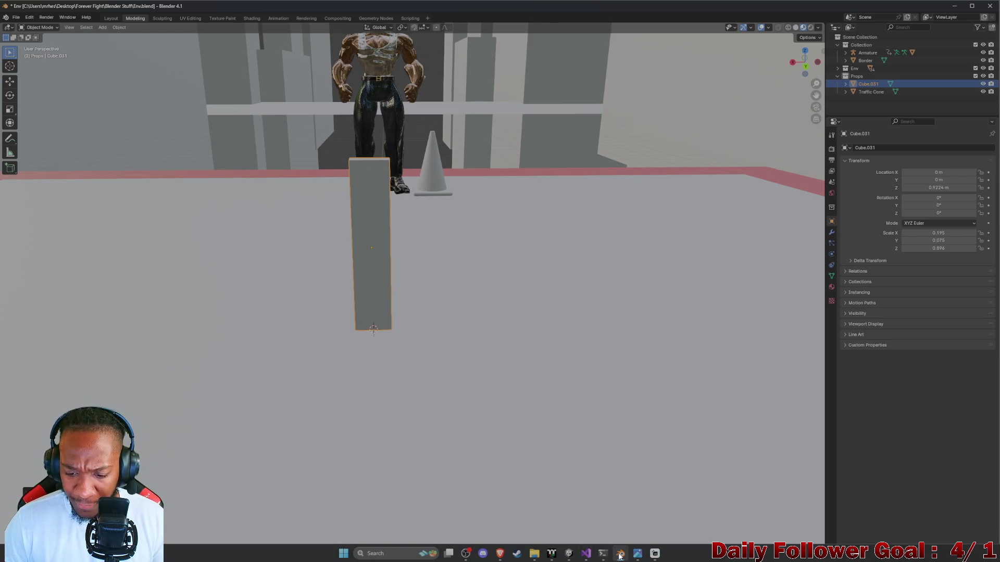
mouse_move(549, 557)
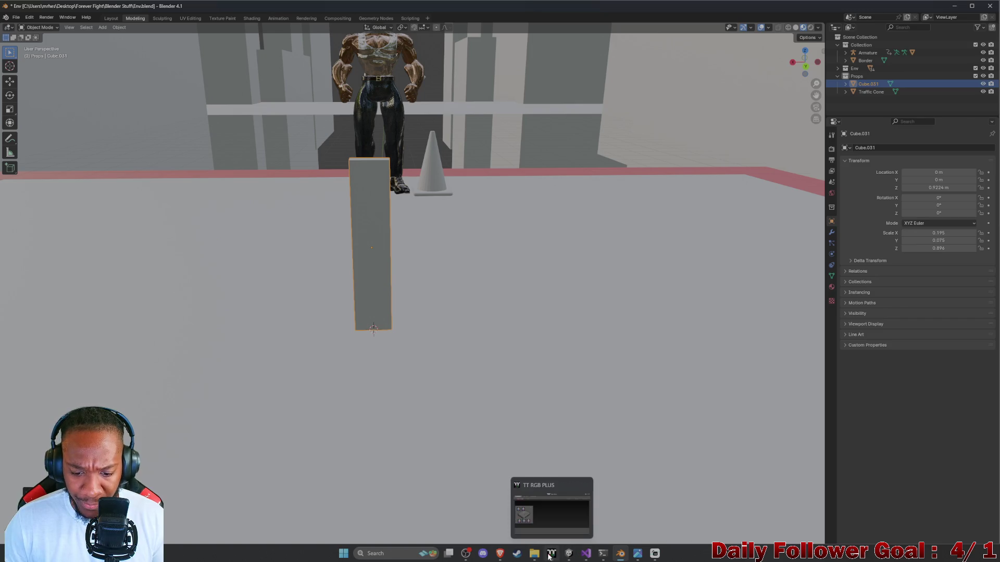
mouse_move(500, 553)
click(620, 511)
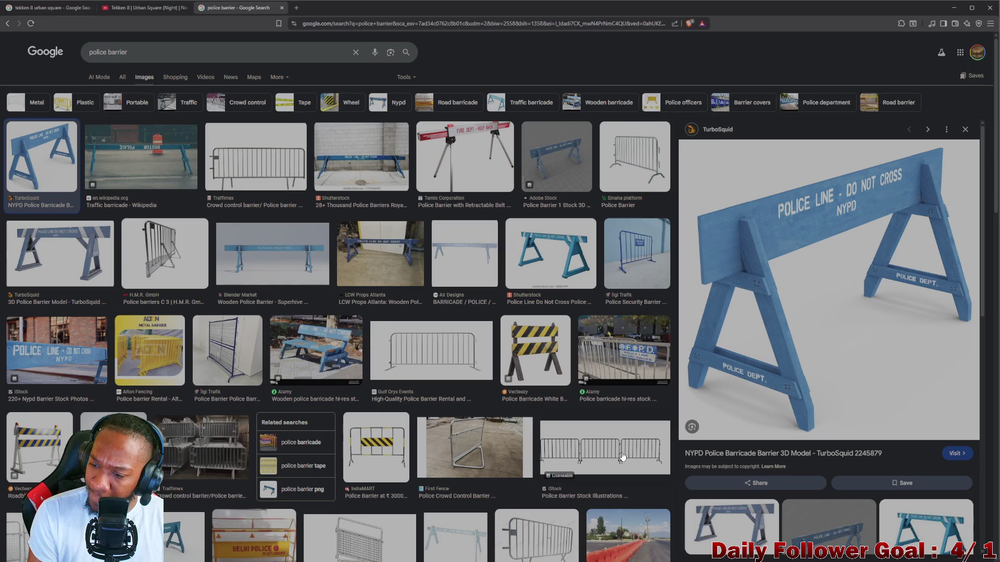
click(954, 7)
mouse_move(796, 106)
middle_down()
mouse_move(625, 166)
mouse_move(433, 212)
mouse_move(471, 211)
mouse_move(460, 213)
middle_up()
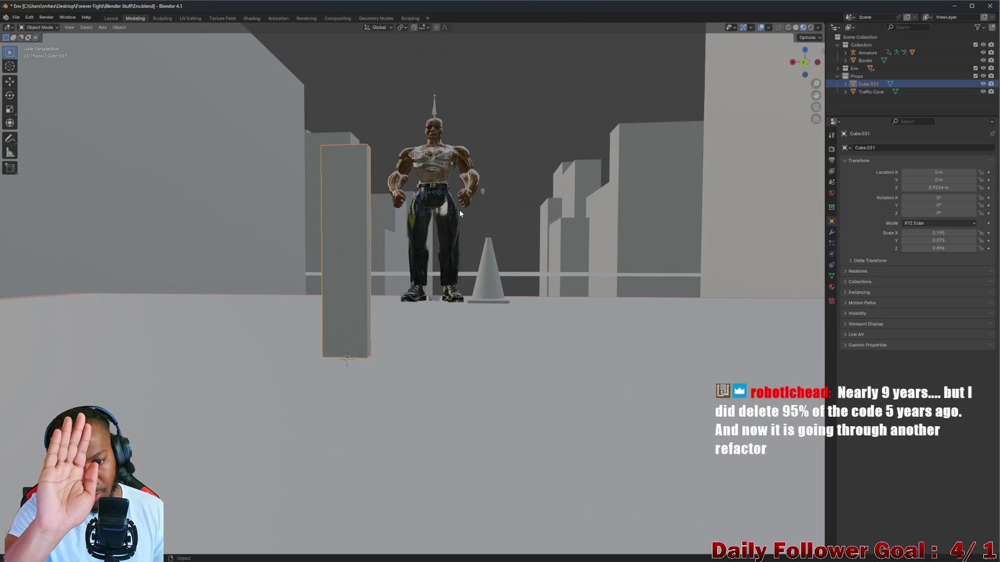
In Back Orthographic view, lower Cube.031 slightly along Z, then switch to Edit Mode
middle_drag(350, 234, 363, 248)
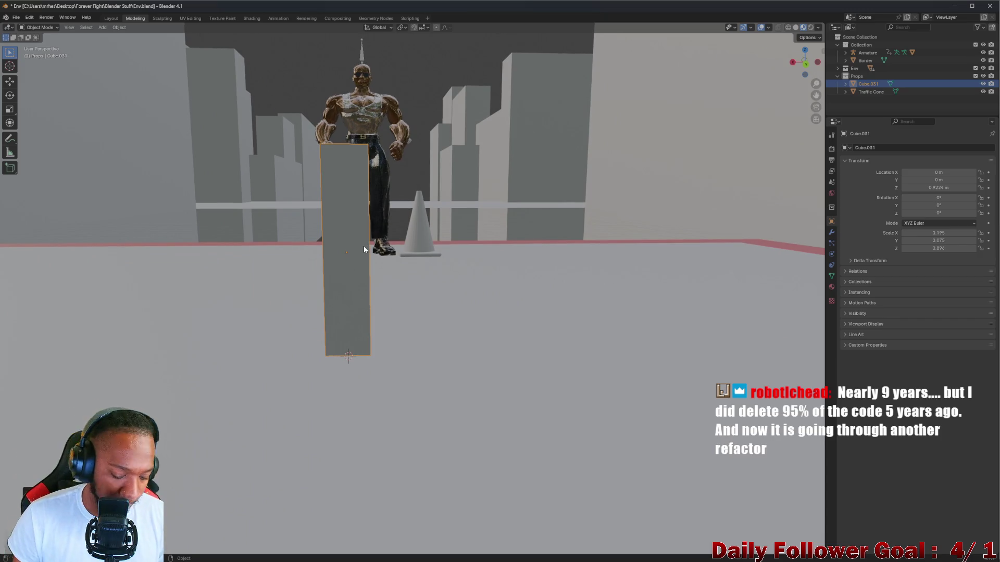
middle_drag(359, 259, 330, 235)
mouse_move(806, 64)
middle_down()
mouse_move(497, 214)
mouse_move(619, 239)
mouse_move(651, 219)
middle_up()
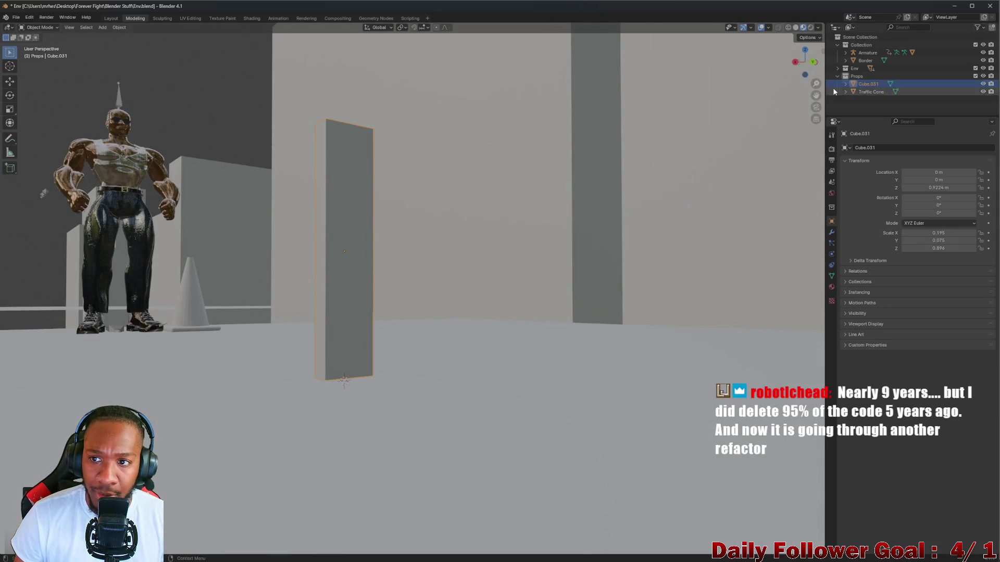
click(815, 63)
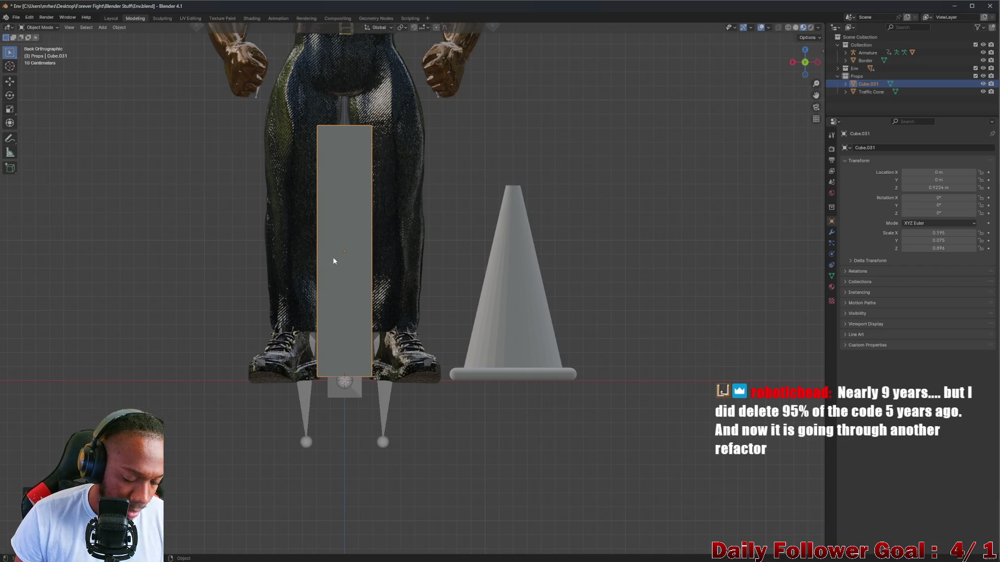
key(g)
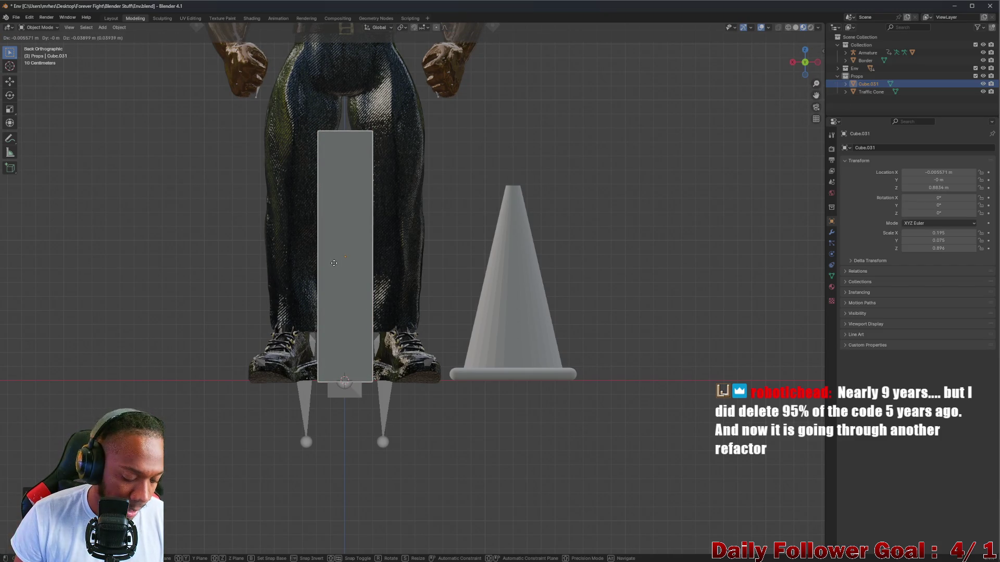
key(z)
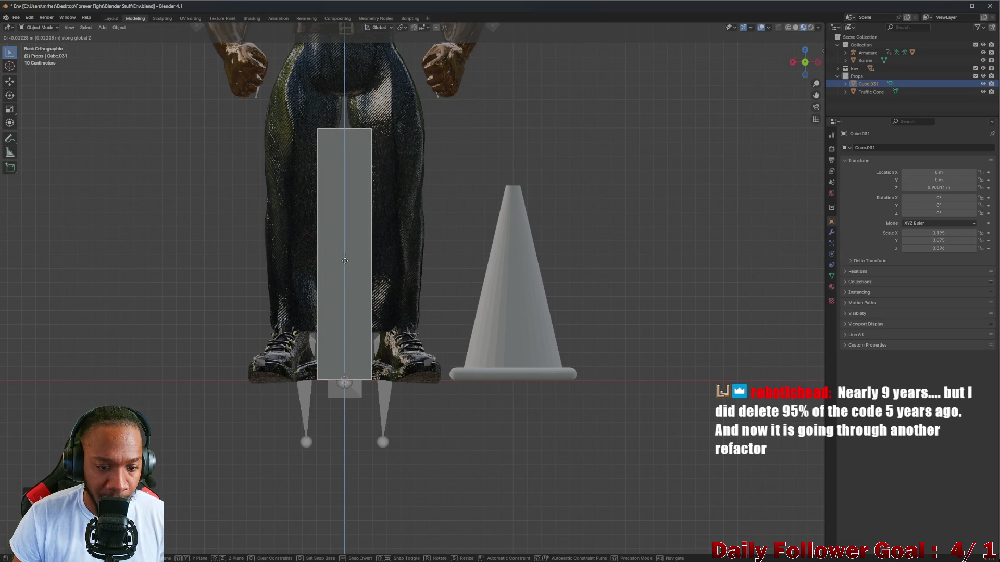
click(345, 263)
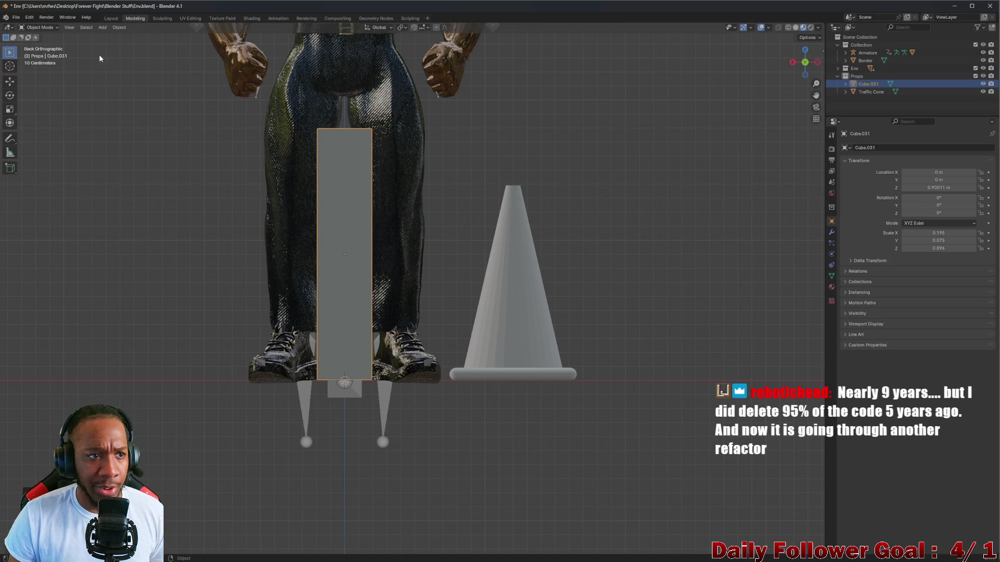
click(42, 27)
click(42, 45)
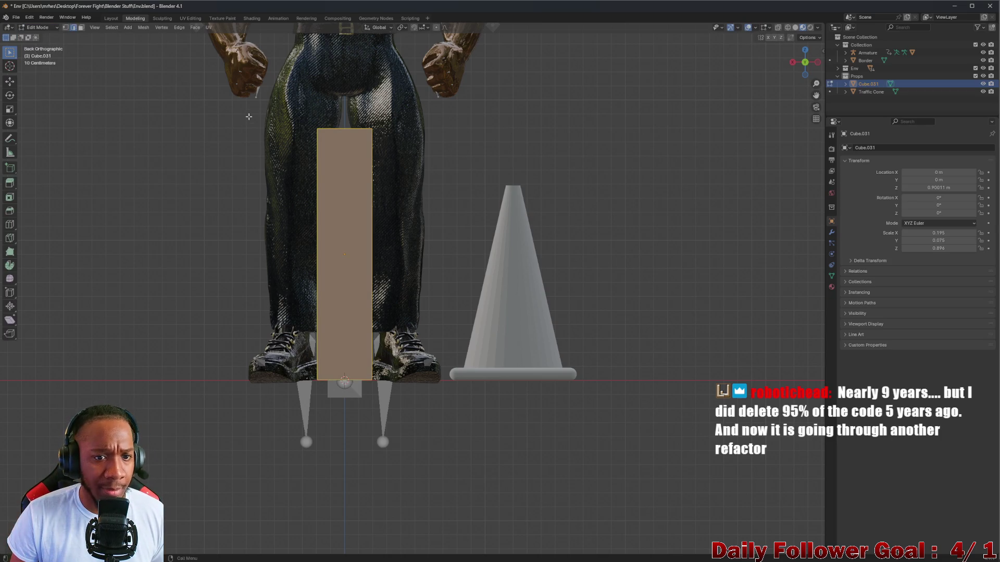
Select all of the slab's geometry, cancelling a trial edge slide
click(289, 97)
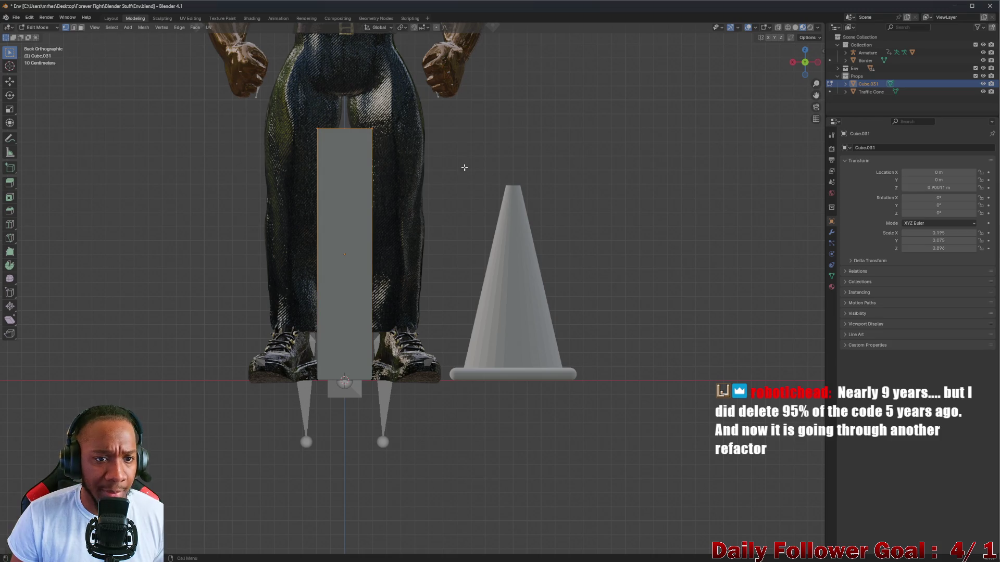
key(a)
key(g)
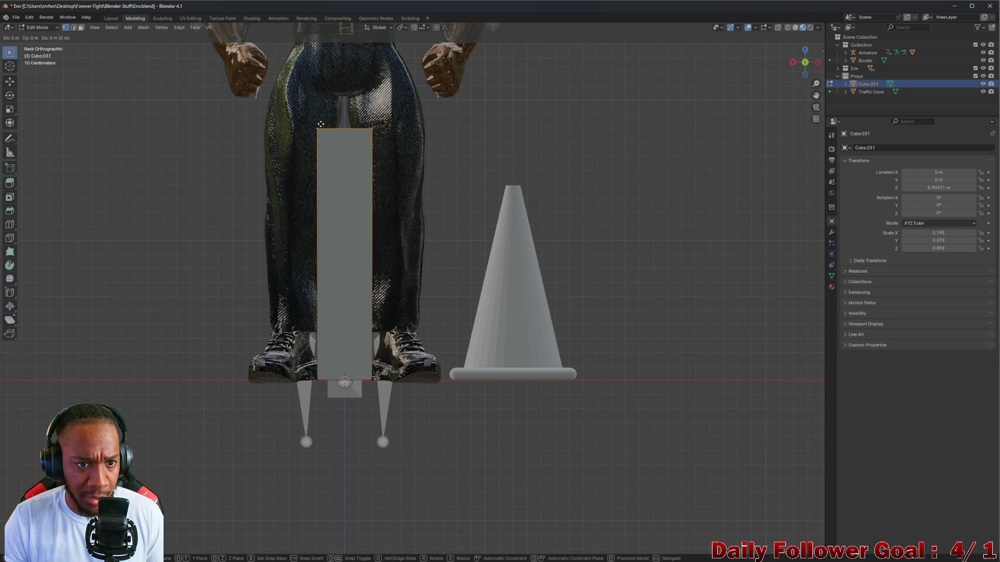
key(g)
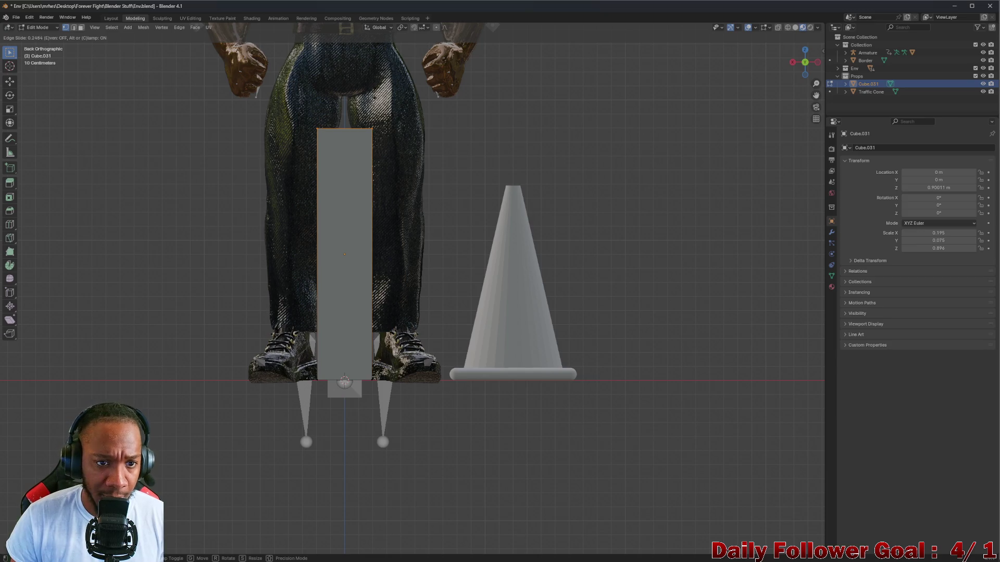
key(Escape)
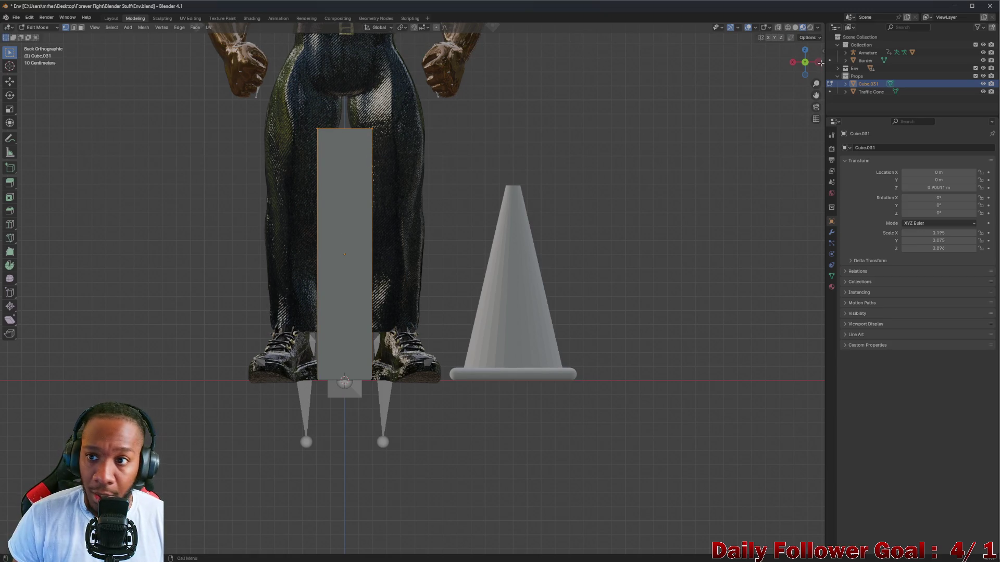
Turn on X-ray and shift the slab's top edge right along X so it leans
click(778, 27)
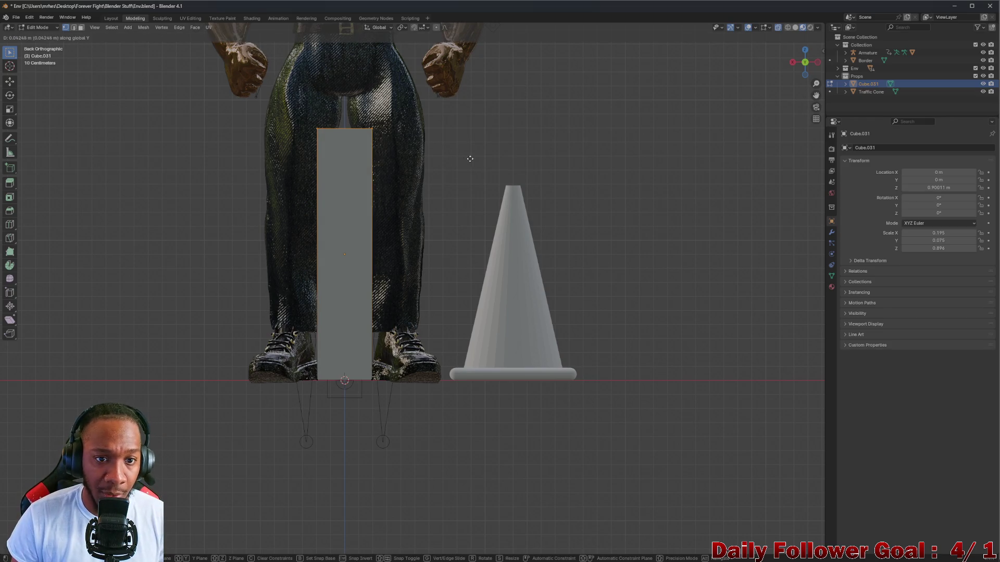
key(g)
key(x)
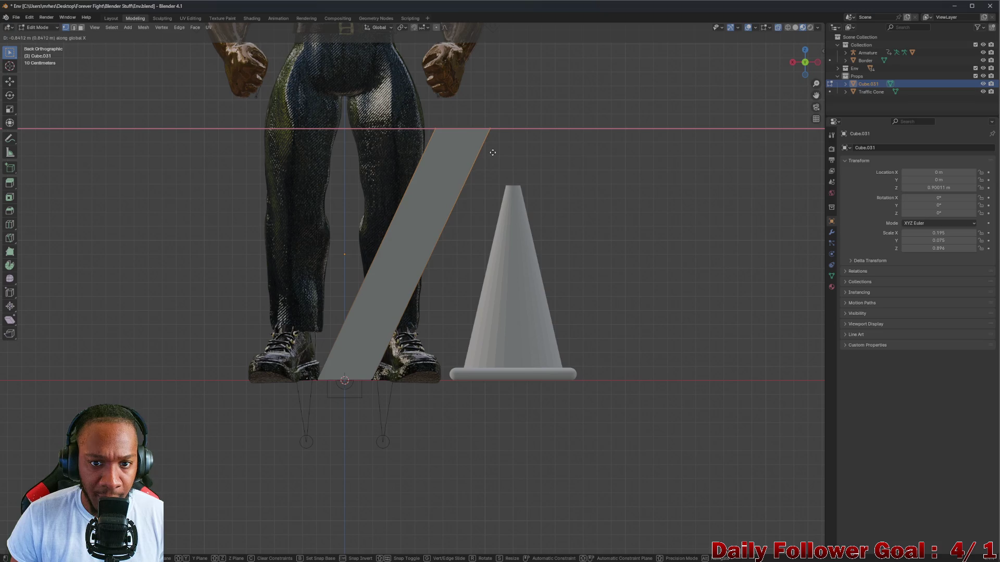
key(Escape)
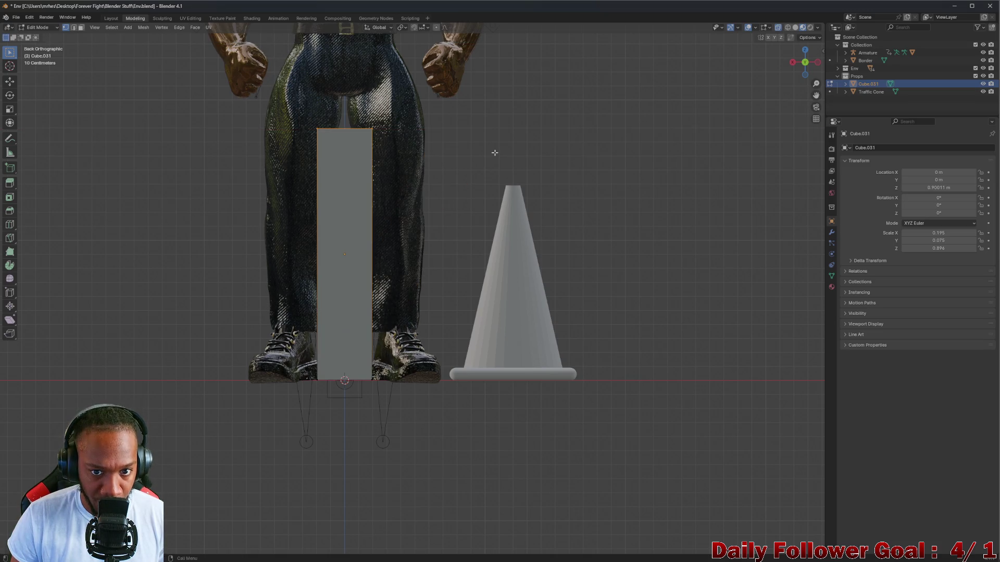
key(g)
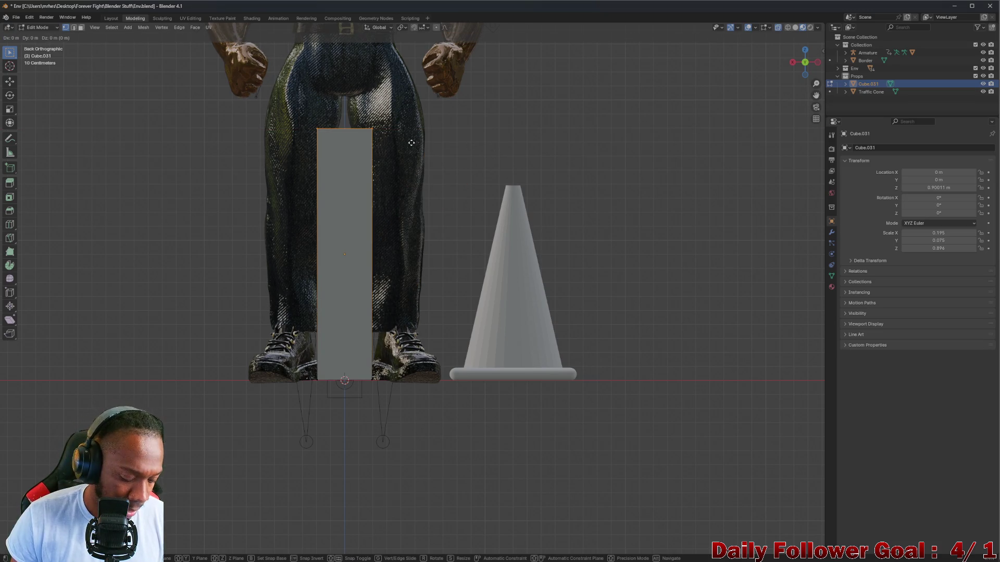
key(x)
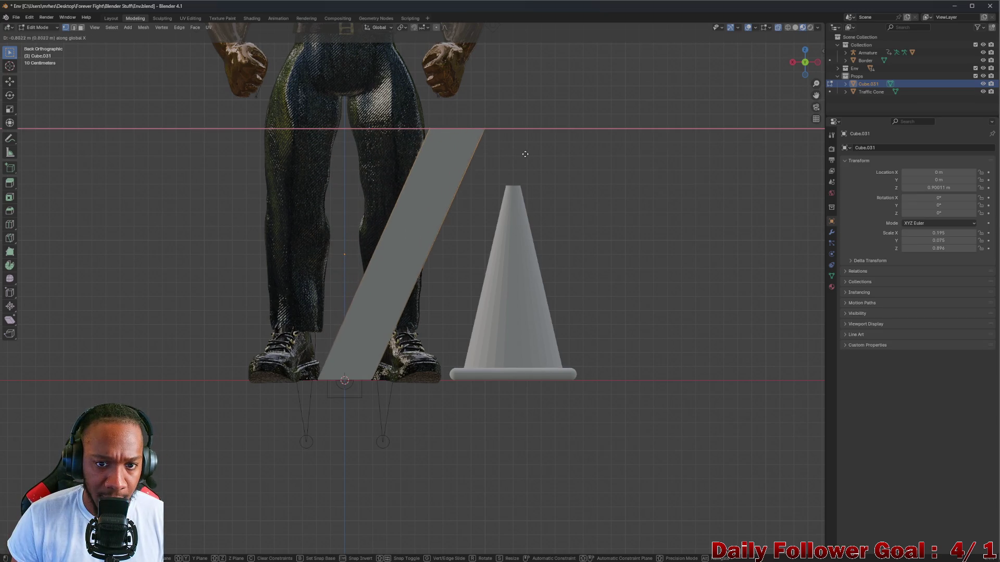
click(534, 155)
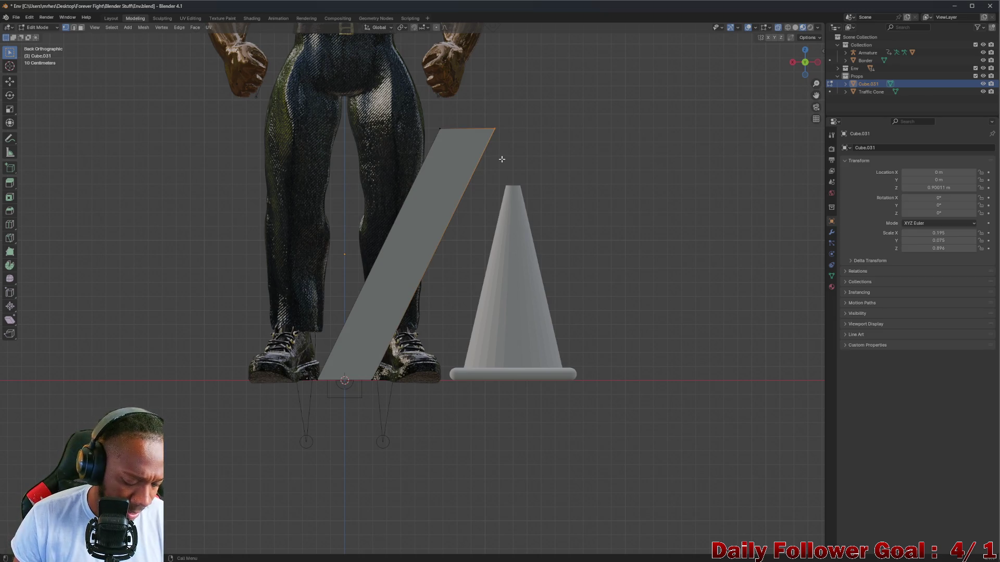
Try moving the top-right vertex vertically, then cancel the vertex slide
key(g)
key(z)
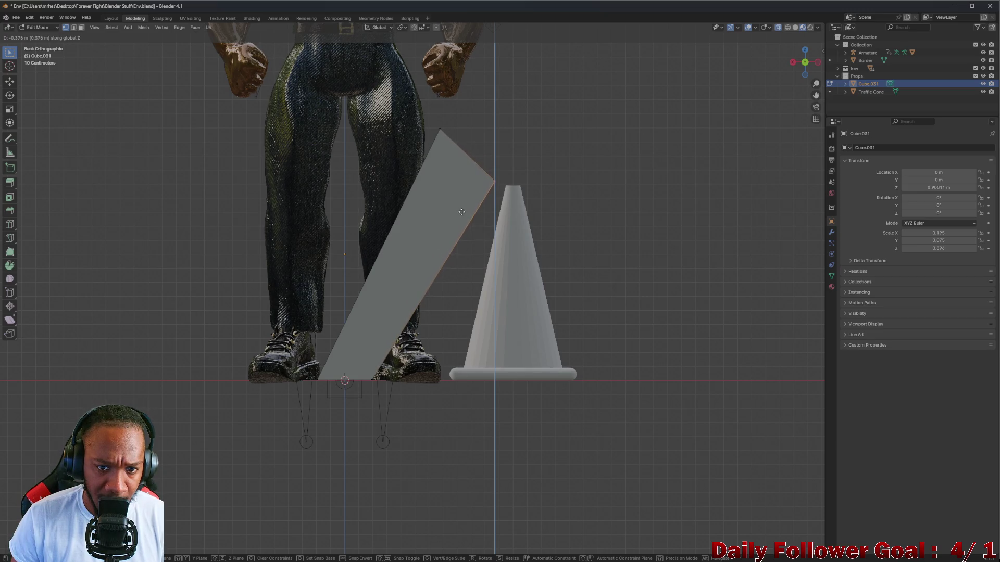
key(g)
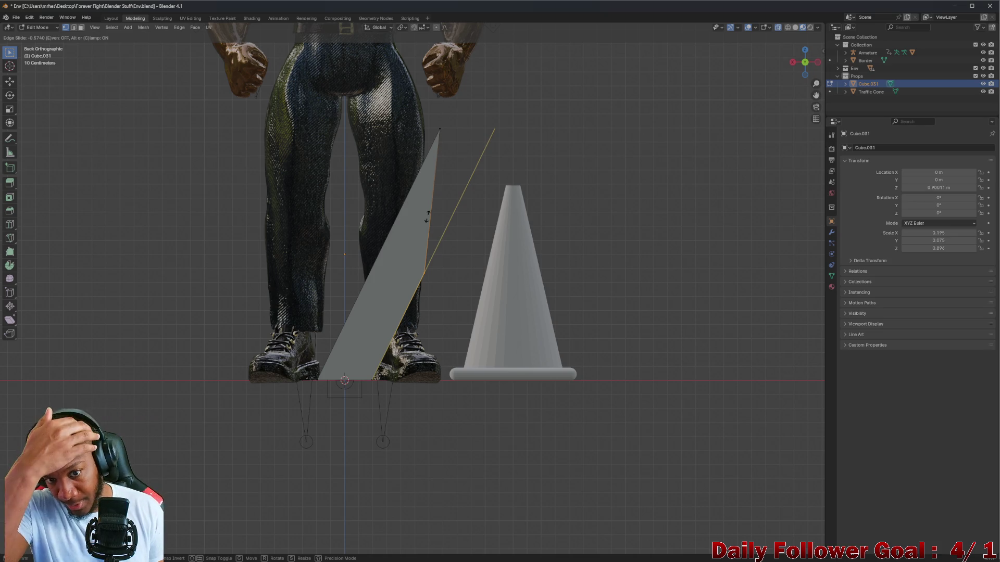
right_click(427, 216)
right_click(427, 216)
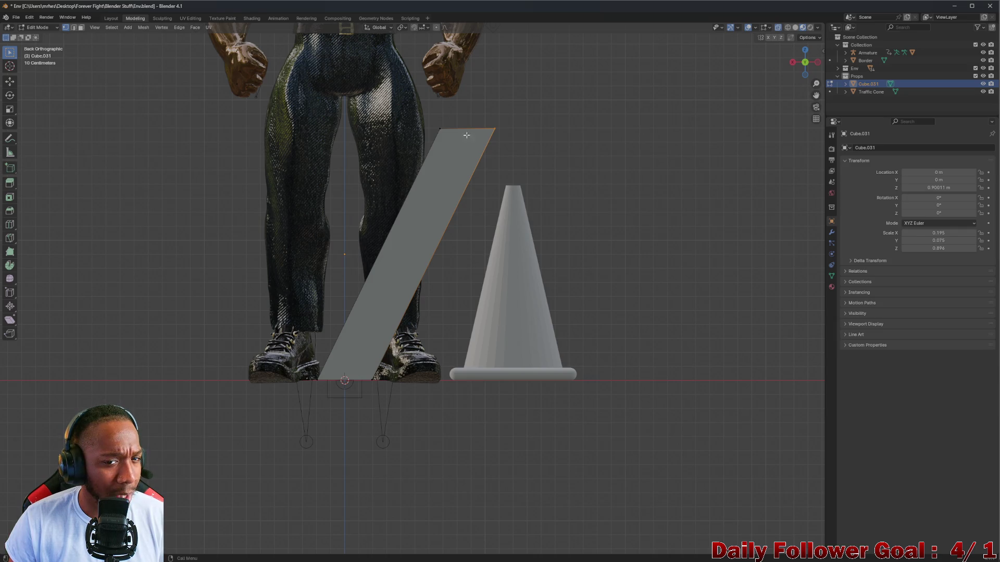
click(10, 167)
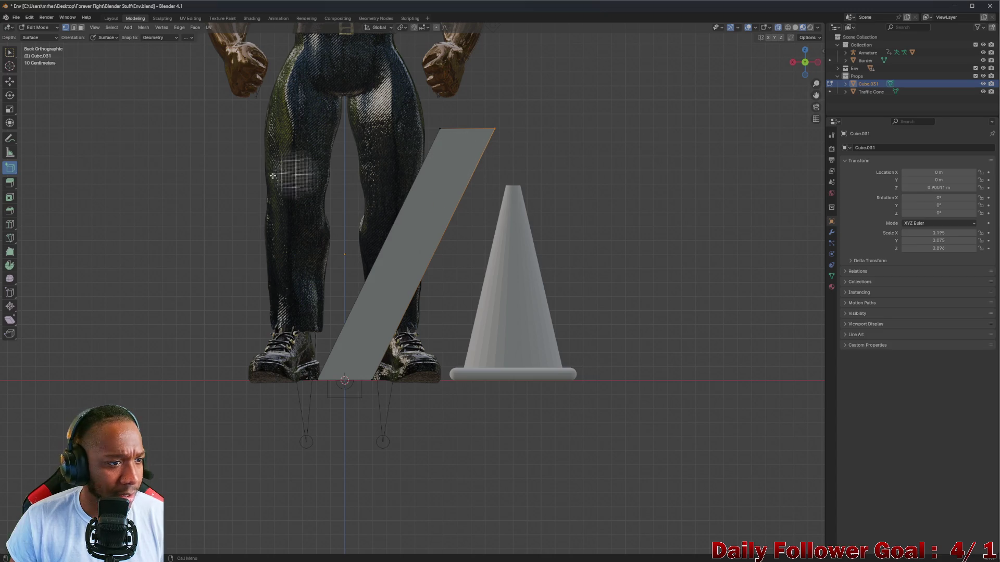
Loop-cut the leaning leg crosswise near its top and lengthwise, then return to Back view
click(10, 224)
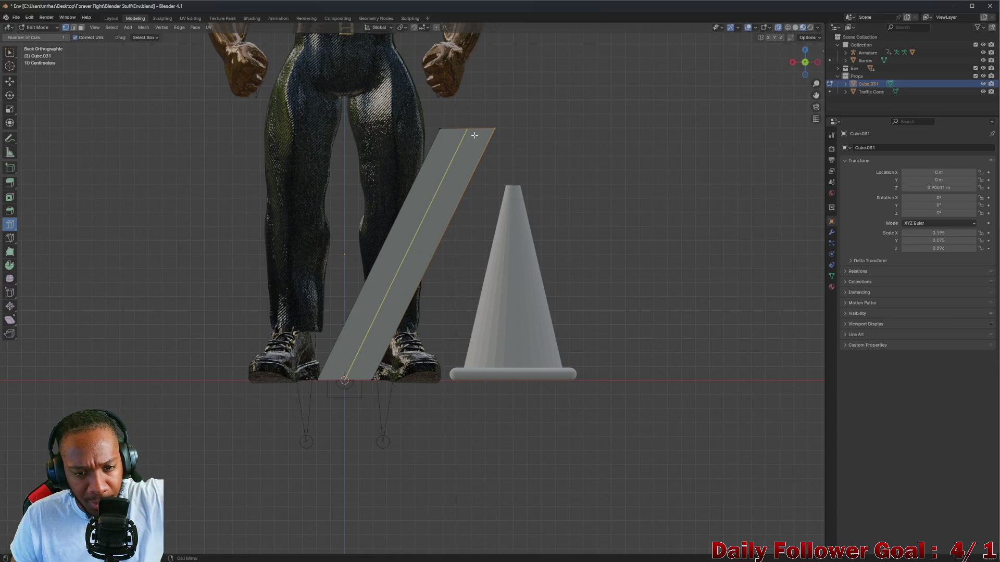
drag(474, 160, 496, 51)
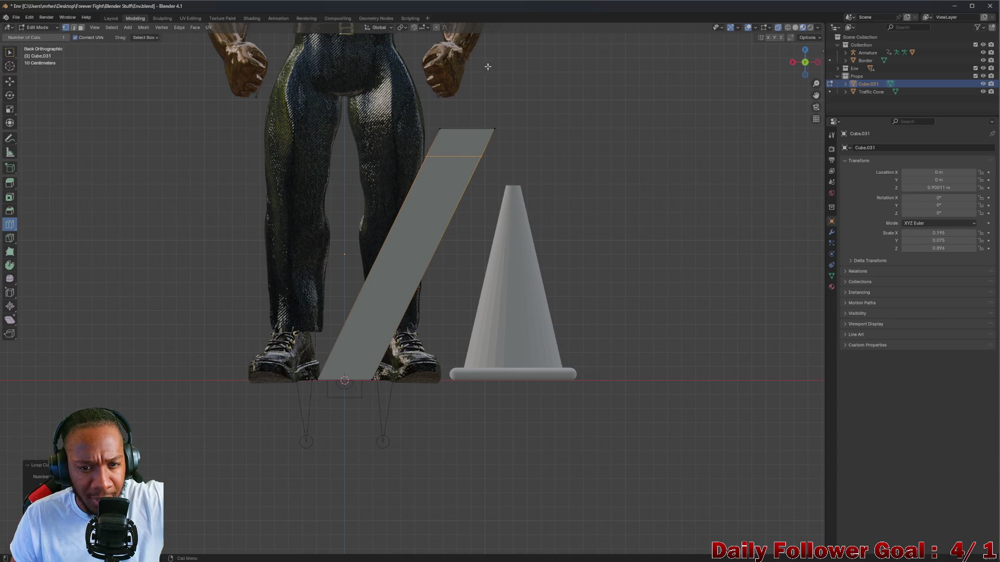
drag(487, 128, 499, 142)
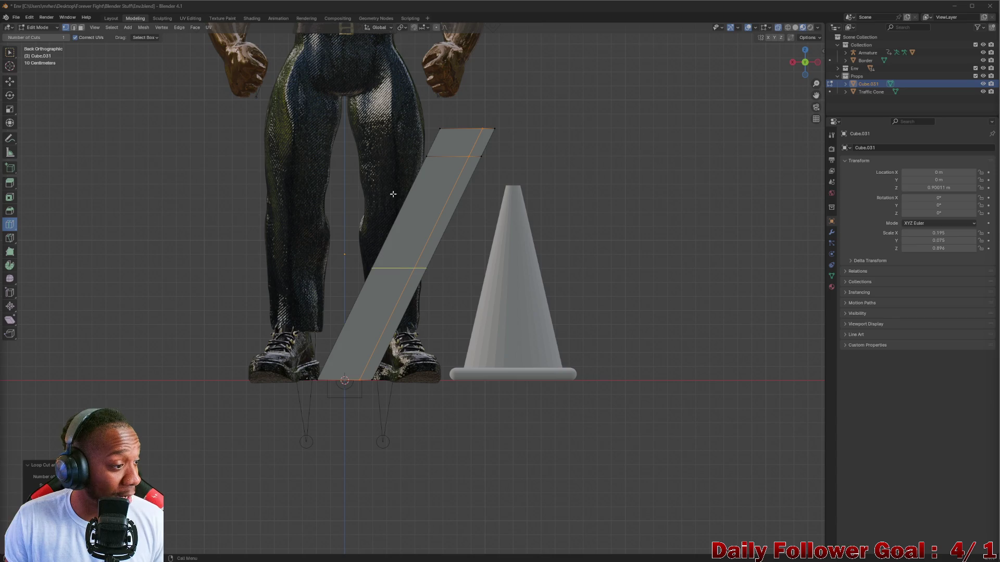
mouse_move(469, 237)
middle_down()
mouse_move(483, 236)
mouse_move(477, 123)
middle_up()
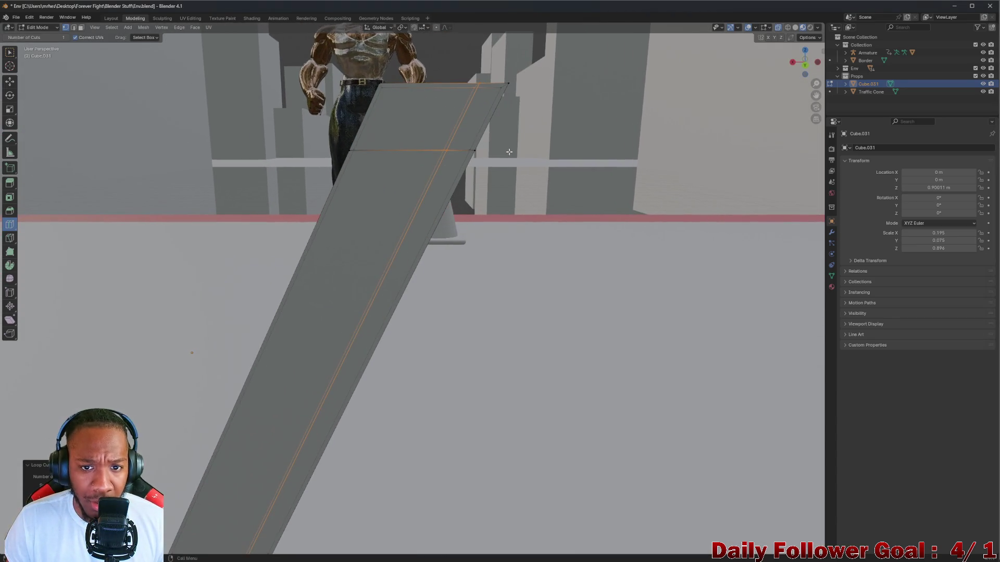
middle_drag(607, 116, 595, 118)
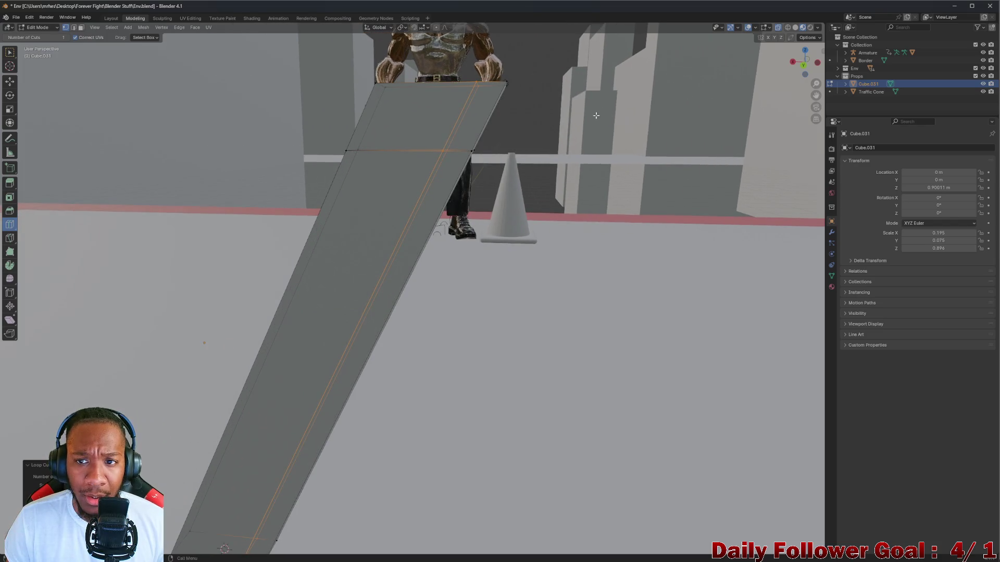
click(802, 66)
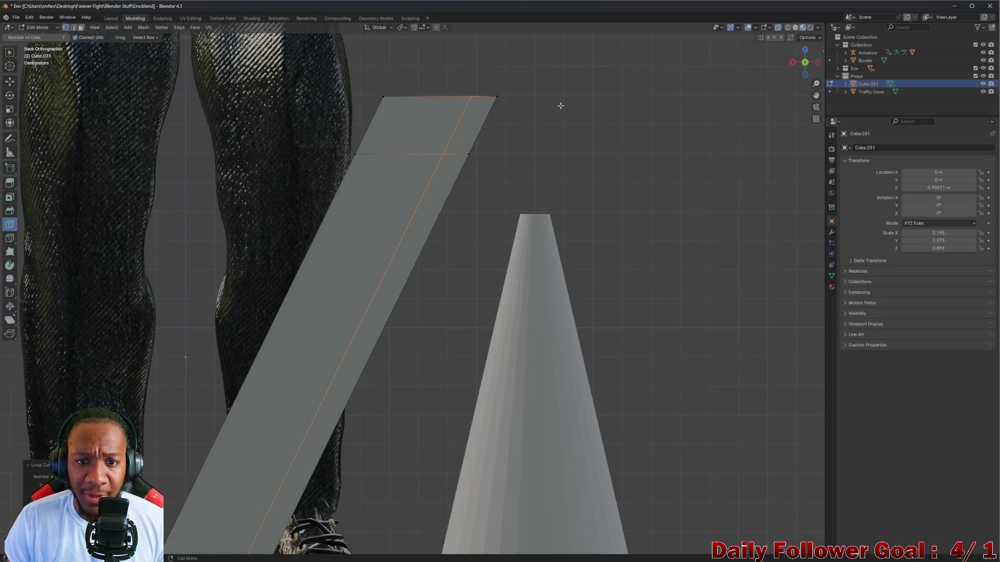
Switch back to the Select Box tool
click(9, 52)
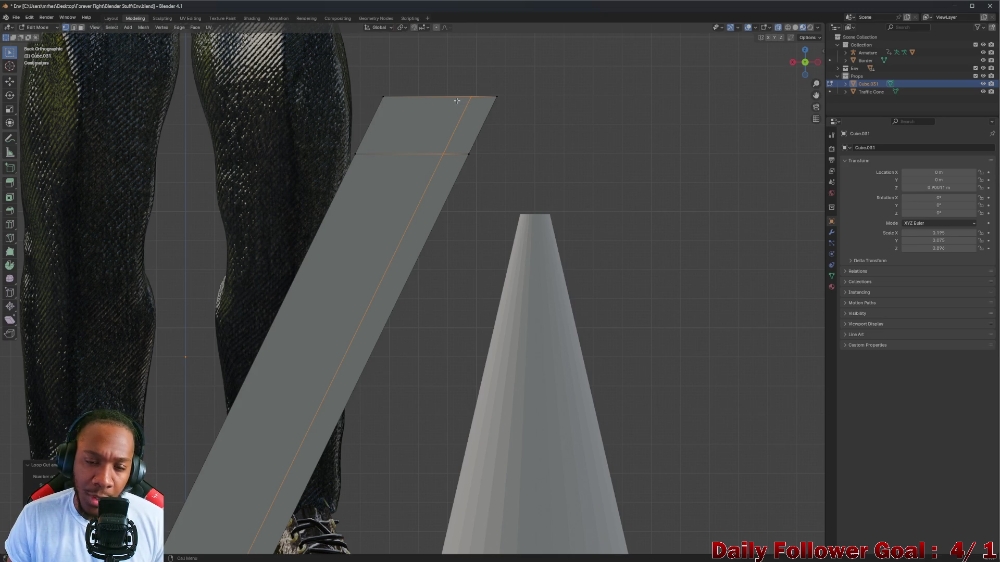
Review the NYPD police barricade image results in Chrome, then minimize the browser
mouse_move(374, 560)
mouse_move(500, 554)
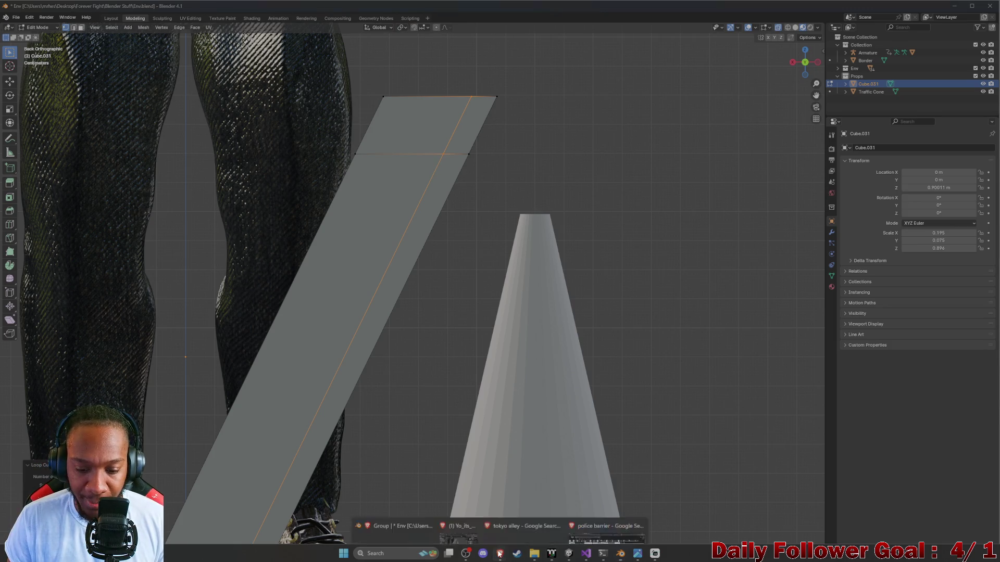
click(601, 528)
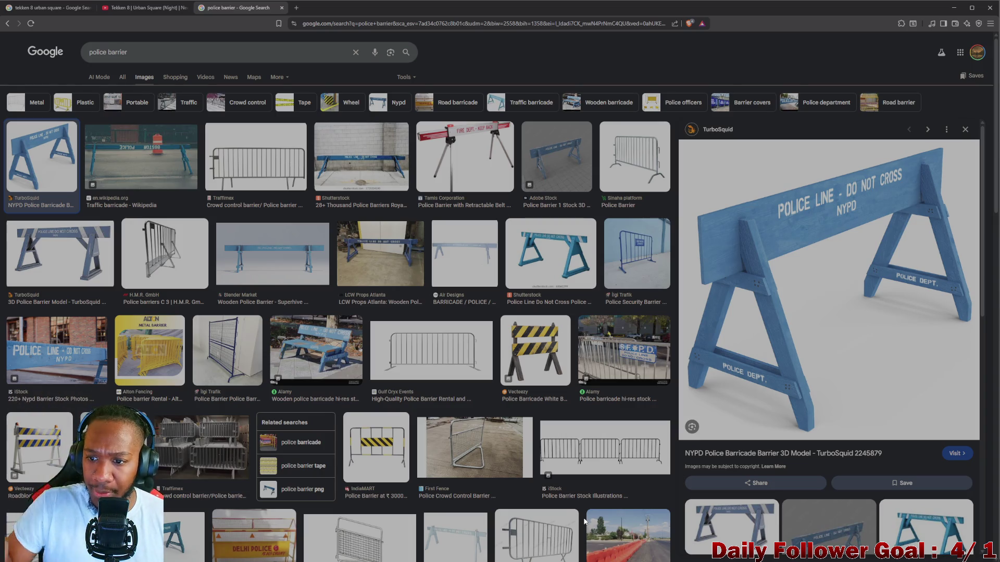
click(953, 7)
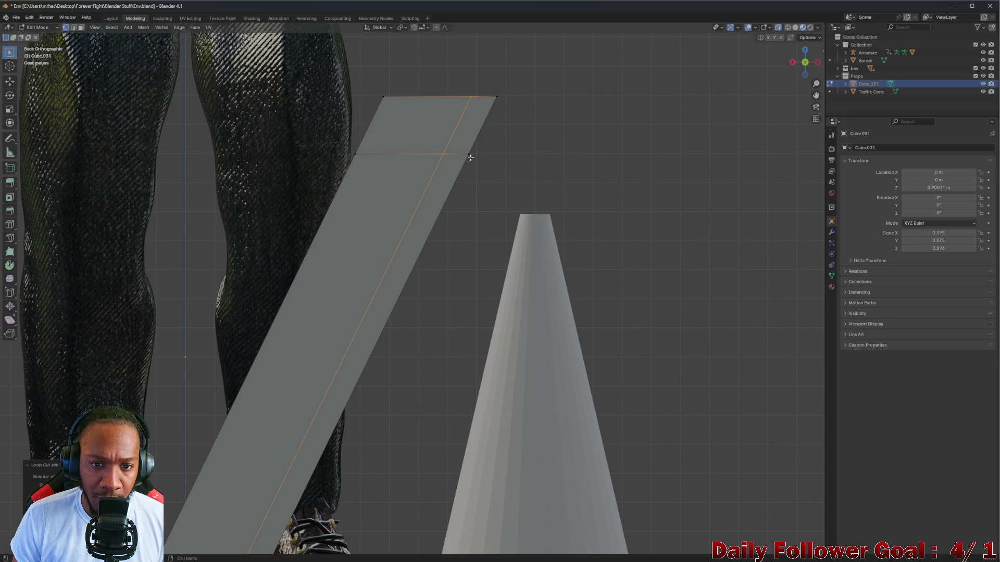
Move the leg's top-right corner vertex to a new position
click(496, 97)
key(g)
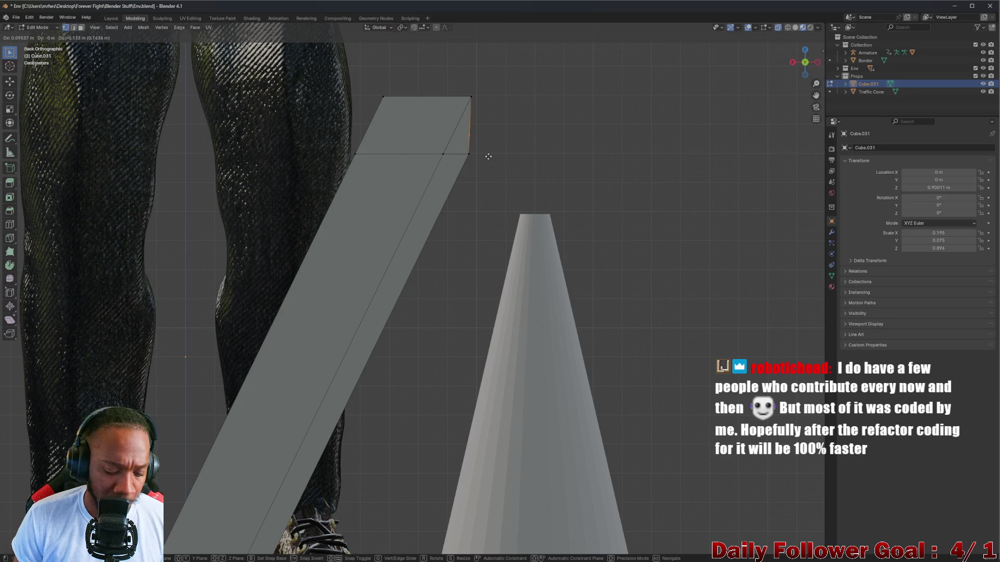
click(488, 156)
click(471, 98)
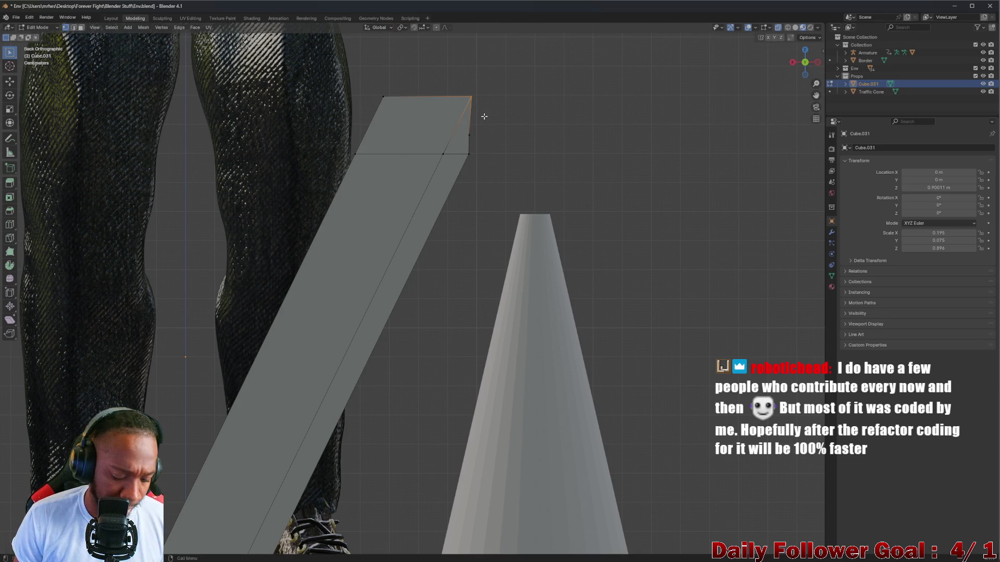
Flatten the top-end vertices with scale Y 0, Z 0 and X 0 so the end face stands vertical
drag(448, 72, 519, 179)
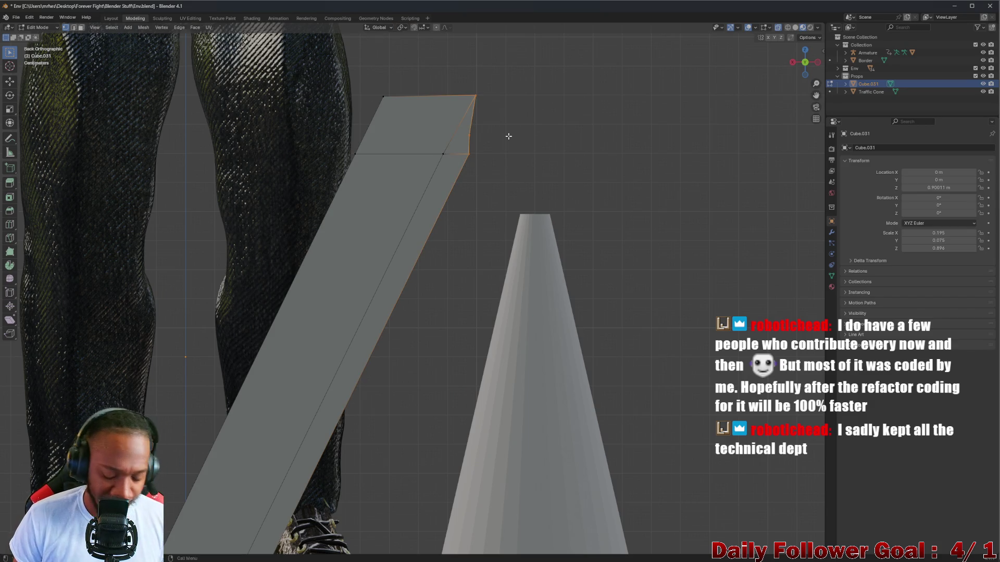
key(s)
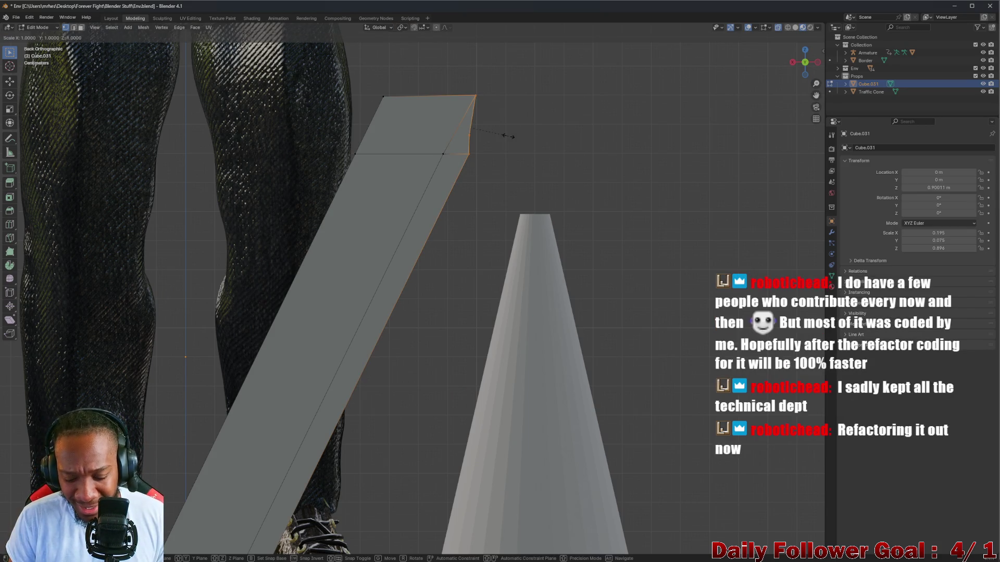
text(y)
text(0)
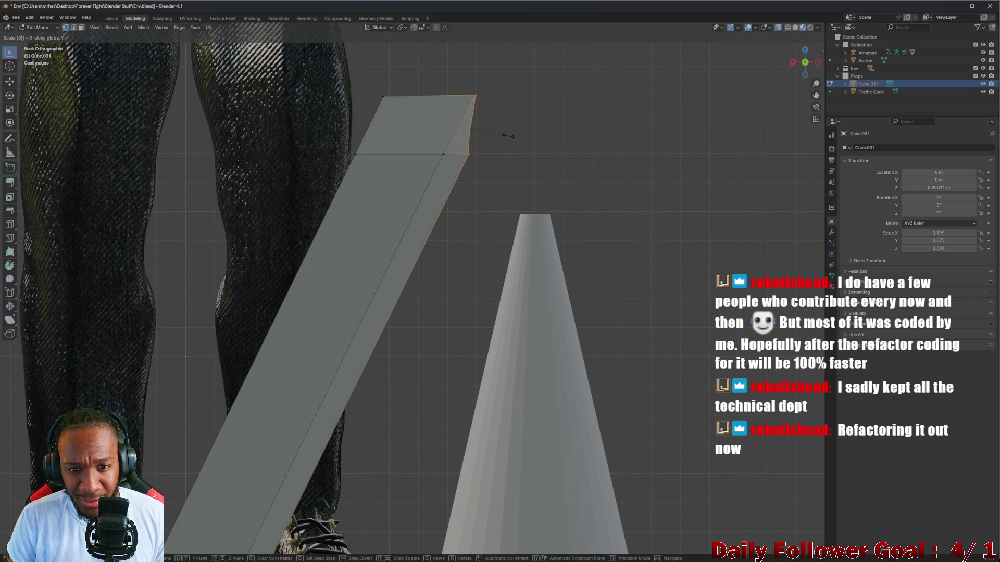
key(Return)
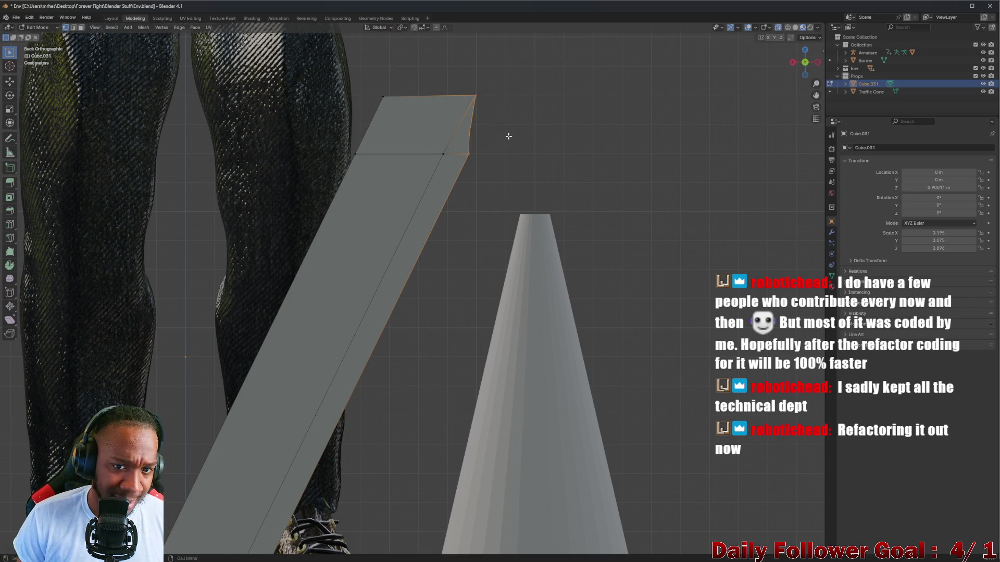
key(s)
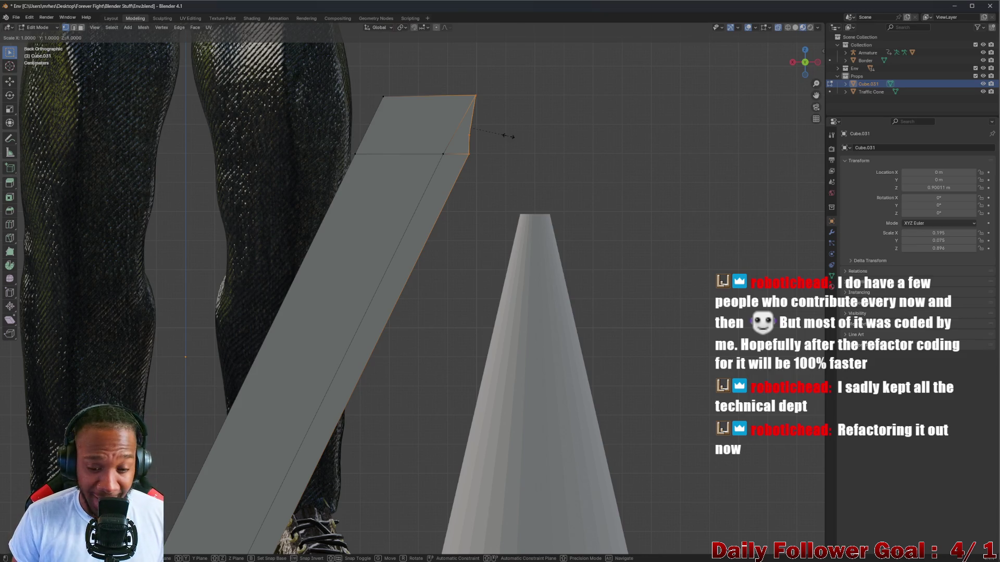
text(z0)
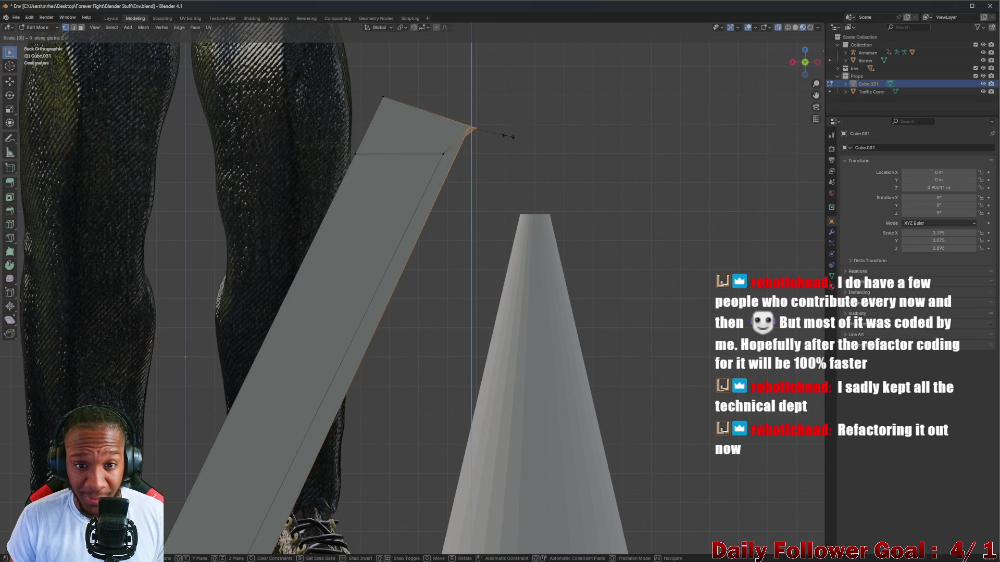
key(Return)
text(sx)
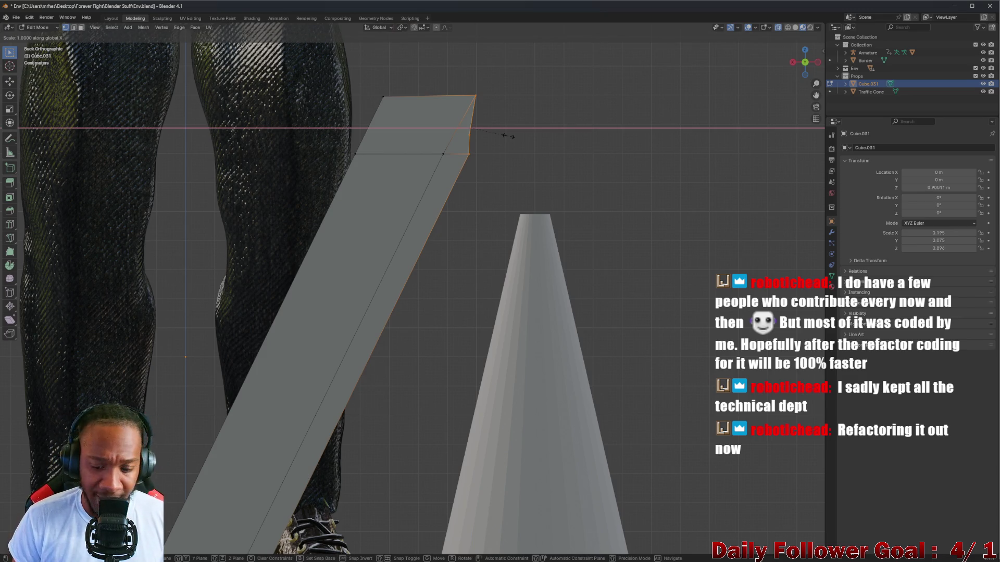
text(0)
key(Return)
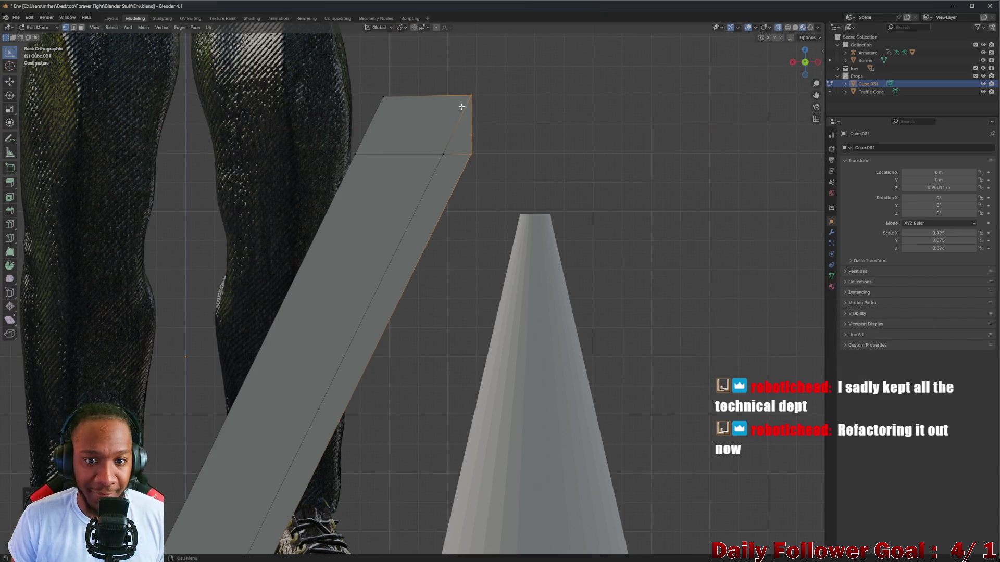
drag(454, 70, 530, 173)
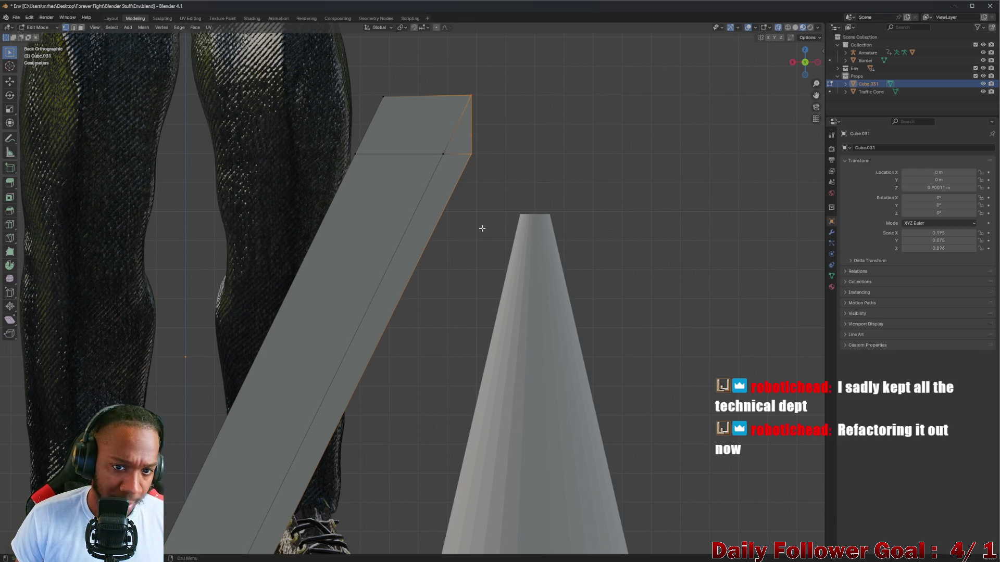
mouse_move(482, 228)
middle_down()
mouse_move(424, 241)
mouse_move(735, 2)
middle_up()
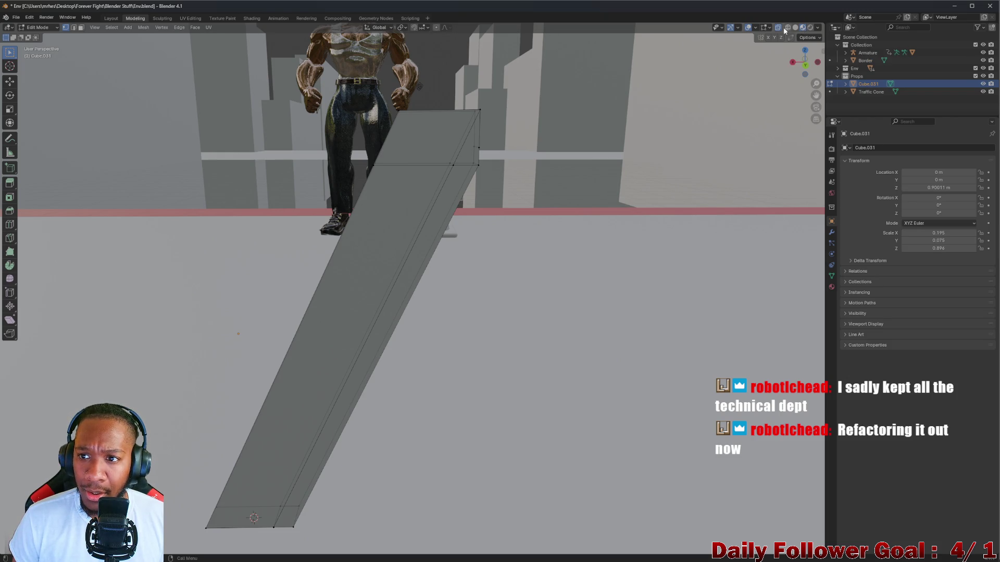
middle_drag(719, 83, 594, 167)
mouse_move(553, 151)
middle_down()
mouse_move(502, 161)
mouse_move(619, 152)
mouse_move(573, 158)
mouse_move(596, 154)
middle_up()
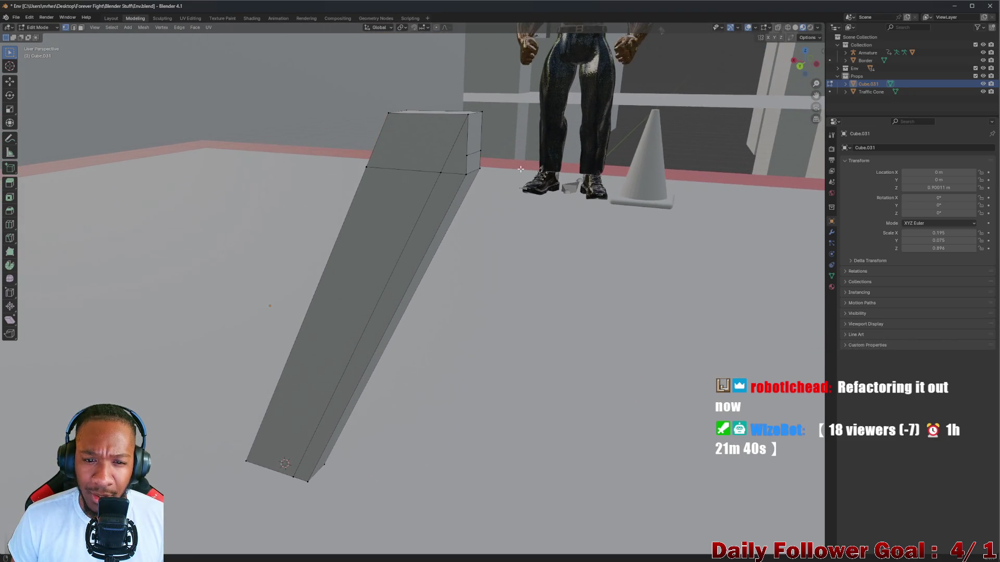
scroll(435, 180, up, 3)
scroll(477, 55, down, 5)
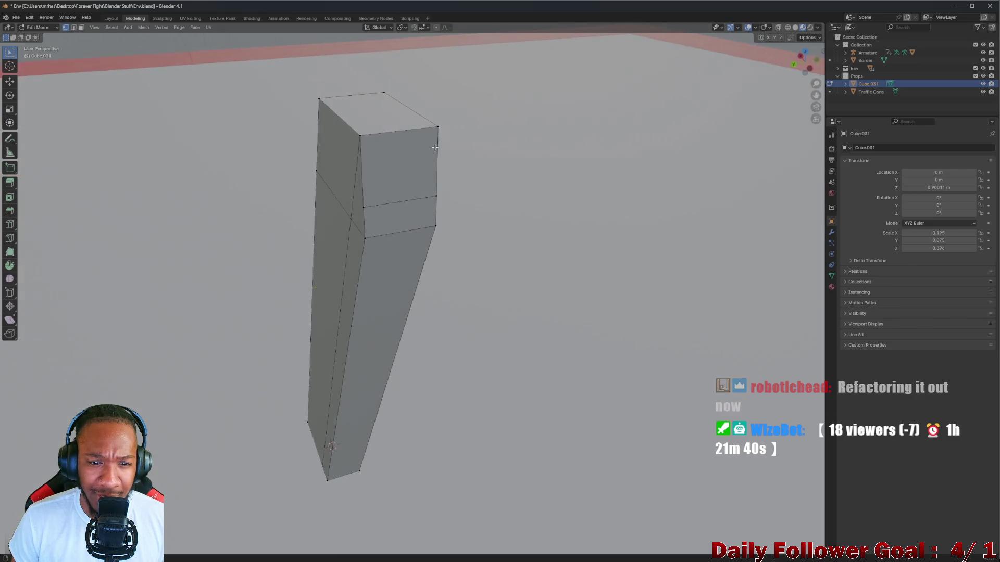
mouse_move(477, 54)
middle_down()
mouse_move(365, 130)
mouse_move(213, 172)
mouse_move(378, 172)
middle_up()
scroll(364, 130, up, 4)
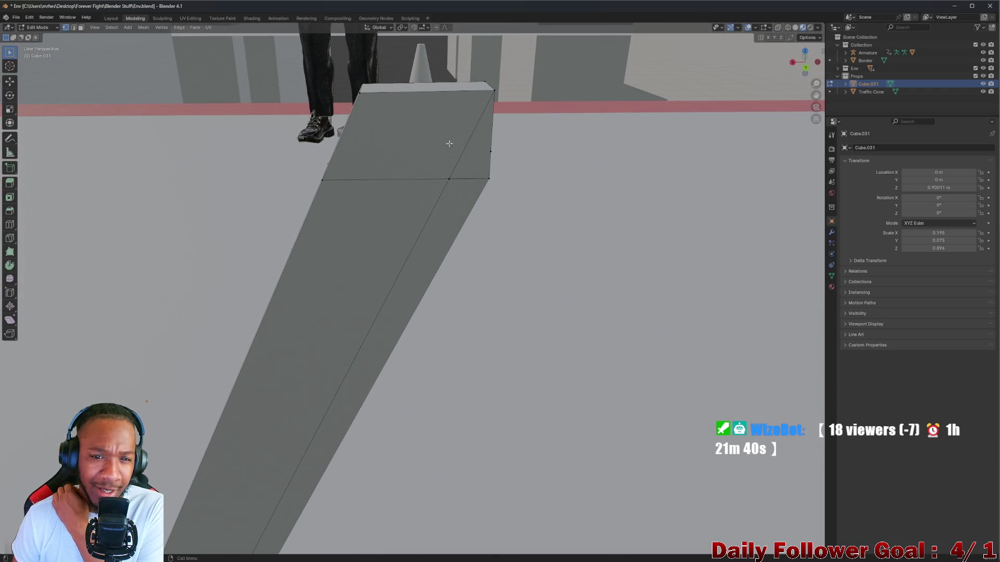
scroll(453, 141, up, 3)
scroll(459, 144, down, 3)
mouse_move(458, 144)
middle_down()
mouse_move(346, 179)
mouse_move(342, 134)
mouse_move(206, 143)
mouse_move(268, 138)
mouse_move(330, 151)
mouse_move(268, 170)
mouse_move(309, 246)
mouse_move(130, 260)
mouse_move(245, 248)
mouse_move(368, 276)
mouse_move(353, 239)
mouse_move(260, 268)
mouse_move(243, 249)
mouse_move(340, 109)
mouse_move(394, 186)
mouse_move(333, 156)
middle_up()
scroll(340, 108, up, 4)
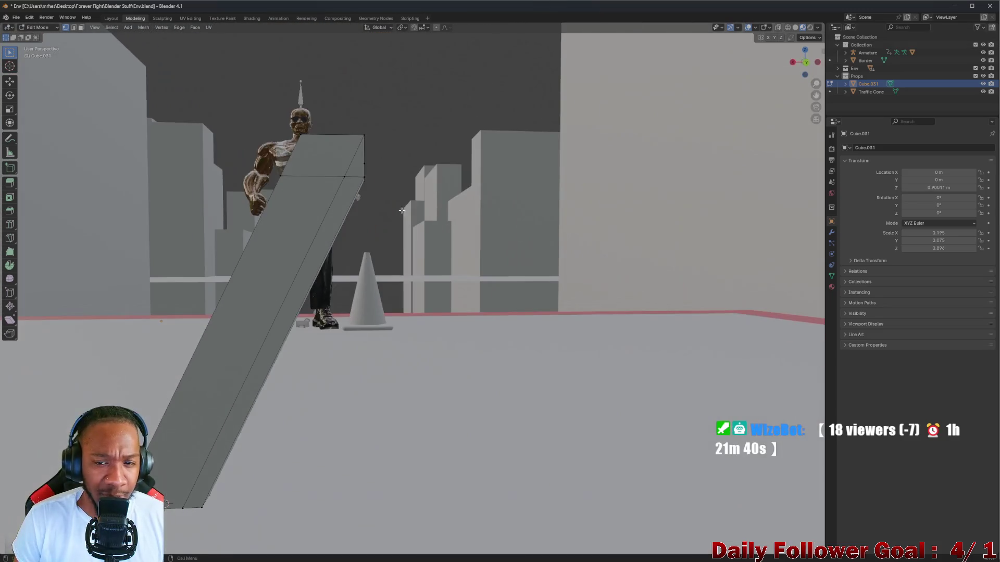
click(805, 62)
mouse_move(422, 203)
mouse_down()
mouse_move(363, 171)
mouse_move(350, 132)
mouse_up()
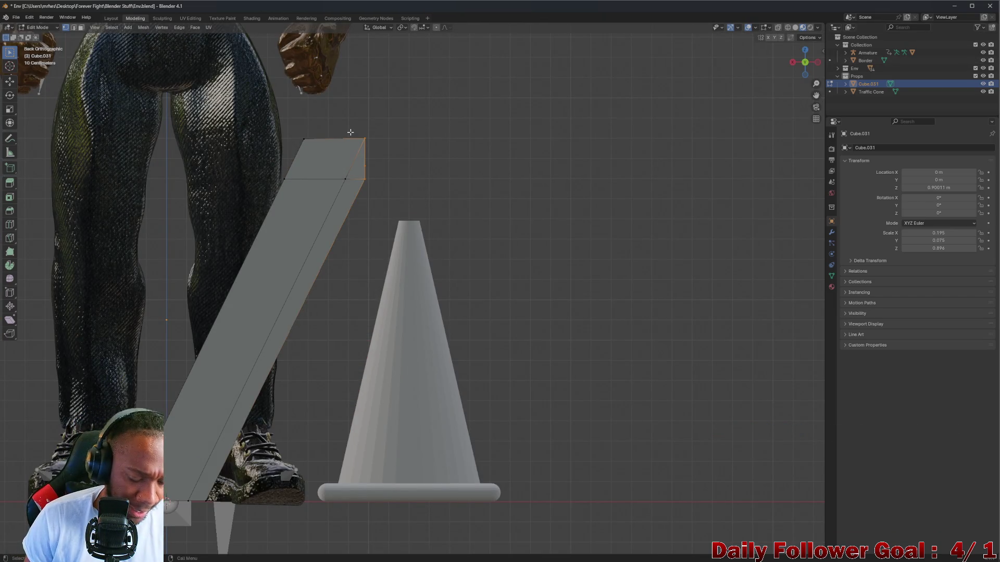
Select the leg's top-end vertices and turn on X-ray to reach hidden ones
drag(414, 230, 335, 134)
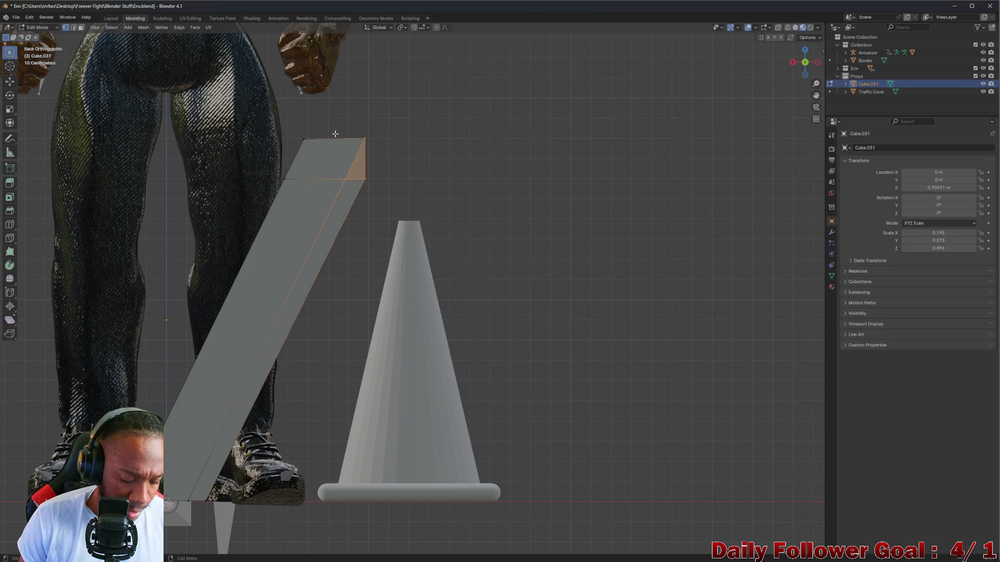
key(g)
key(x)
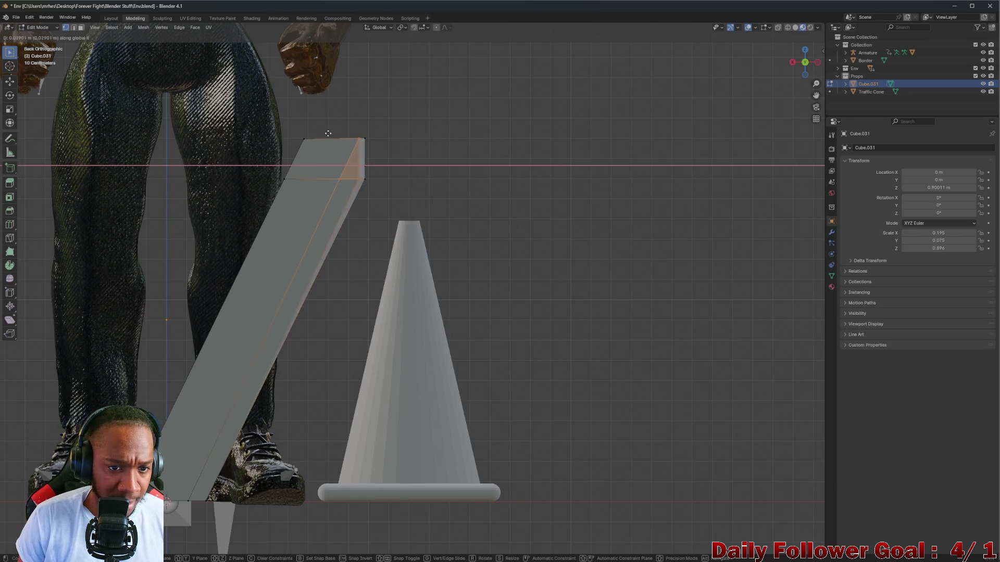
key(Escape)
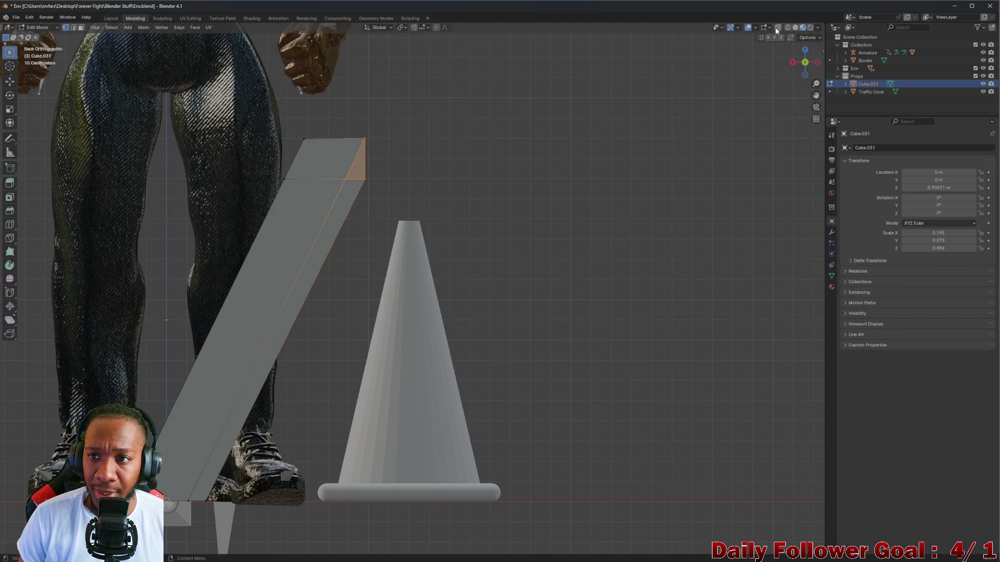
click(778, 27)
click(496, 178)
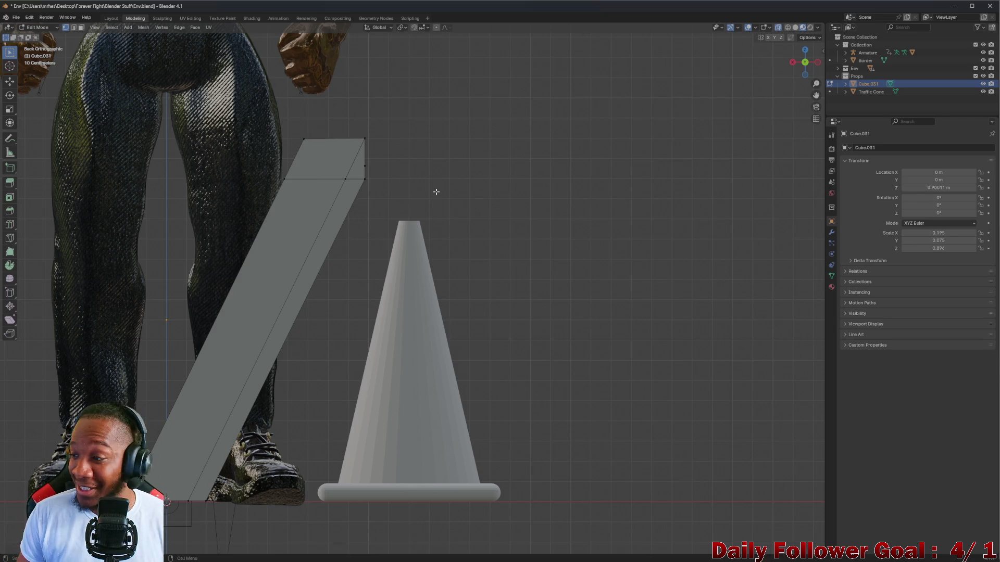
Box-select all top-end vertices including hidden ones, trying and cancelling several moves
mouse_move(399, 203)
mouse_down()
mouse_move(358, 162)
mouse_move(357, 139)
mouse_move(339, 136)
mouse_move(340, 148)
mouse_up()
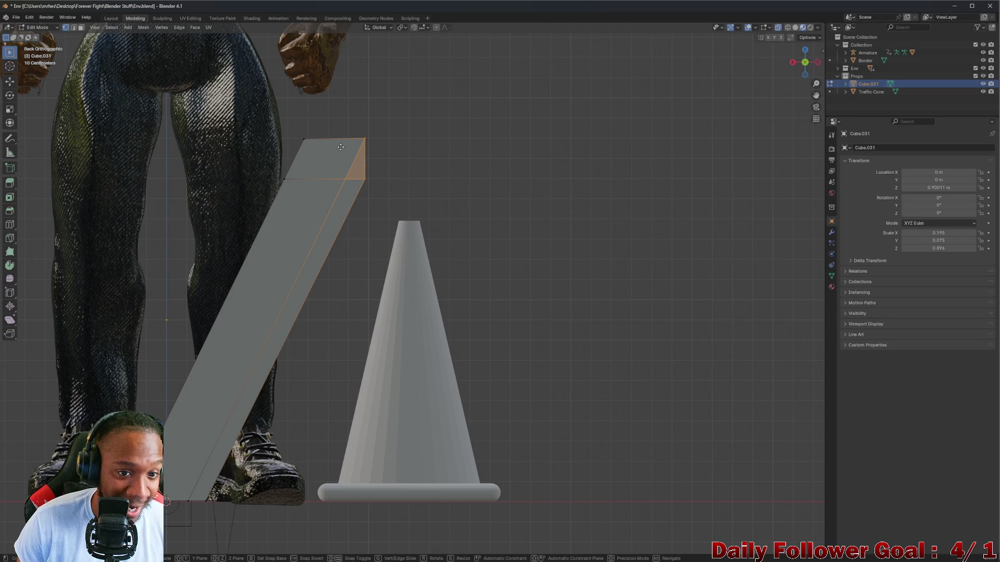
key(g)
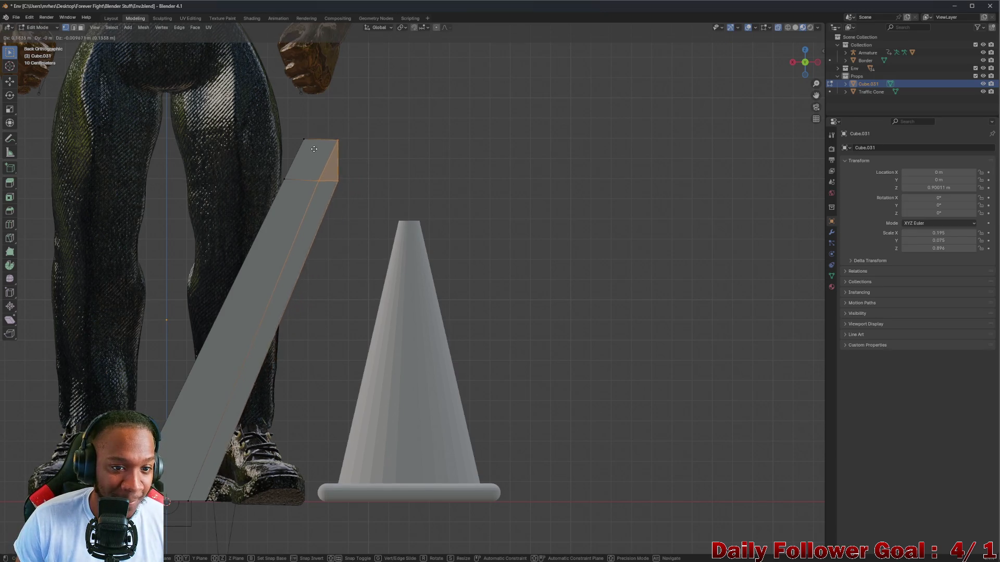
key(Escape)
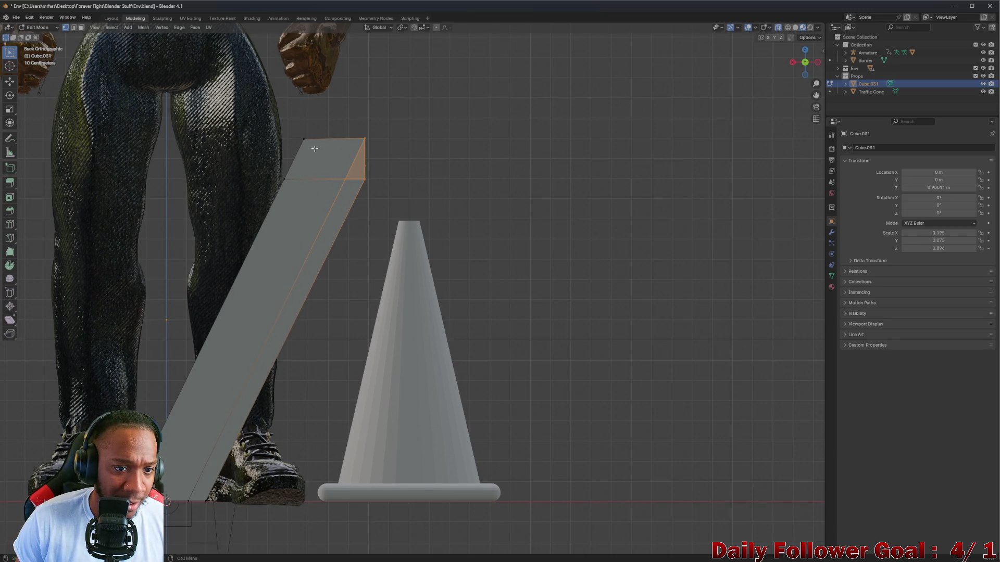
drag(399, 222, 338, 135)
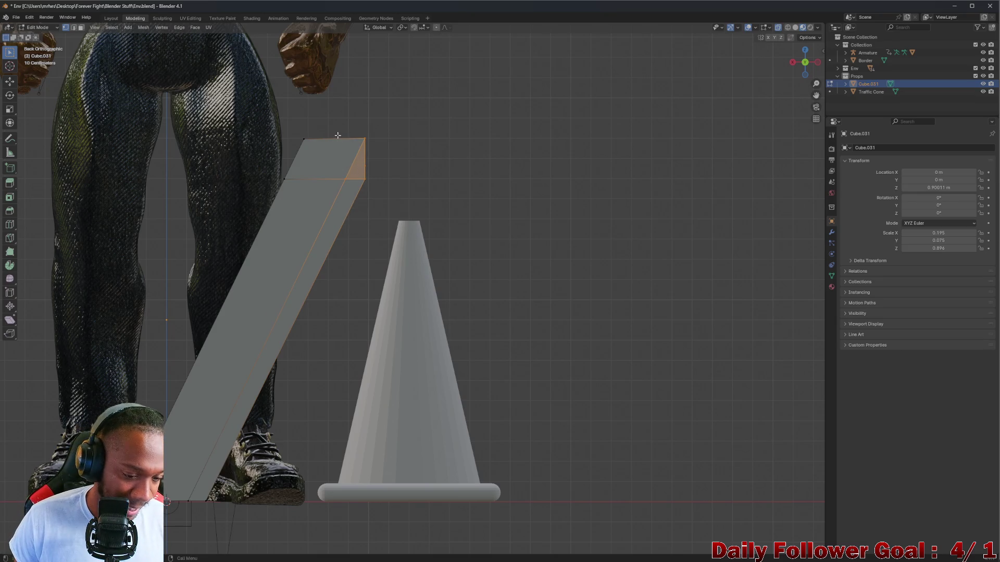
key(g)
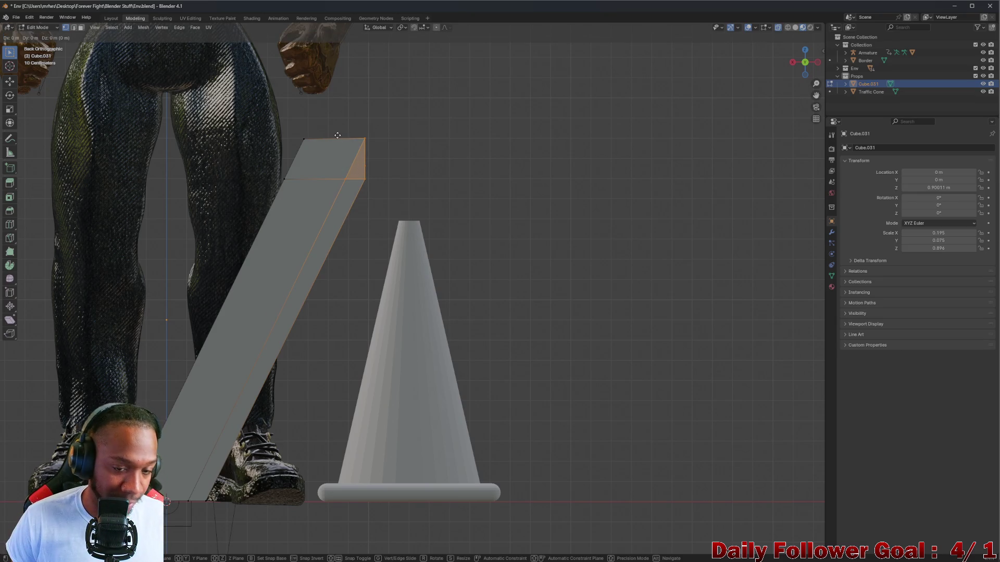
key(z)
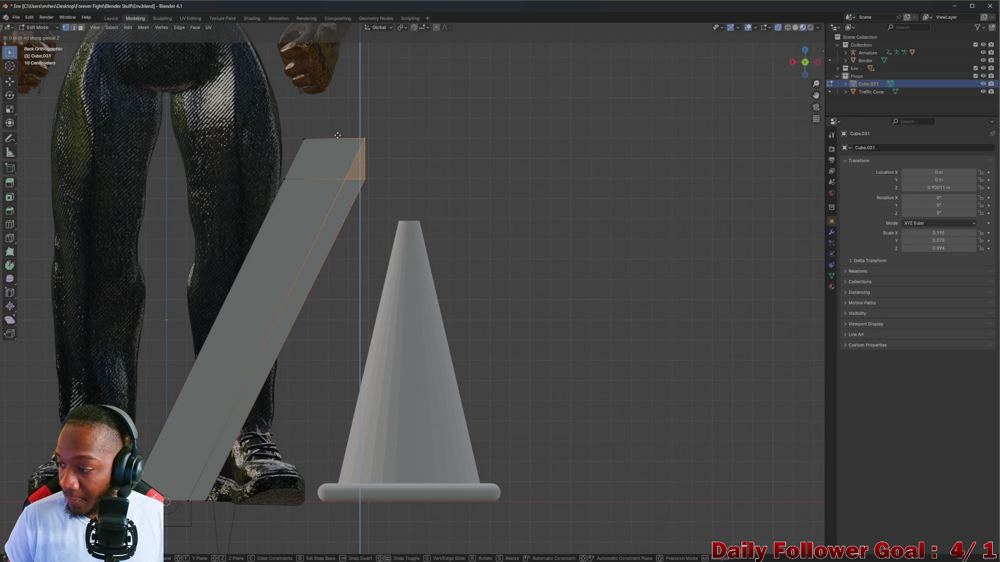
key(g)
right_click(337, 135)
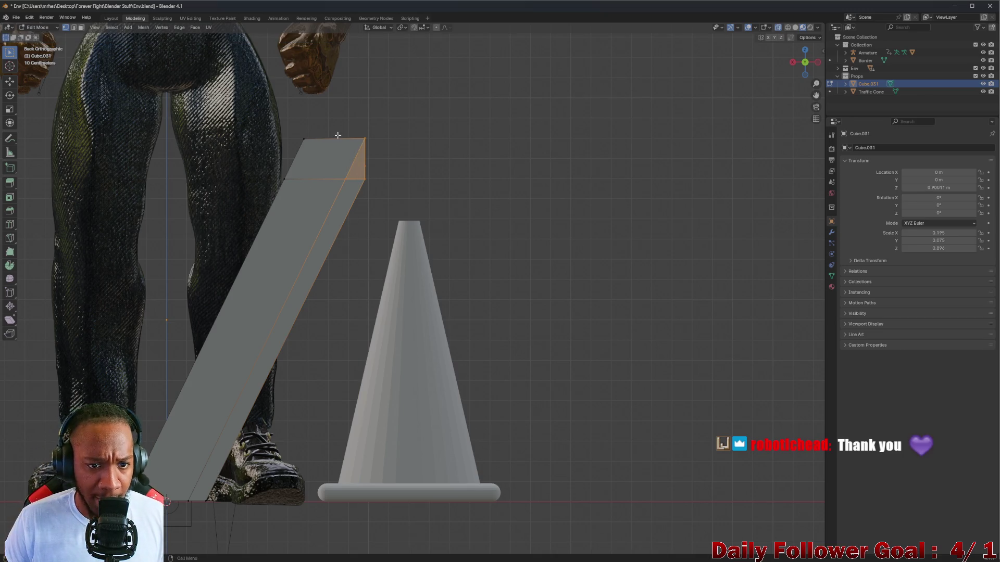
Select the top end plus the long slanted side face and move them along X to thin the beam
drag(395, 209, 336, 135)
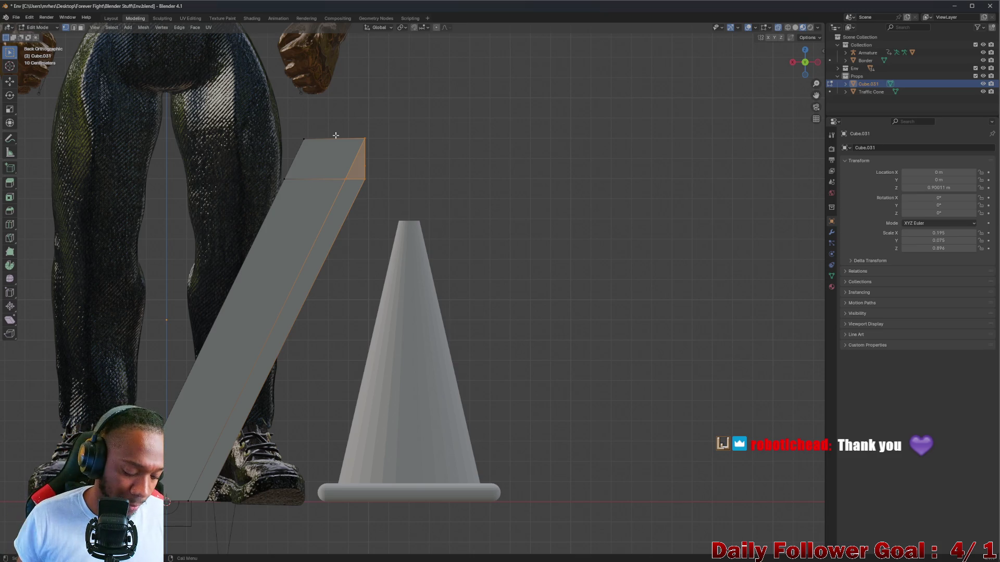
key(g)
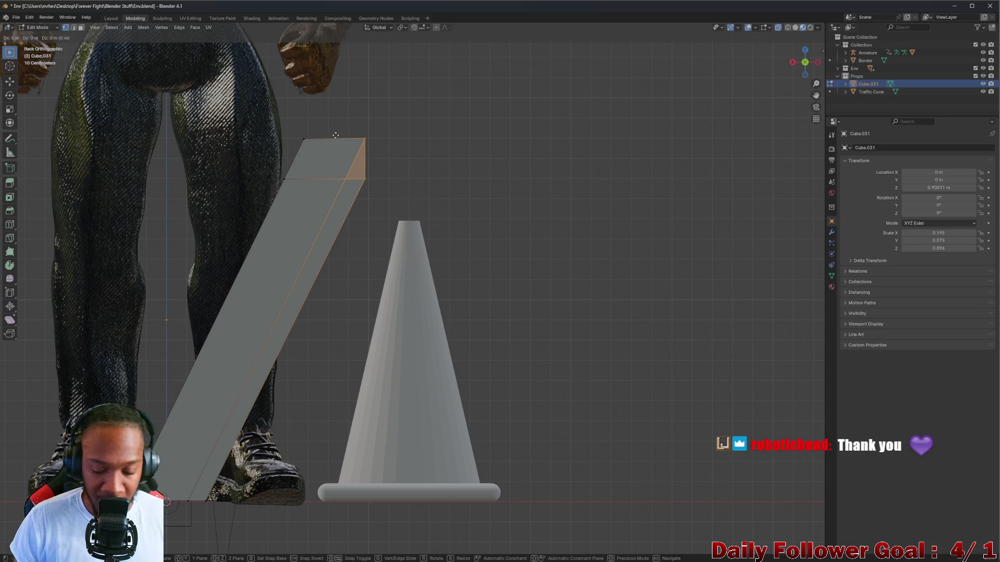
key(x)
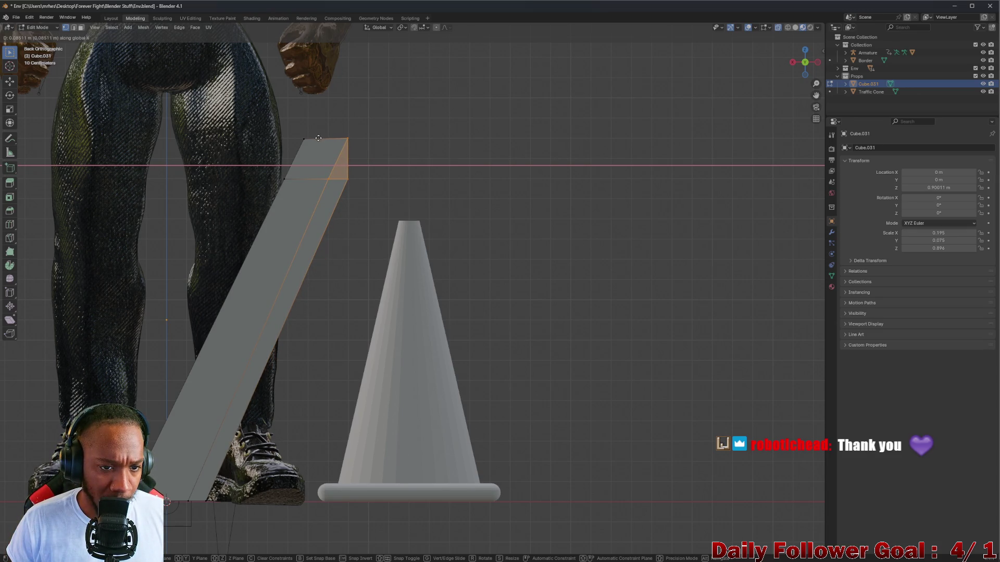
key(Escape)
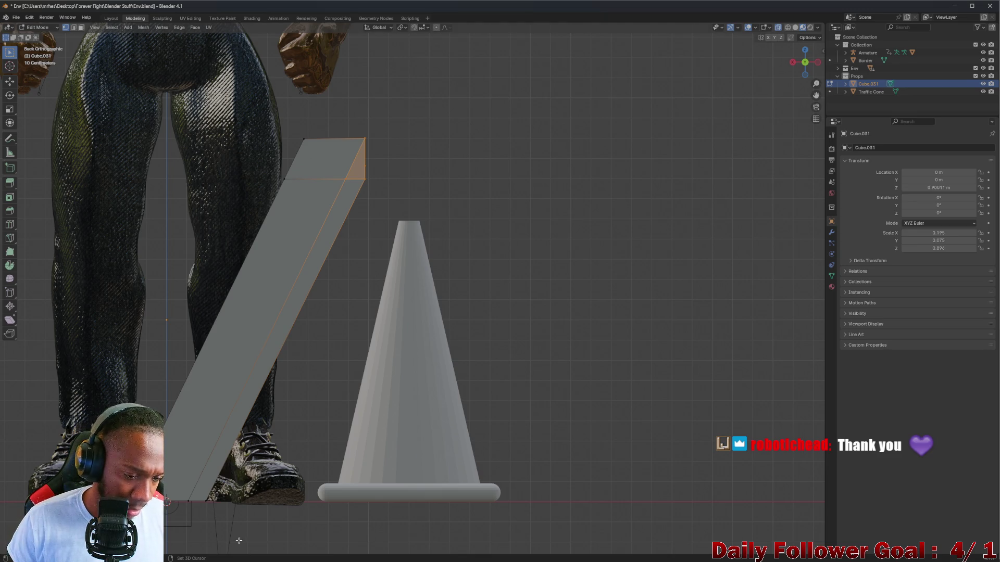
shift+click(276, 339)
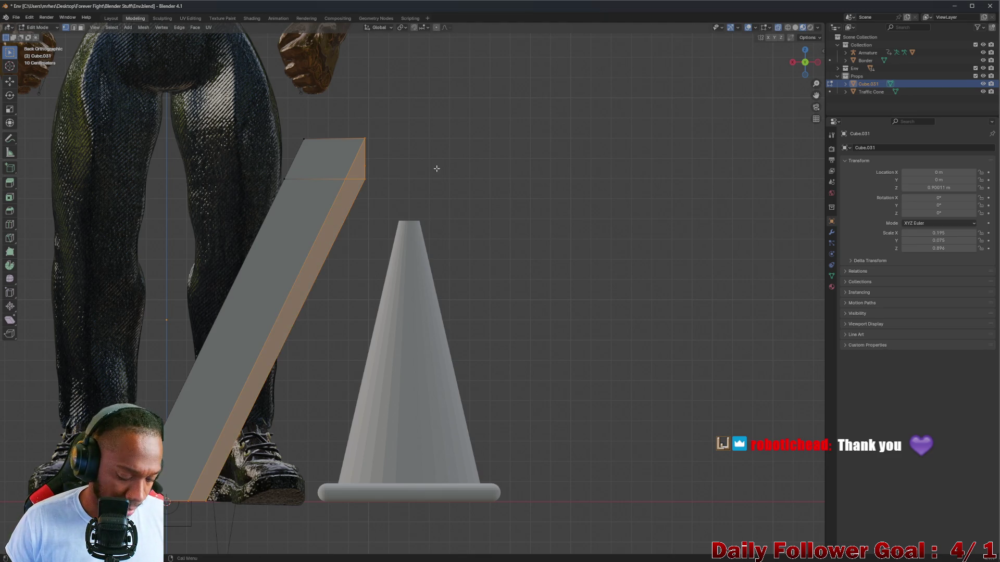
key(g)
key(x)
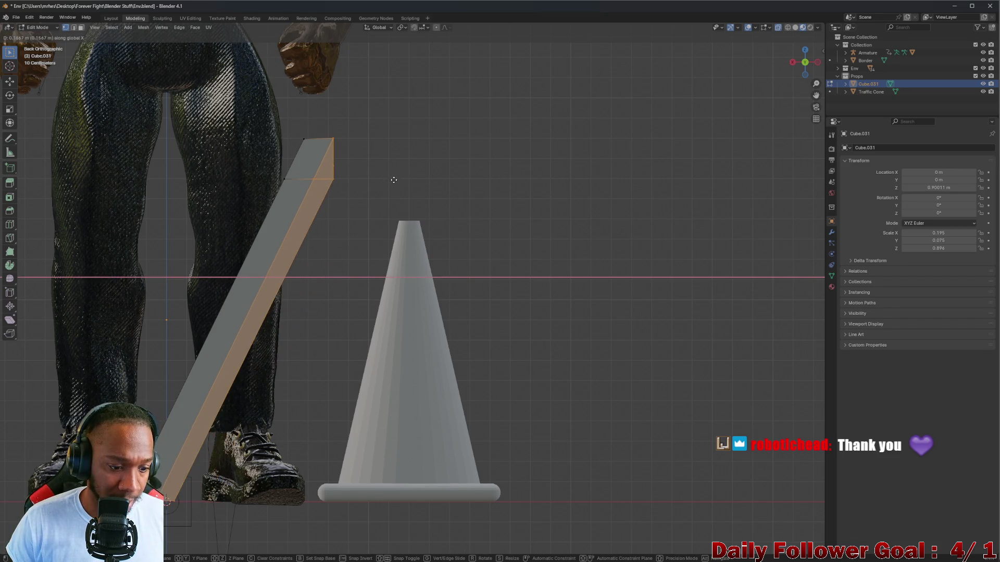
click(397, 183)
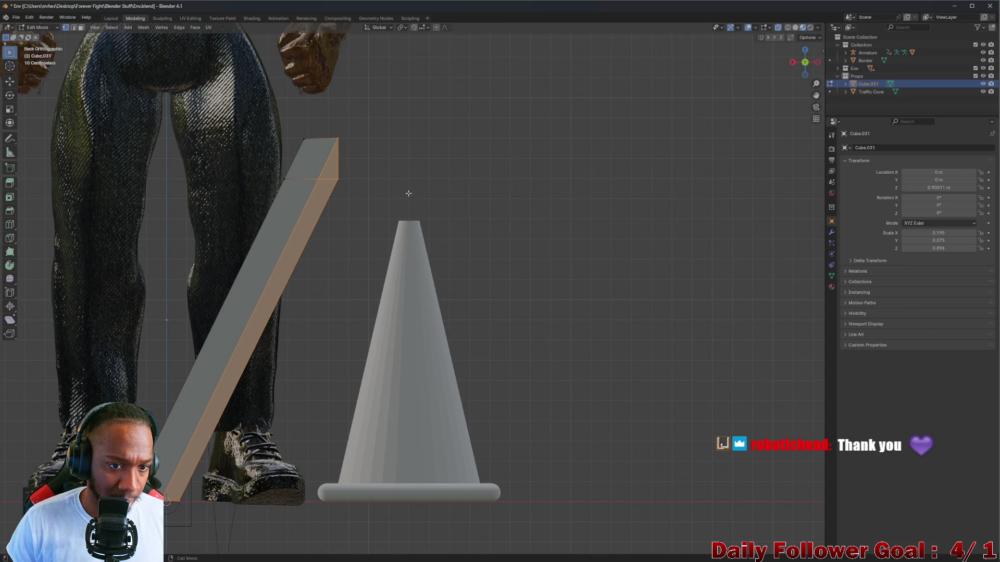
mouse_move(407, 194)
middle_down()
mouse_move(292, 211)
mouse_move(364, 211)
mouse_move(334, 209)
middle_up()
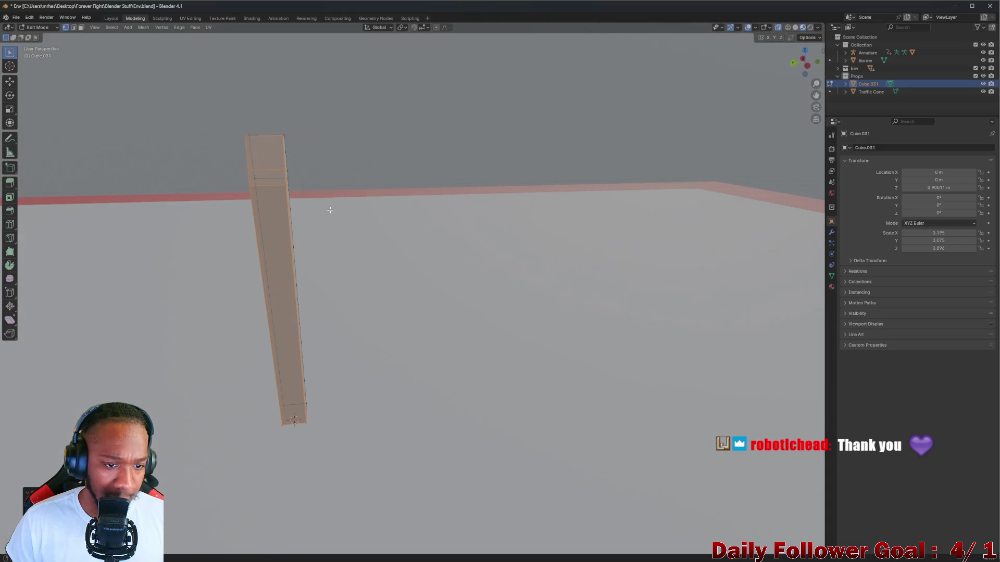
Clear the edge selection and frame the beam, character and cone
click(339, 149)
drag(271, 101, 280, 119)
drag(380, 452, 380, 452)
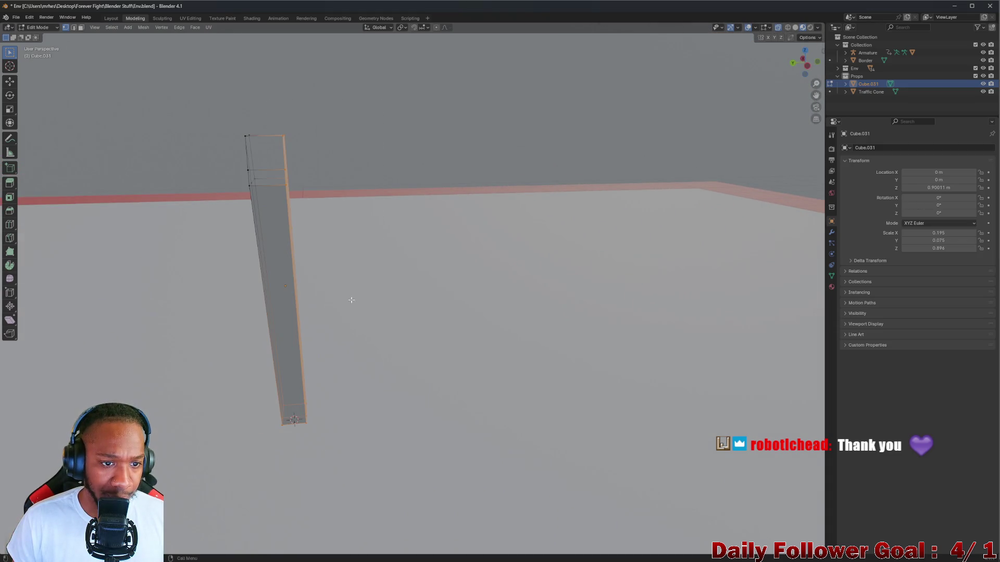
middle_drag(383, 193, 402, 202)
click(404, 192)
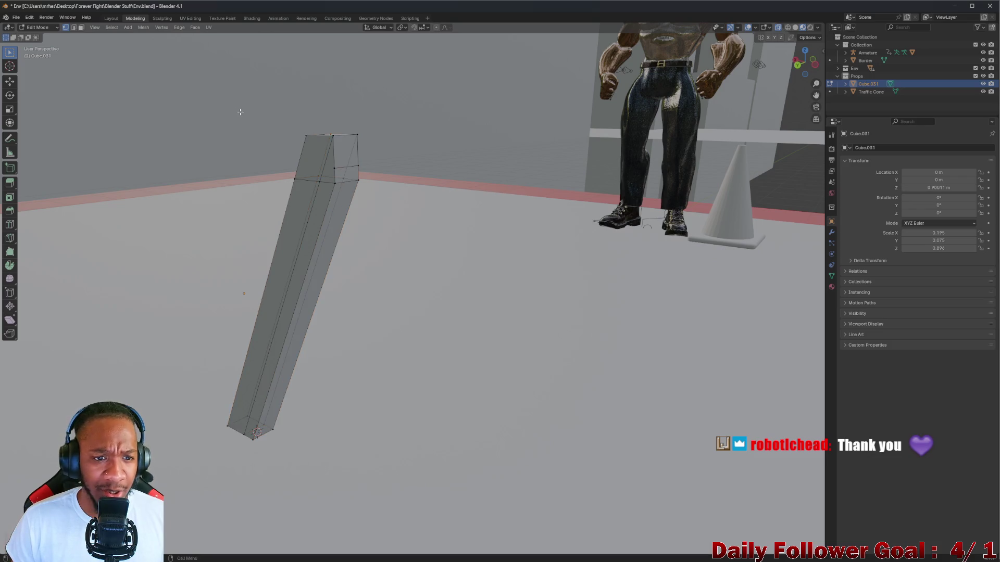
middle_drag(238, 107, 291, 110)
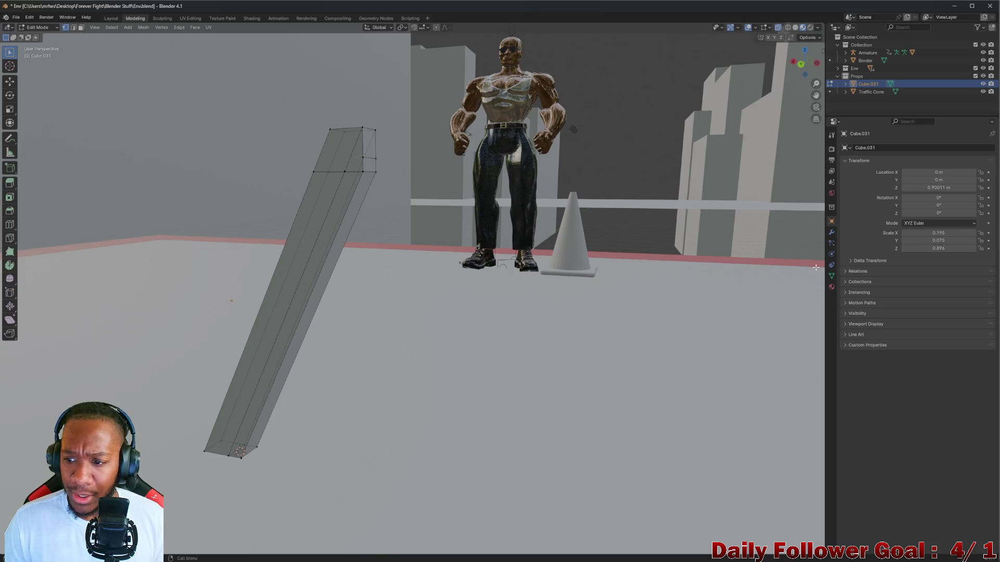
Adjust the beam's Scale Z in Object Properties, settling on 0.876
click(832, 233)
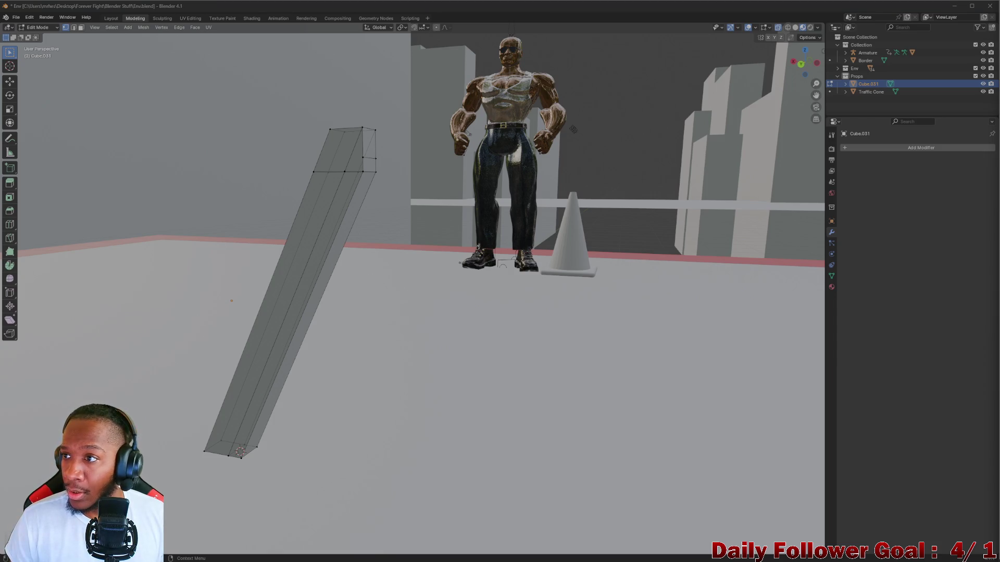
middle_drag(651, 297, 807, 296)
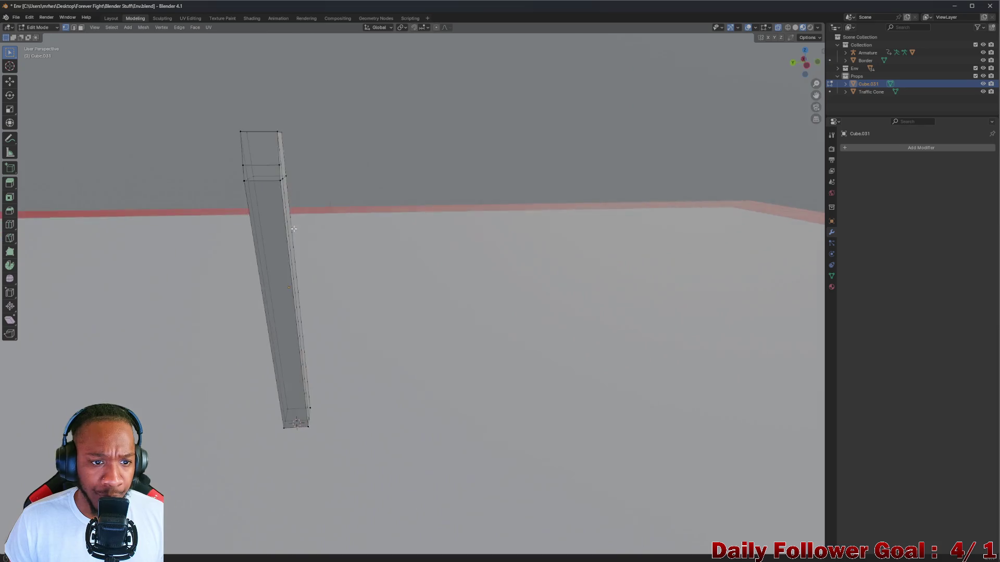
click(832, 222)
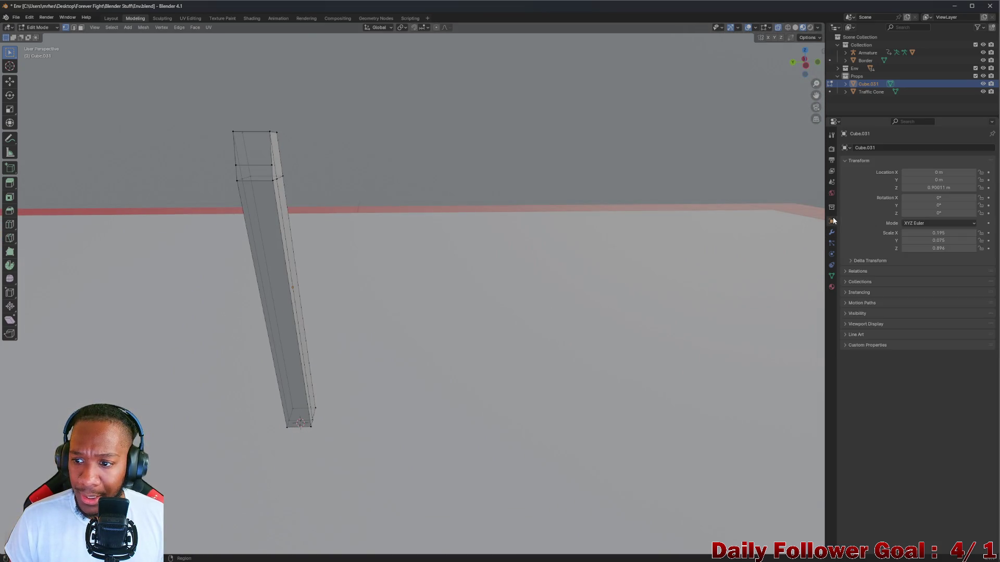
drag(902, 249, 873, 249)
middle_drag(677, 291, 524, 299)
key(g)
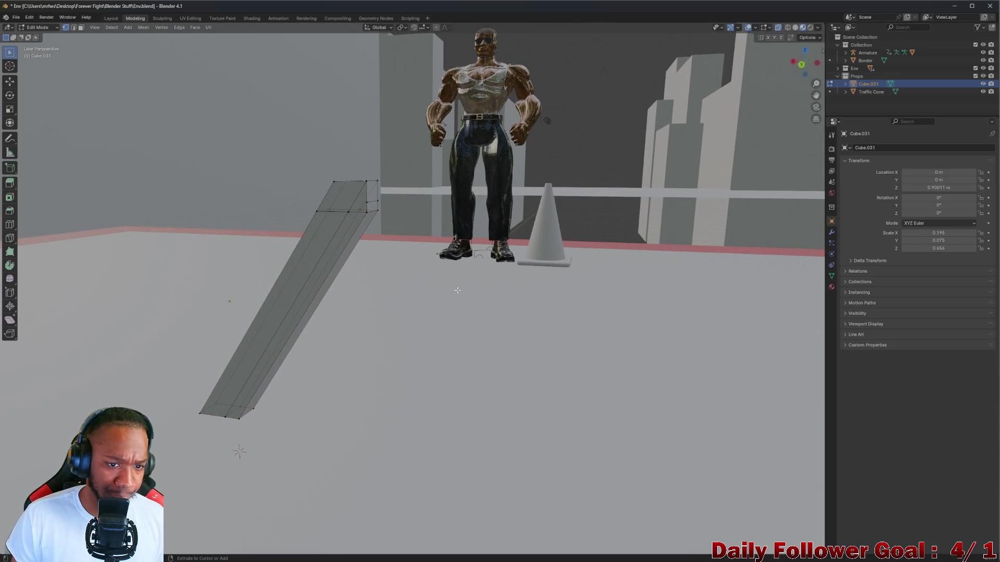
click(404, 305)
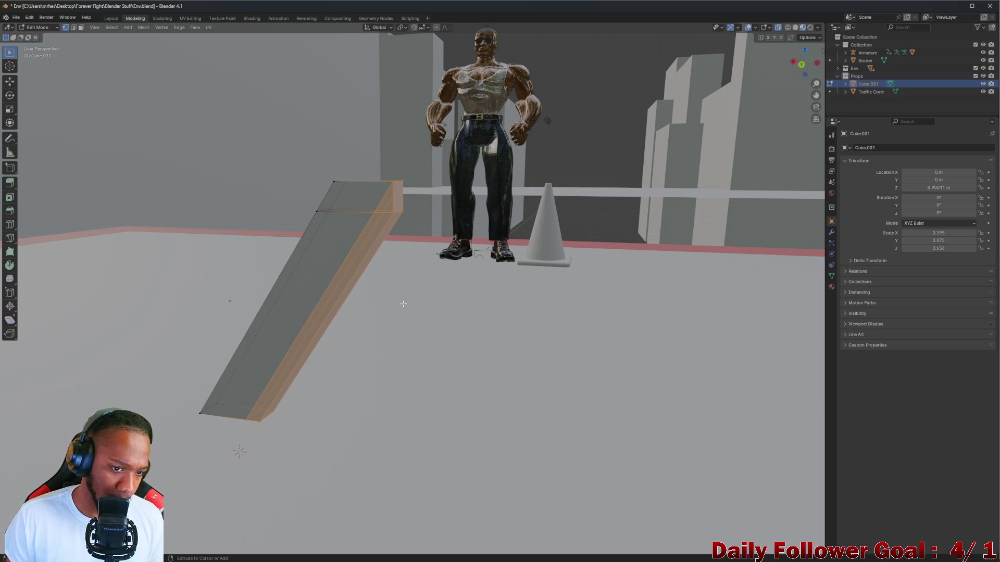
key(ctrl+z)
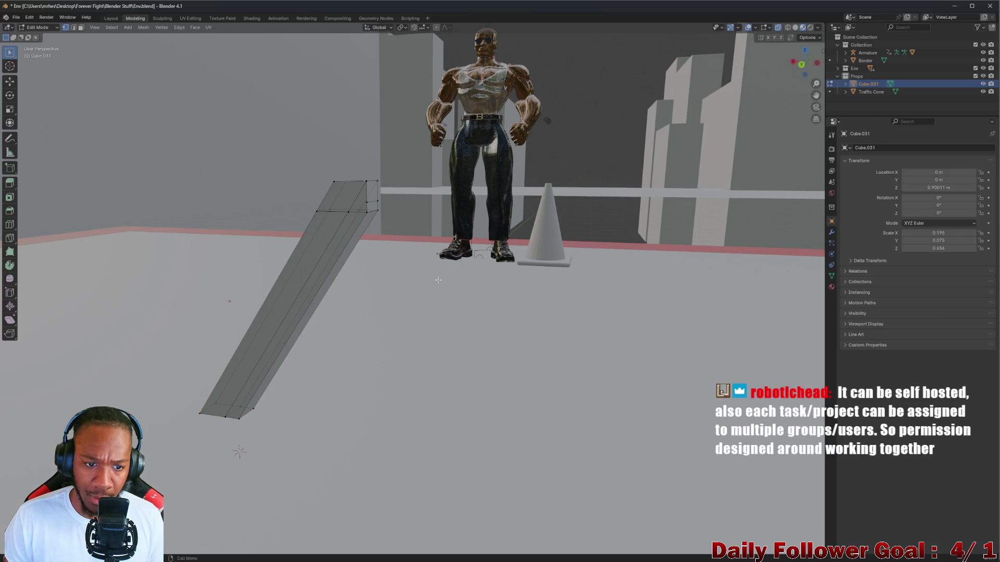
middle_drag(392, 300, 55, 282)
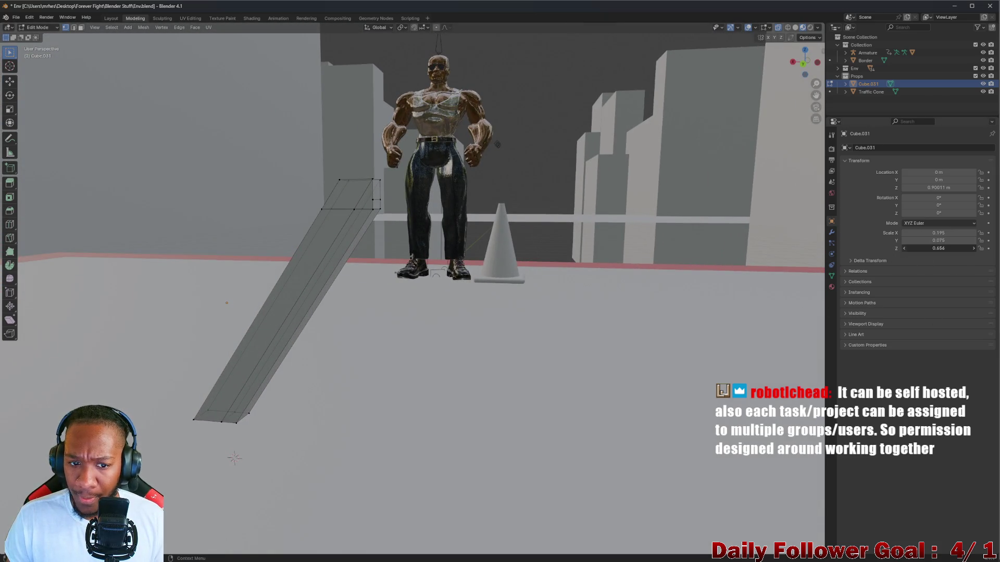
drag(917, 249, 973, 249)
mouse_move(599, 274)
middle_down()
mouse_move(516, 267)
mouse_move(589, 283)
mouse_move(672, 264)
mouse_move(670, 283)
mouse_move(450, 279)
mouse_move(397, 261)
mouse_move(372, 280)
middle_up()
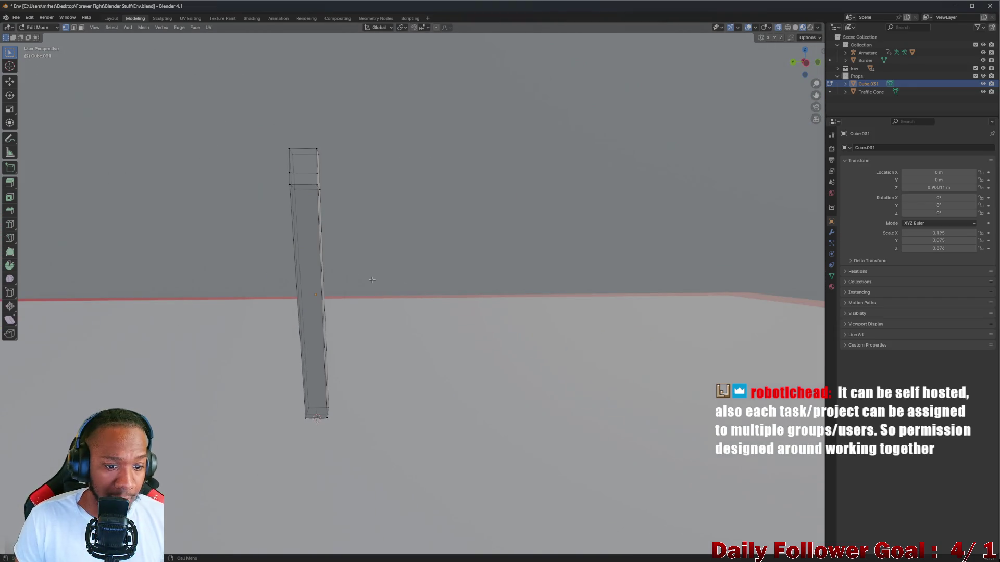
Select the beam's right-edge vertices and shift them about 0.08 m inward to slim it
drag(296, 125, 343, 242)
mouse_move(410, 297)
mouse_down()
mouse_move(438, 227)
mouse_move(428, 209)
mouse_up()
middle_drag(390, 175, 395, 177)
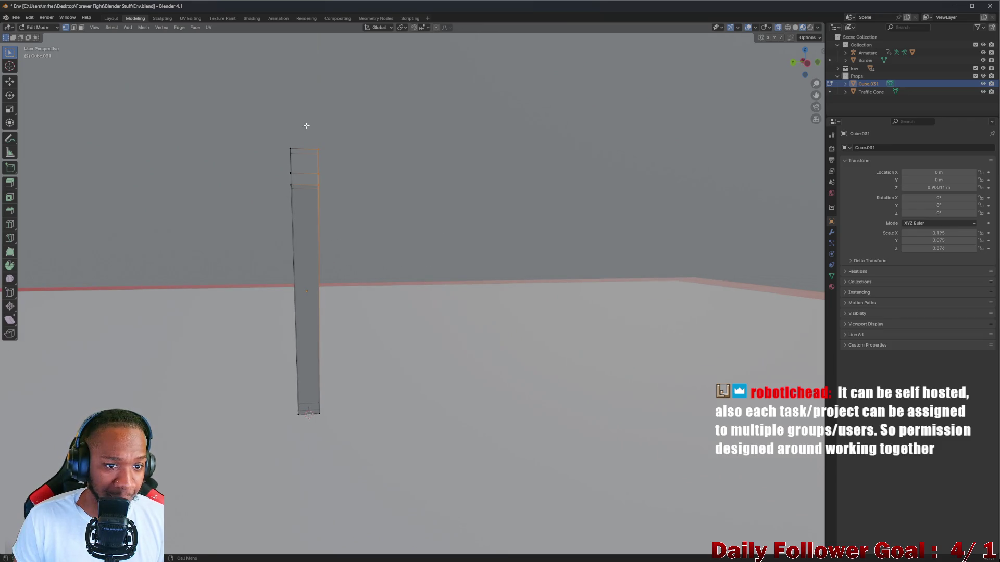
mouse_move(313, 123)
mouse_down()
mouse_move(365, 217)
mouse_move(367, 248)
mouse_up()
drag(307, 127, 361, 309)
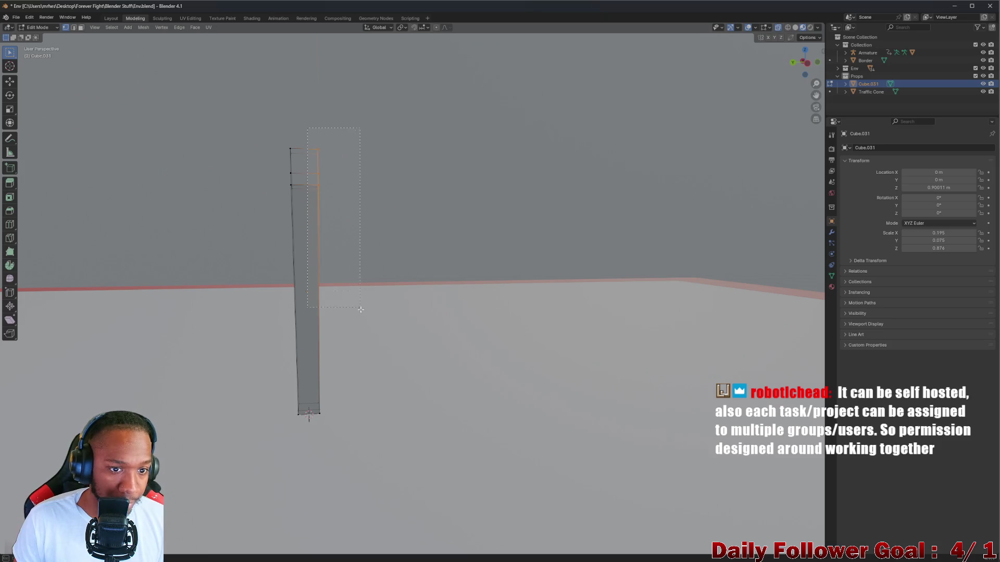
drag(407, 441, 397, 418)
middle_drag(398, 418, 394, 424)
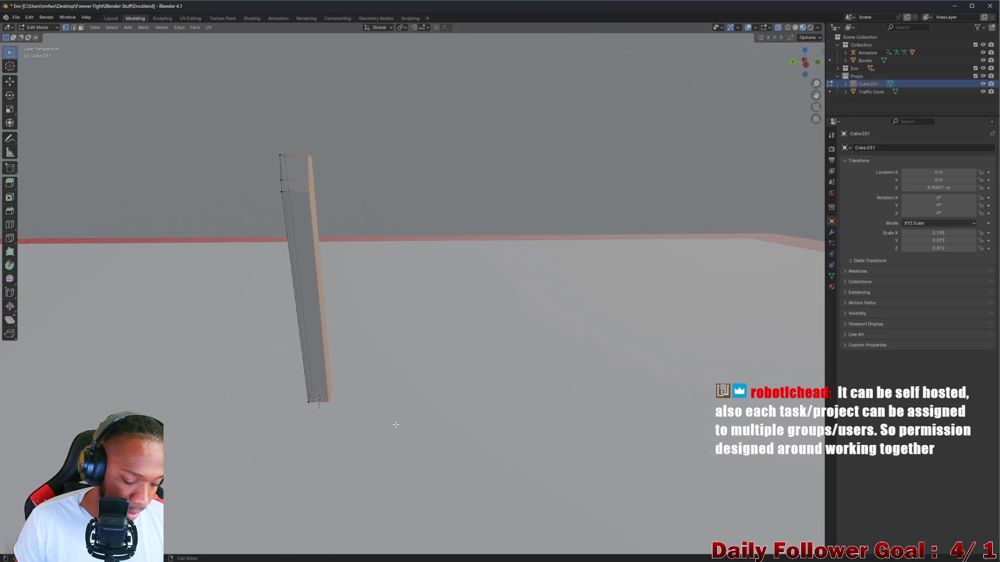
key(g)
key(x)
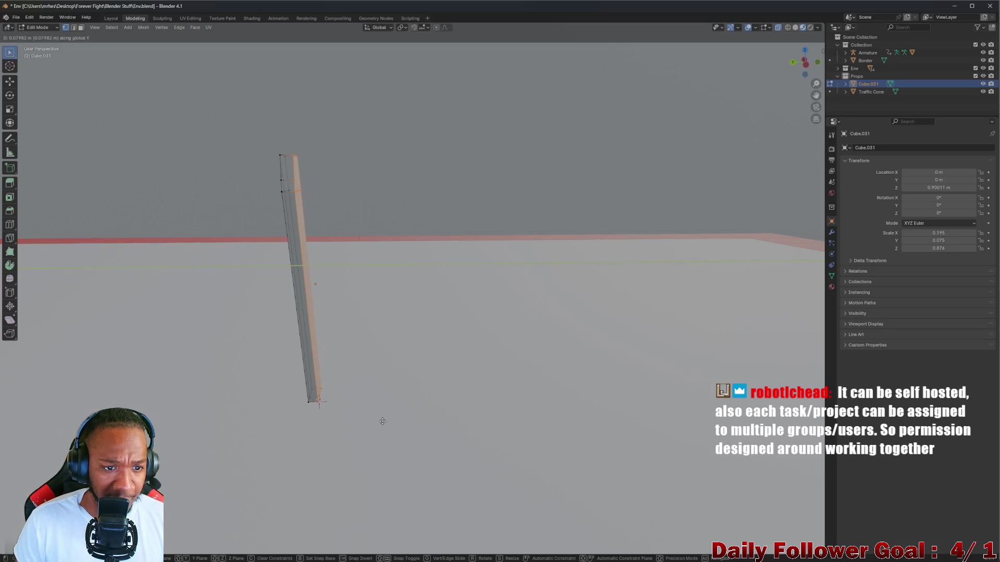
click(382, 421)
mouse_move(383, 421)
middle_down()
mouse_move(415, 229)
mouse_move(368, 342)
mouse_move(433, 378)
mouse_move(397, 350)
mouse_move(510, 331)
mouse_move(415, 339)
mouse_move(346, 324)
middle_up()
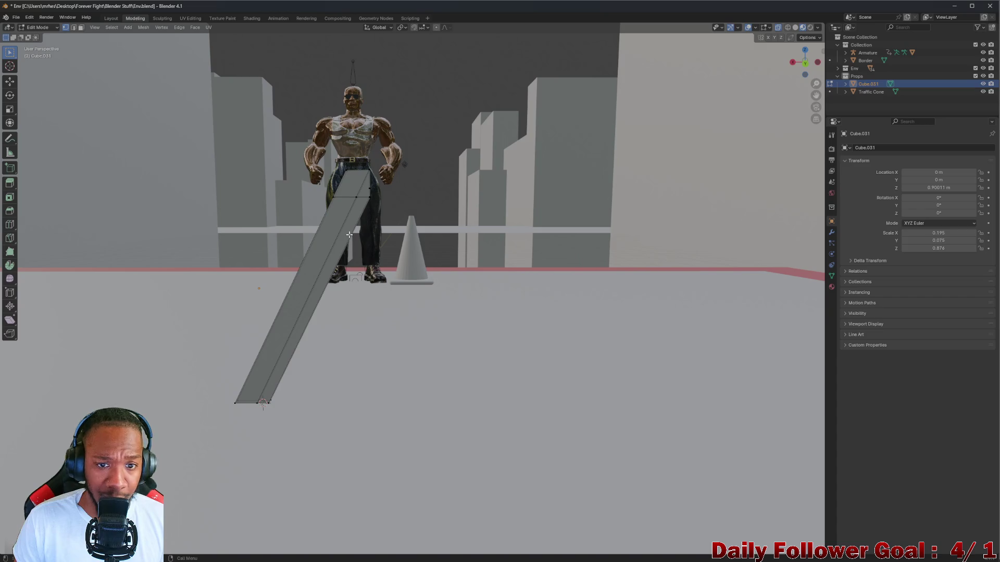
middle_drag(348, 235, 263, 276)
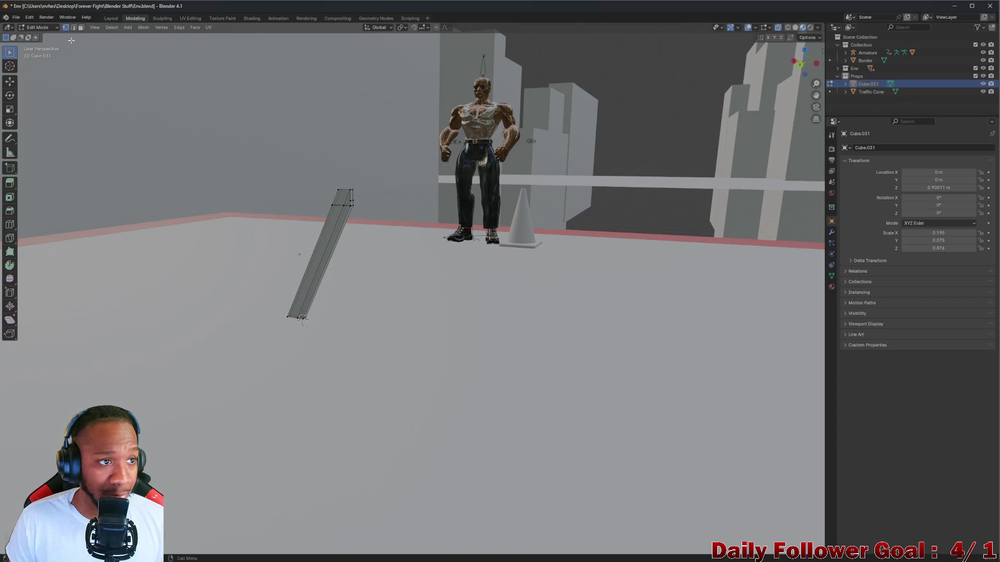
Return to Object Mode and reselect the thin leg beam
click(51, 29)
click(43, 33)
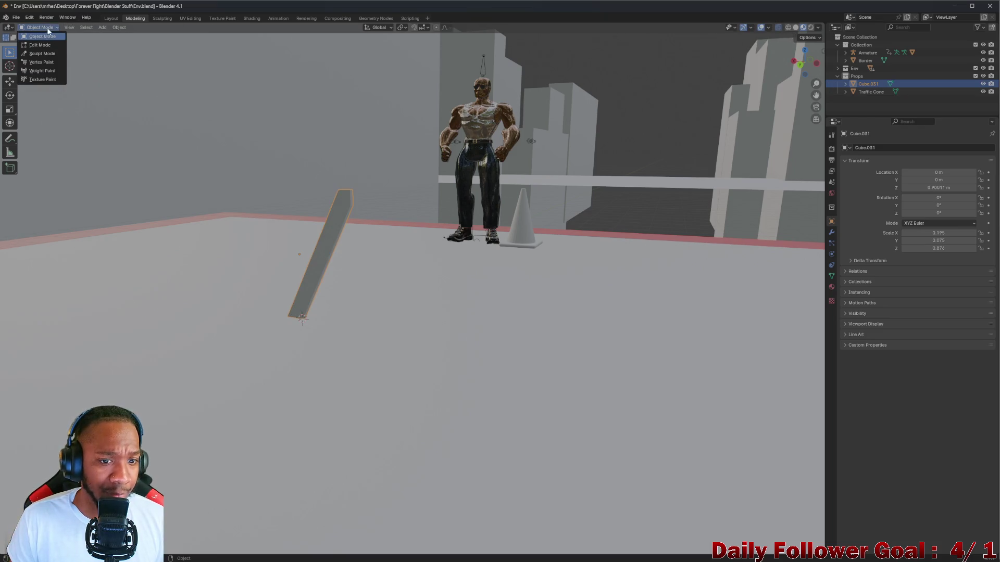
middle_drag(425, 261, 322, 221)
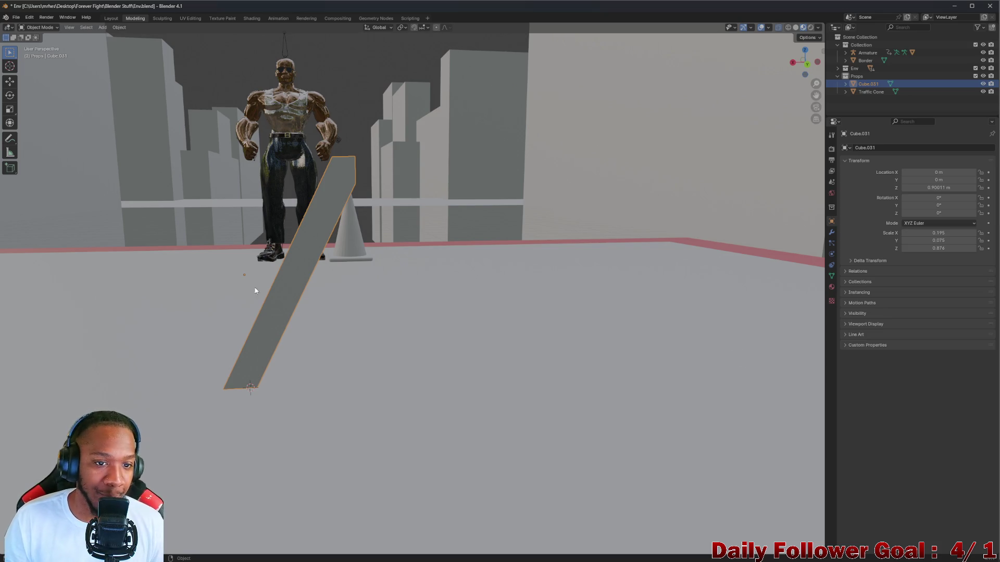
scroll(324, 209, up, 3)
mouse_move(324, 208)
middle_down()
mouse_move(266, 241)
mouse_move(246, 268)
middle_up()
scroll(266, 241, down, 5)
click(195, 265)
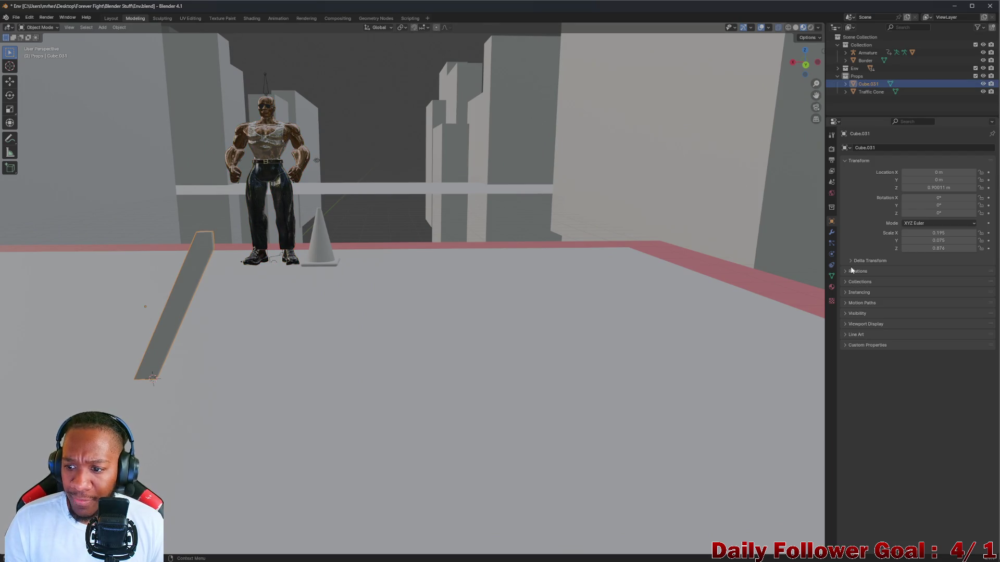
Add a Mirror modifier via search 'mi' and set its Offset U and V to 0
click(832, 232)
click(908, 149)
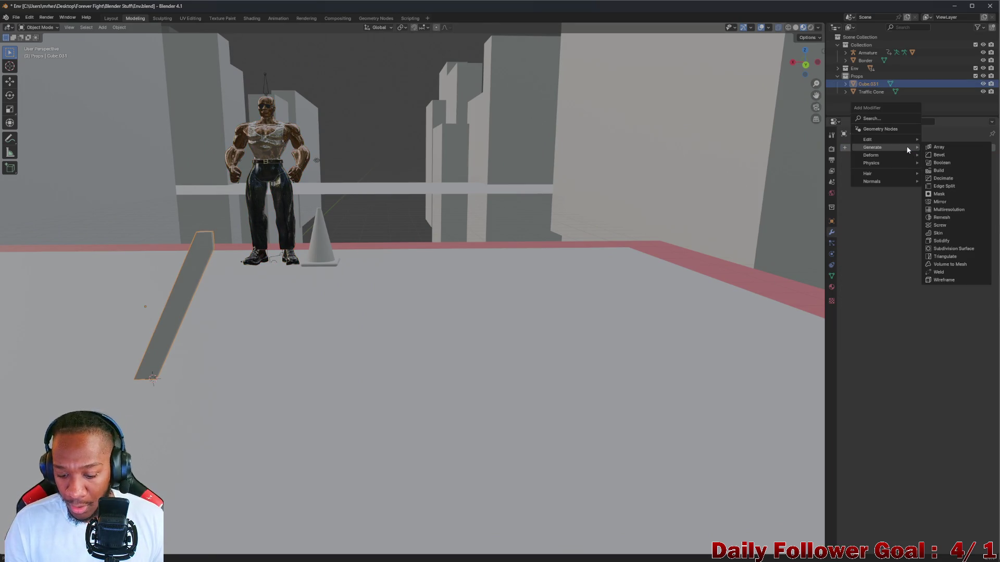
text(mi)
click(884, 162)
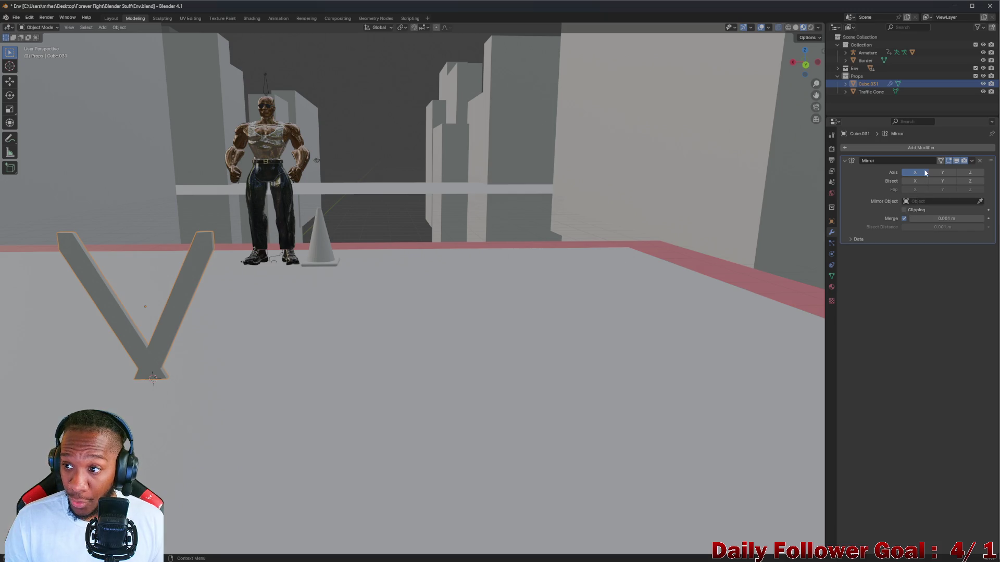
click(850, 240)
mouse_move(917, 269)
mouse_down()
mouse_move(961, 269)
mouse_move(927, 268)
mouse_move(945, 269)
mouse_up()
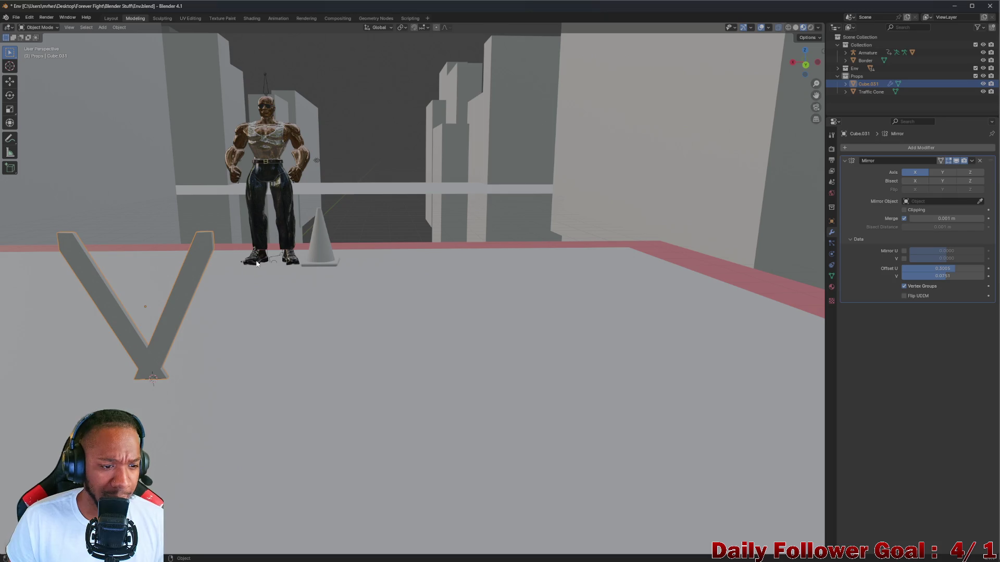
shift+middle_drag(174, 257, 247, 244)
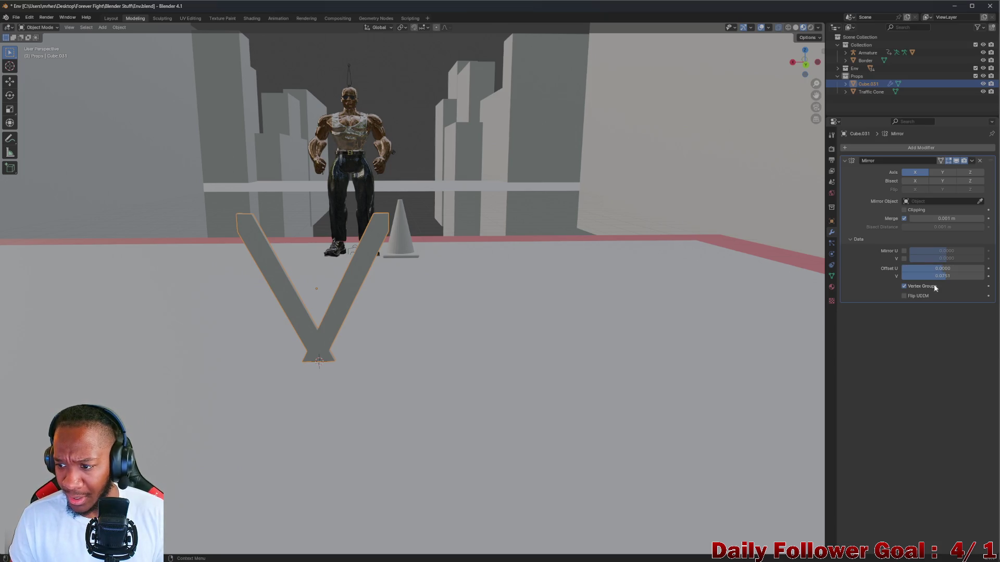
text(0)
key(Return)
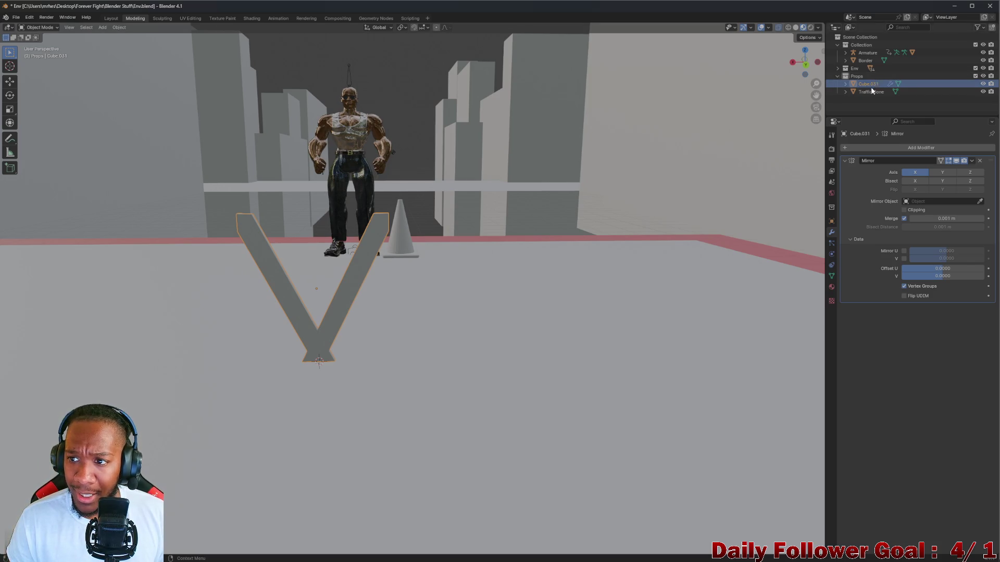
key(g)
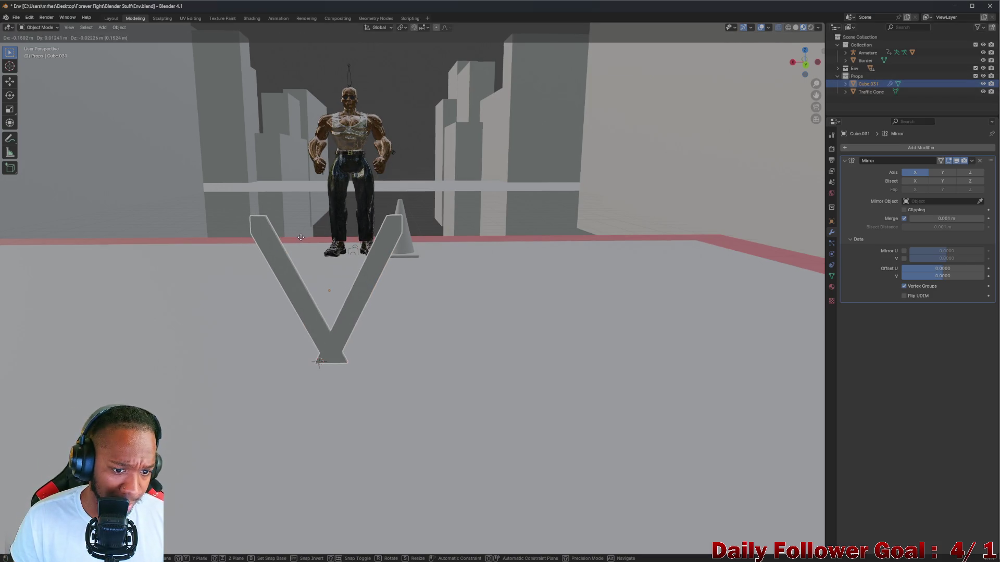
right_click(329, 254)
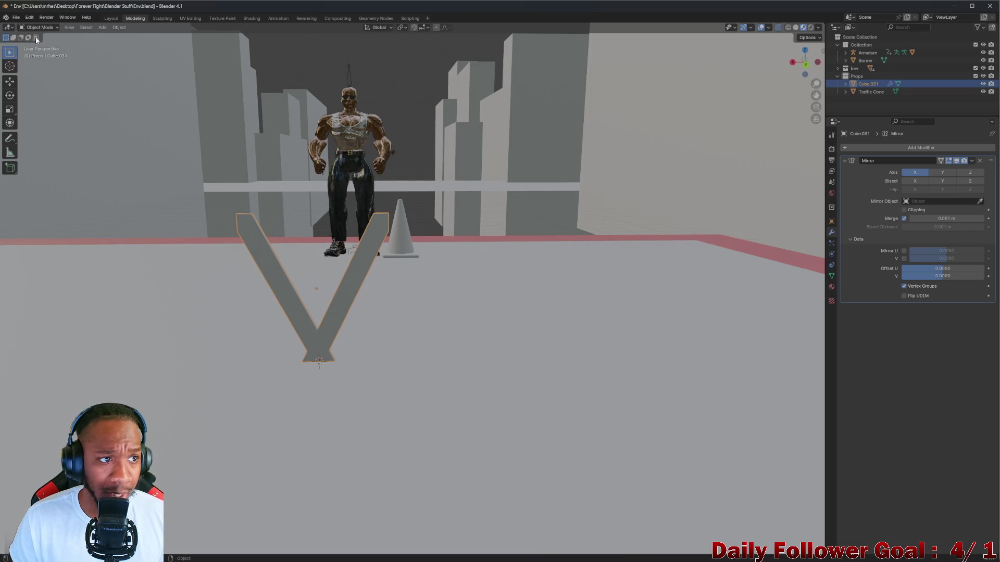
In Edit Mode, select the whole beam and move it along X so the mirrored legs meet on top
key(Tab)
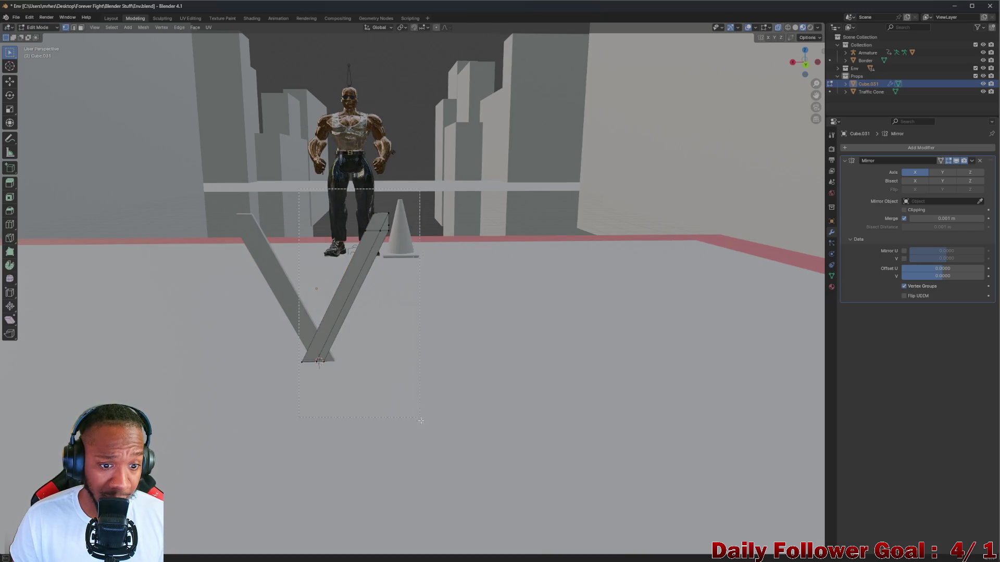
key(ctrl+l)
key(g)
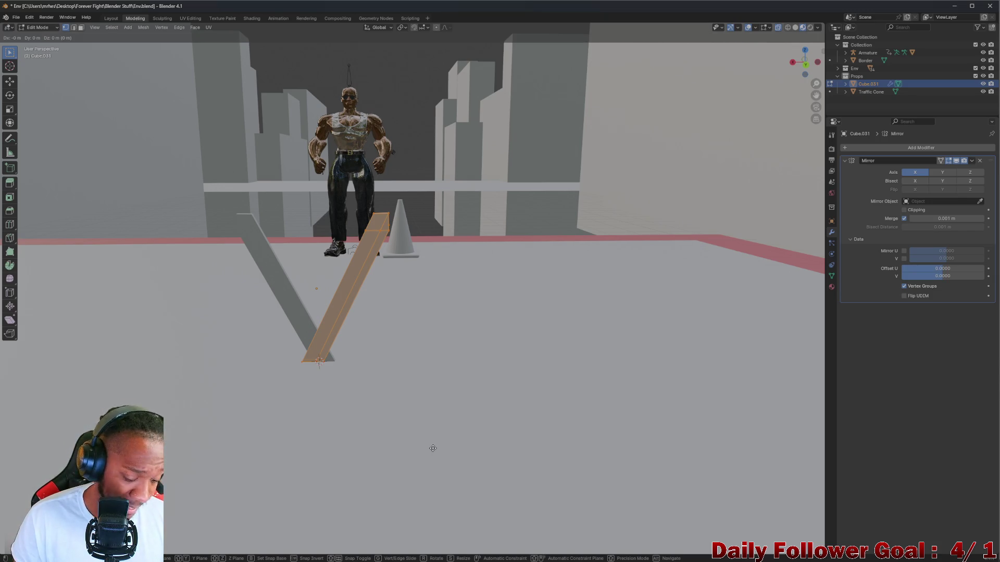
key(x)
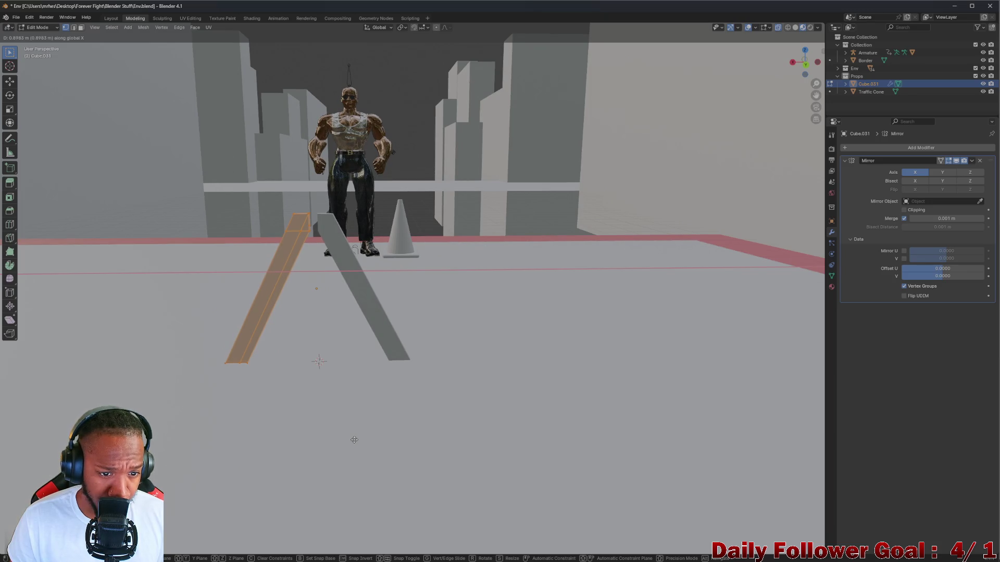
click(315, 313)
mouse_move(315, 313)
middle_down()
mouse_move(302, 300)
mouse_move(310, 284)
mouse_move(304, 308)
mouse_move(313, 294)
mouse_move(9, 282)
mouse_move(237, 267)
middle_up()
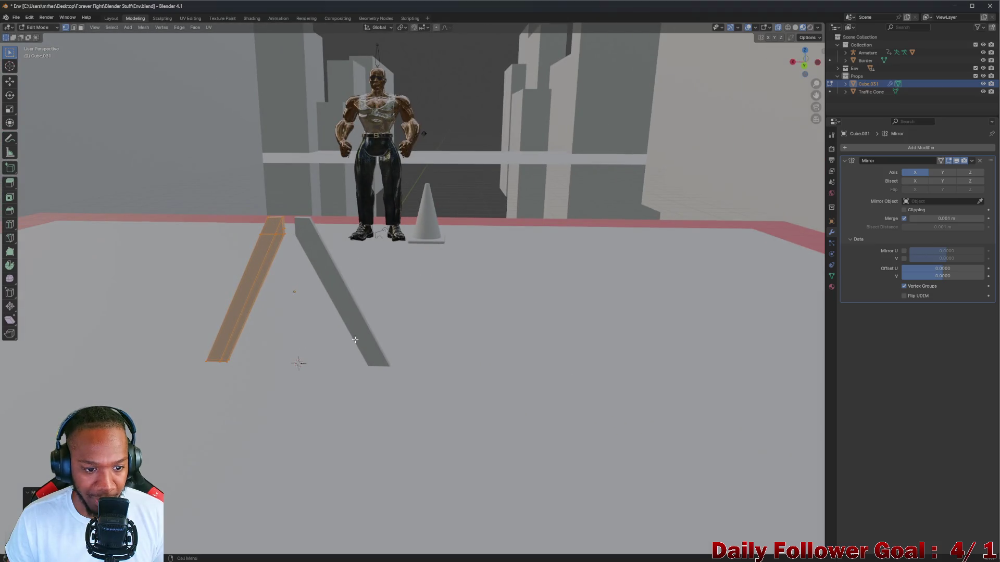
mouse_move(354, 340)
middle_down()
mouse_move(302, 323)
mouse_move(462, 345)
mouse_move(413, 246)
mouse_move(98, 62)
middle_up()
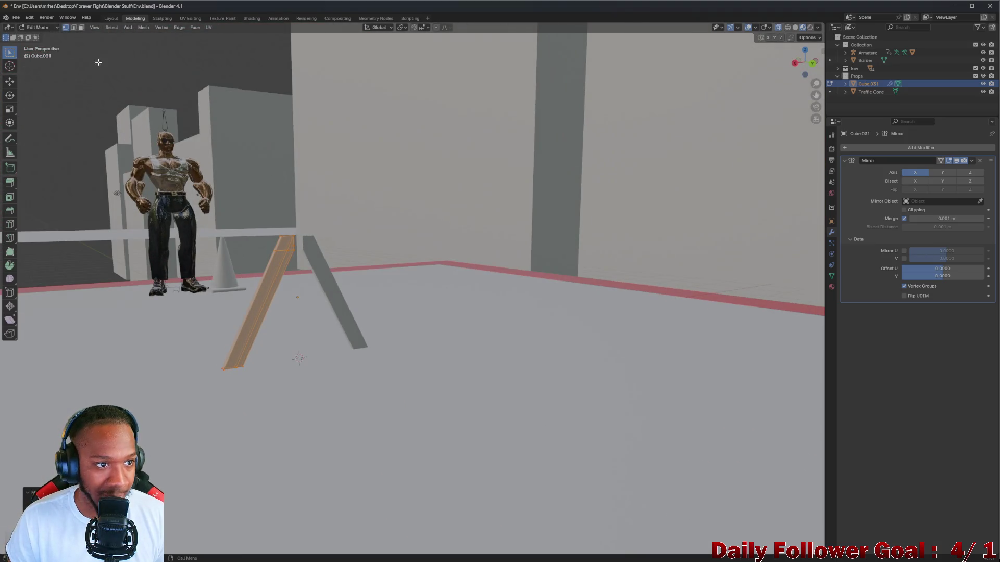
scroll(266, 226, up, 2)
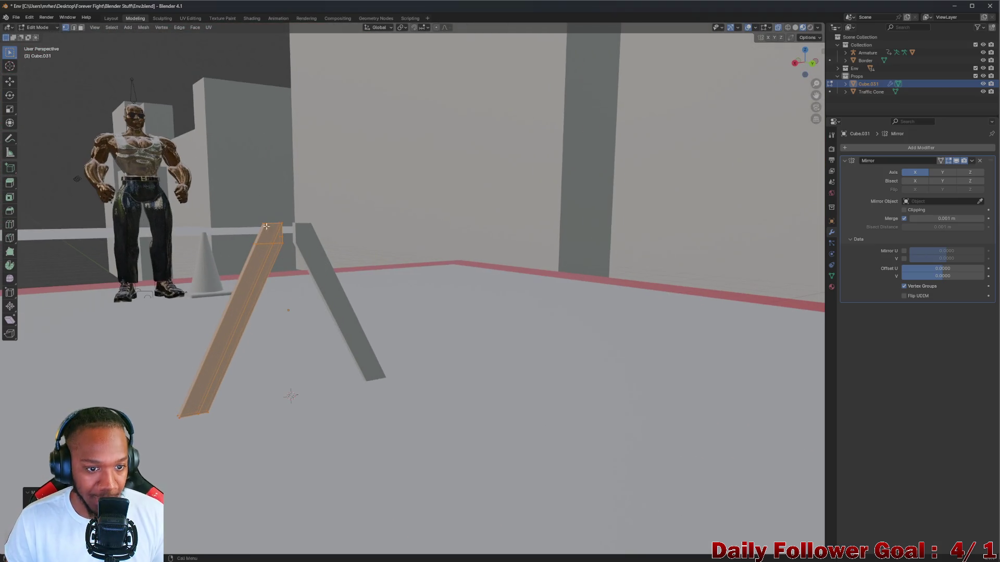
Tab back to Object Mode, view both beams from above, and bring up the Add menu
click(16, 17)
key(Escape)
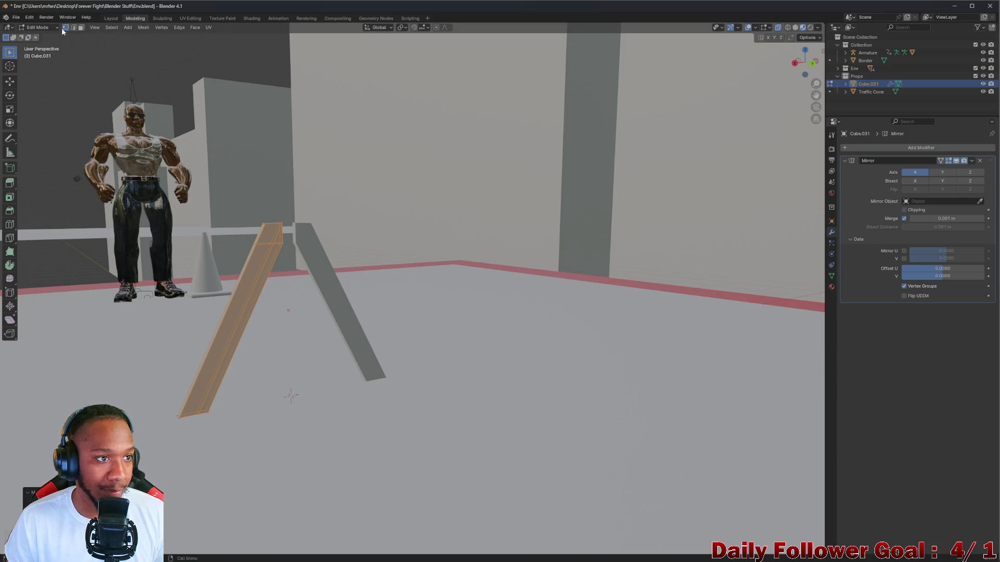
key(Tab)
mouse_move(326, 216)
middle_down()
mouse_move(275, 295)
mouse_move(261, 285)
middle_up()
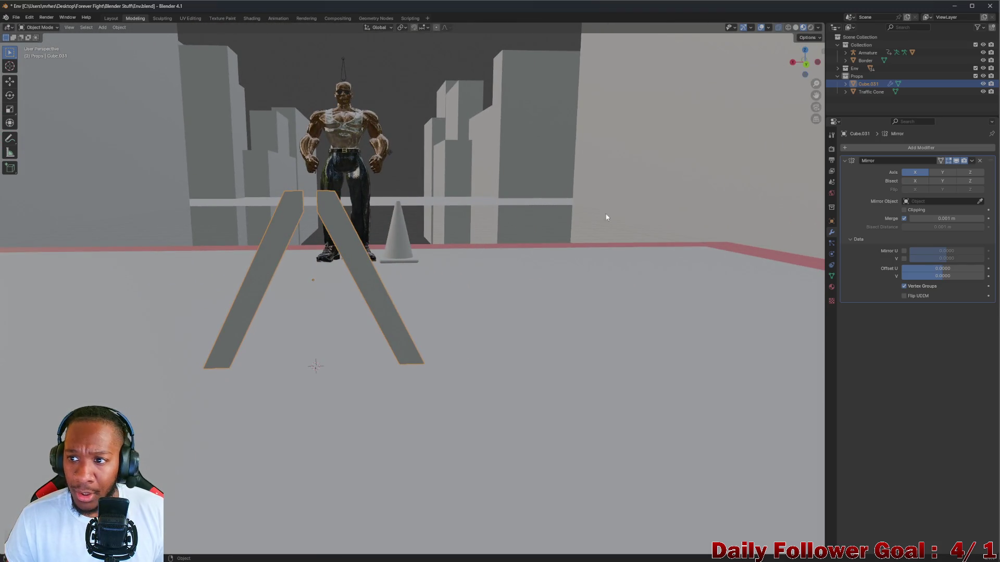
click(28, 30)
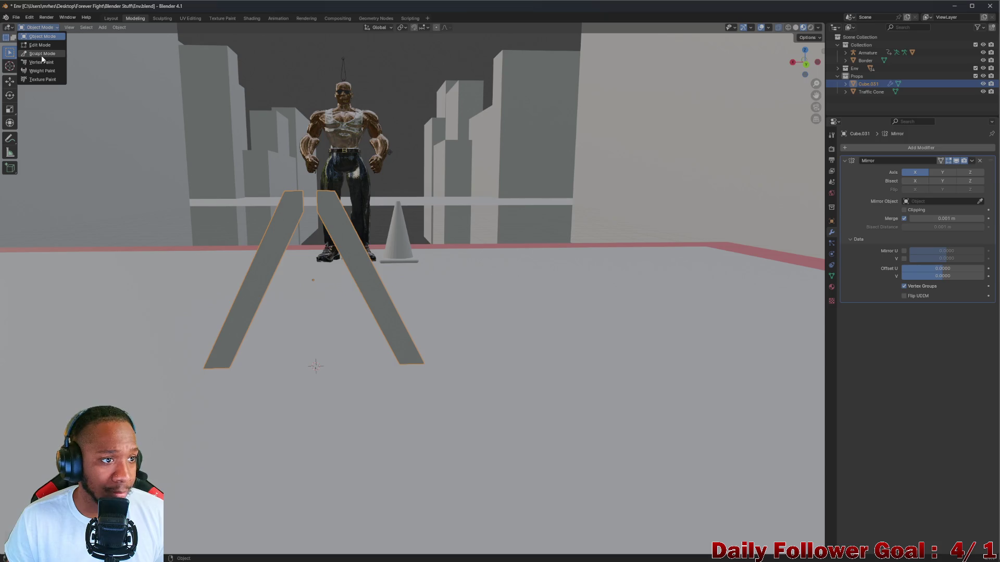
click(39, 28)
click(40, 28)
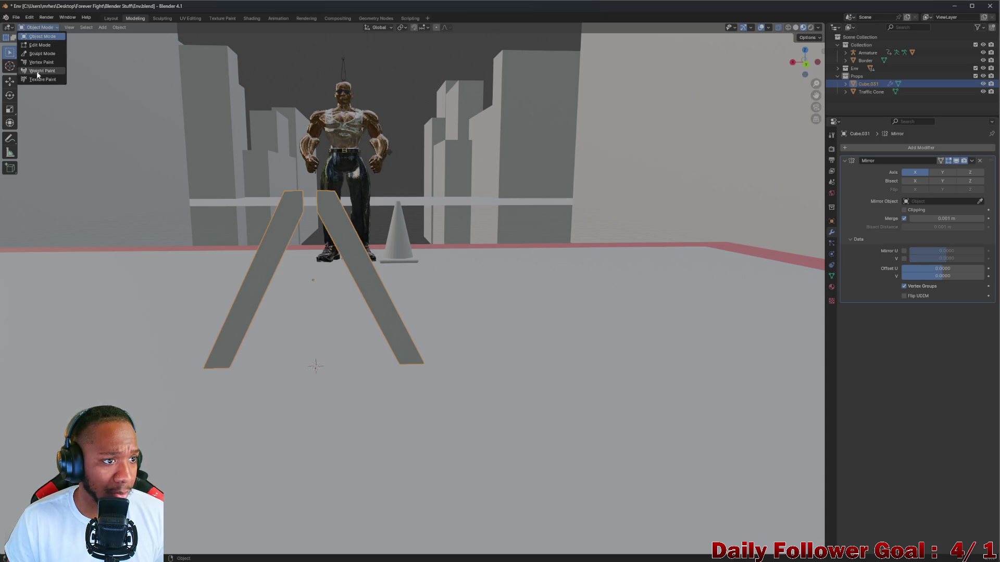
click(46, 43)
Add a new cube and move it vertically so it stands above the floor
click(103, 27)
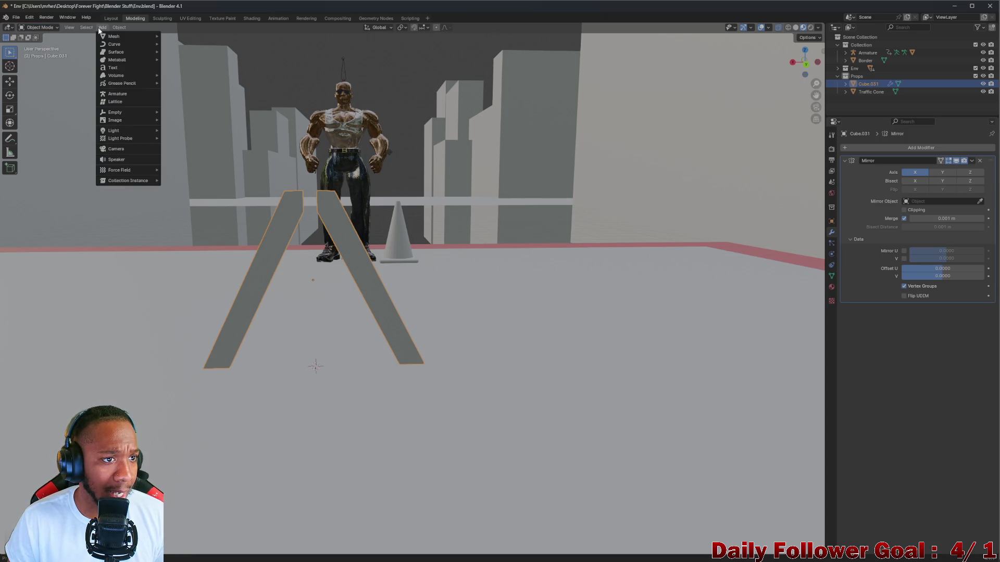
mouse_move(142, 37)
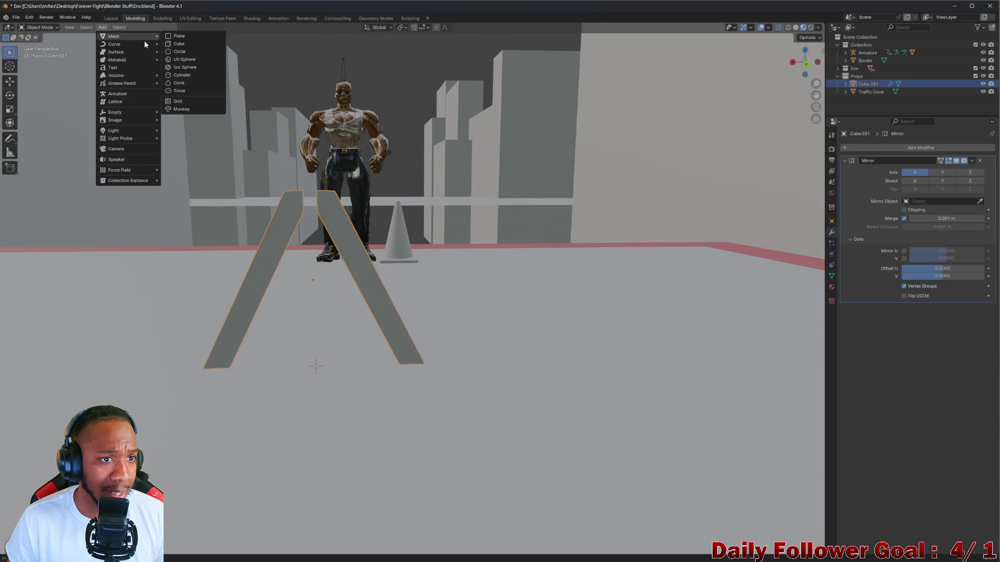
click(179, 45)
mouse_move(264, 186)
middle_down()
mouse_move(299, 208)
mouse_move(324, 258)
mouse_move(259, 257)
mouse_move(282, 270)
middle_up()
scroll(259, 256, up, 6)
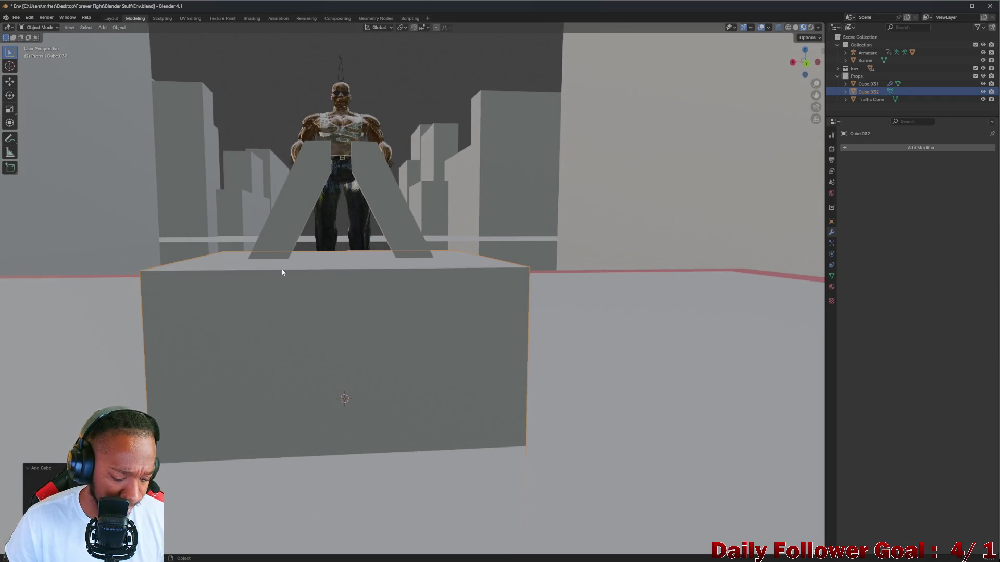
key(g)
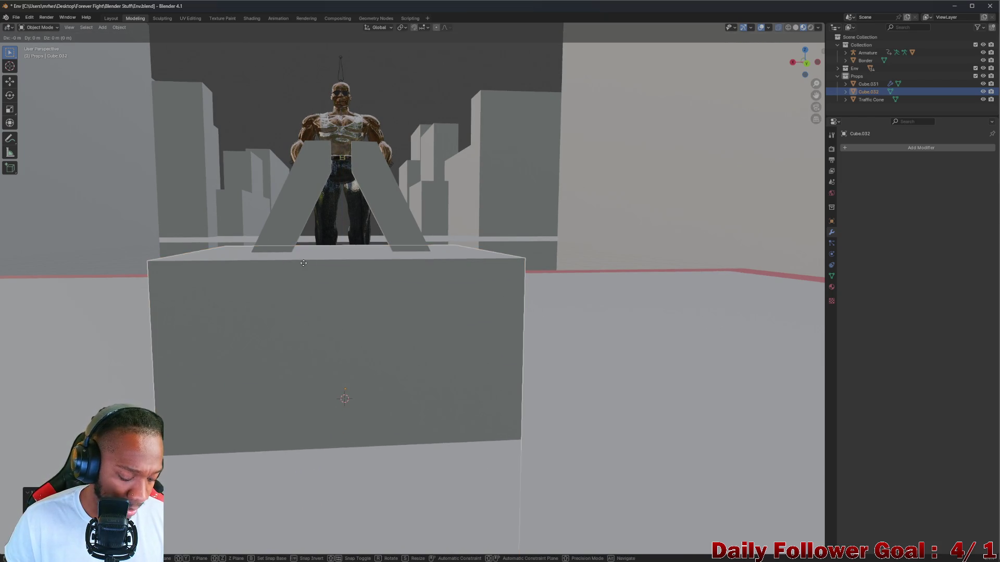
key(z)
click(318, 398)
key(g)
key(z)
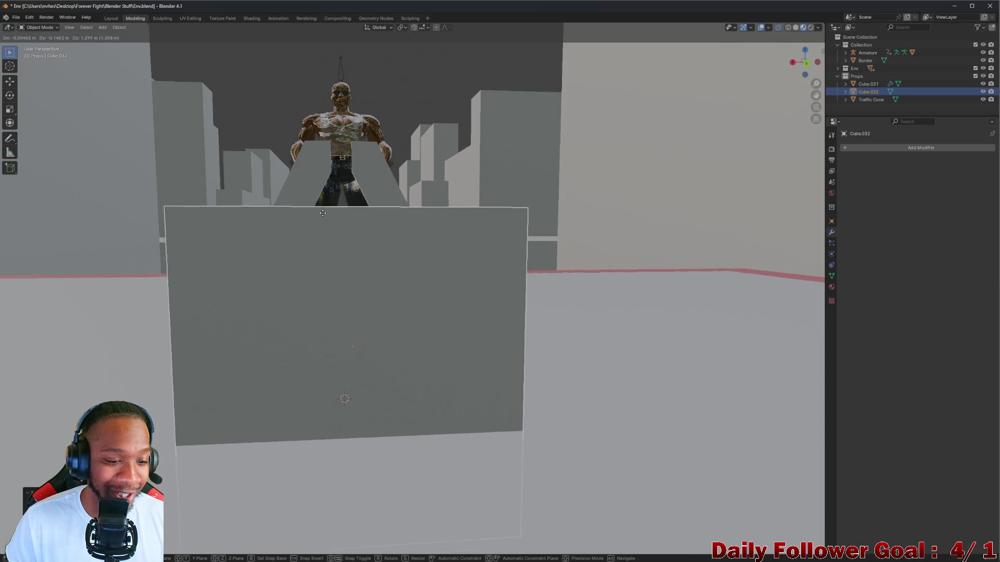
click(310, 128)
Squash the cube in height and lower it straight down
key(s)
key(z)
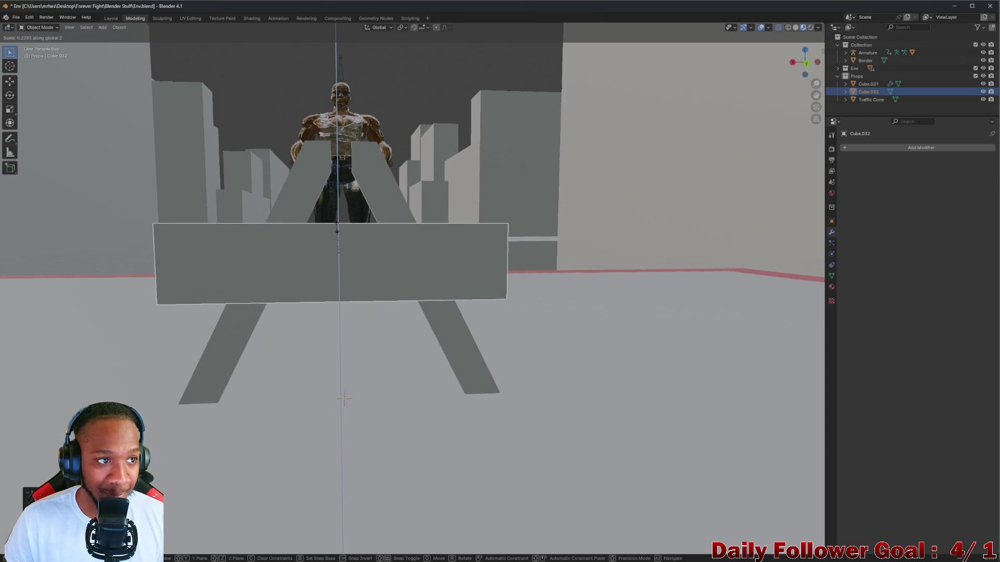
click(335, 234)
key(g)
key(z)
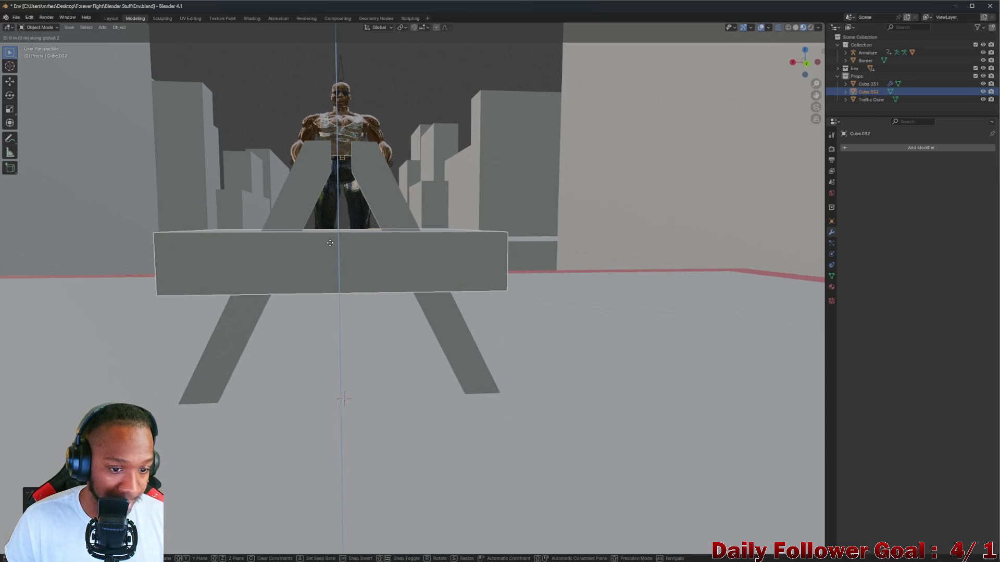
click(273, 307)
Thin the cube to Y scale 0.050 and slide it along X across the A-frame legs
middle_drag(273, 306, 328, 319)
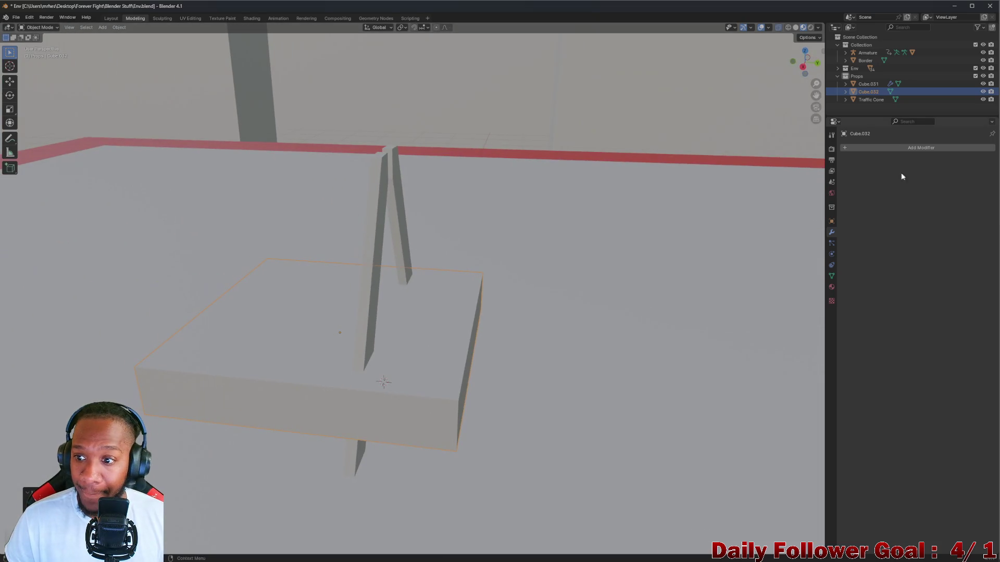
click(832, 221)
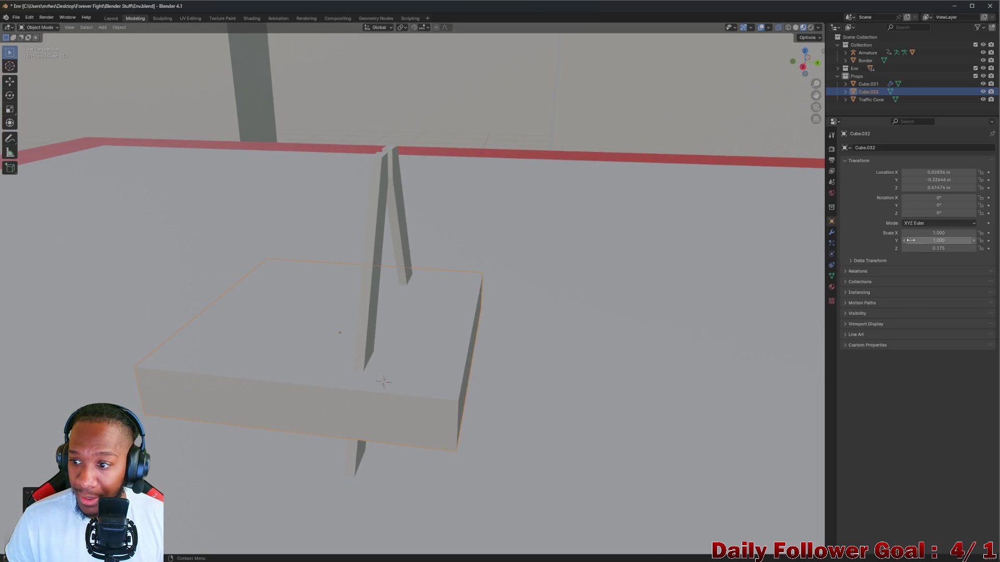
mouse_move(905, 242)
mouse_down()
mouse_move(854, 241)
mouse_move(875, 242)
mouse_up()
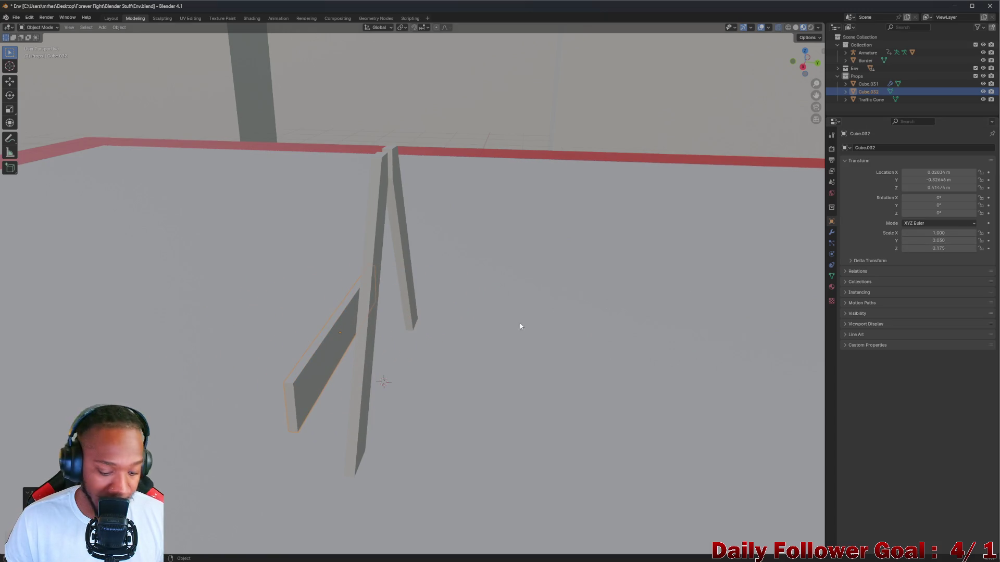
key(g)
key(x)
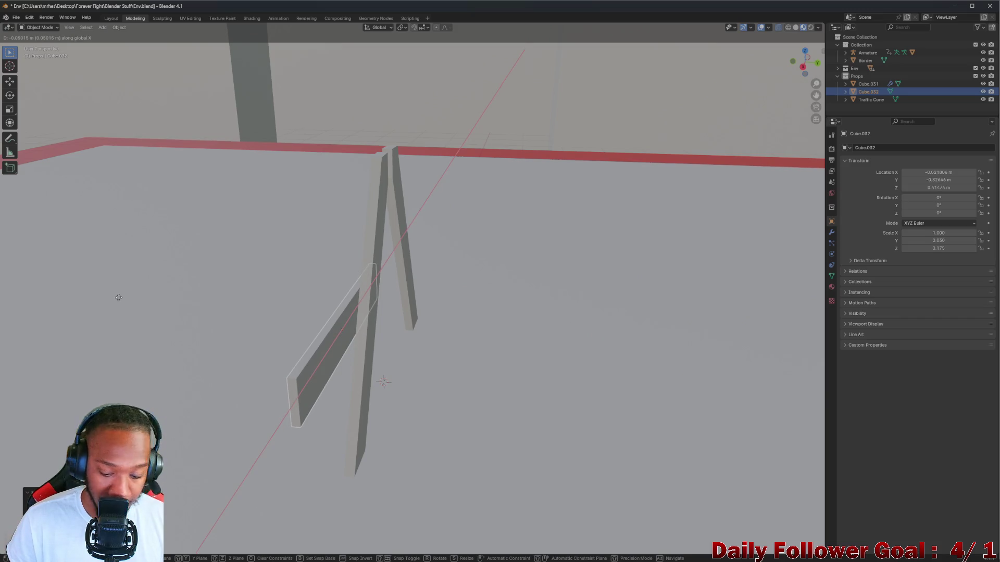
click(156, 289)
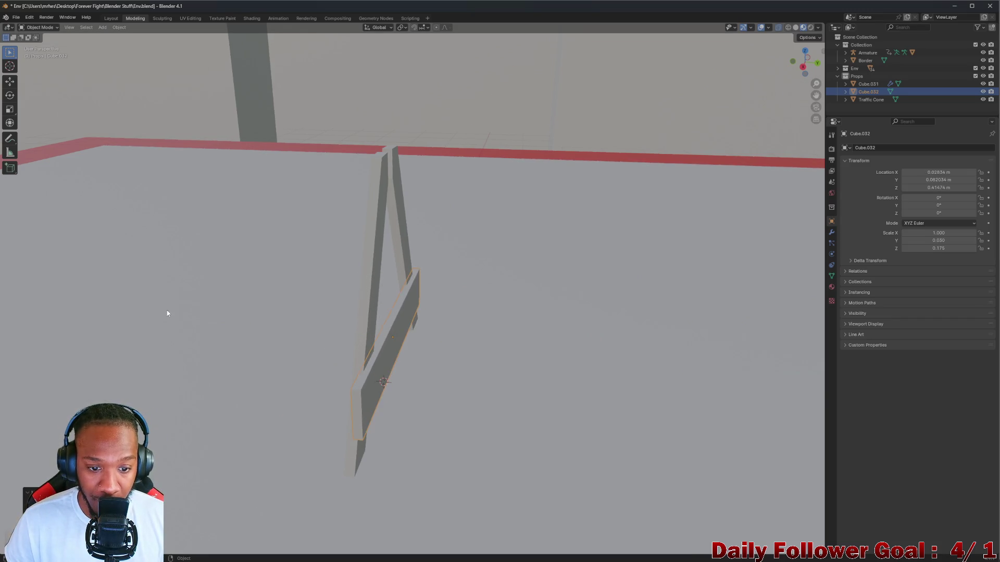
Reduce the crossbar's Z scale to 0.095 and raise it higher up the leg
key(KP_1)
middle_drag(160, 276, 193, 305)
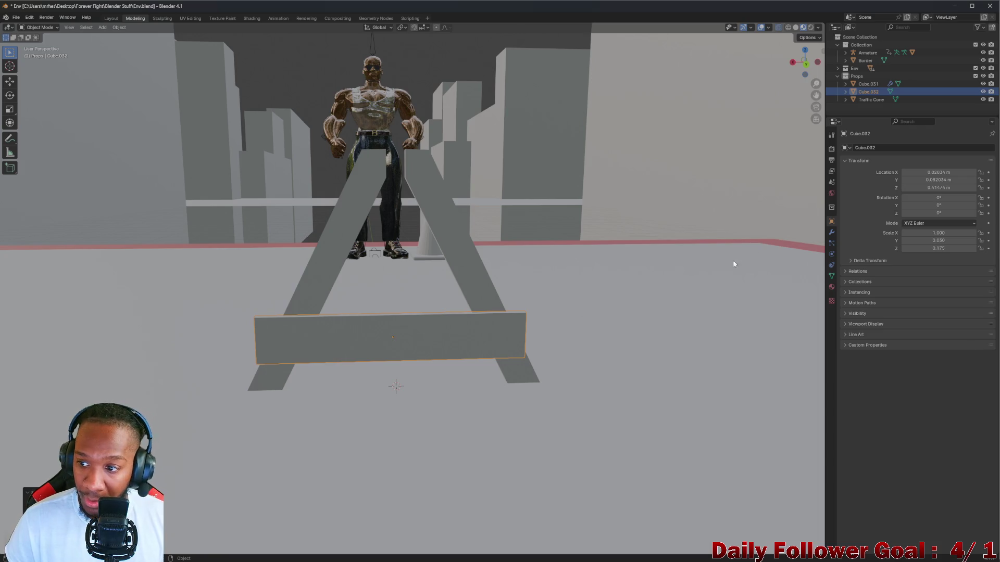
mouse_move(905, 249)
mouse_down()
mouse_move(885, 248)
mouse_move(905, 251)
mouse_up()
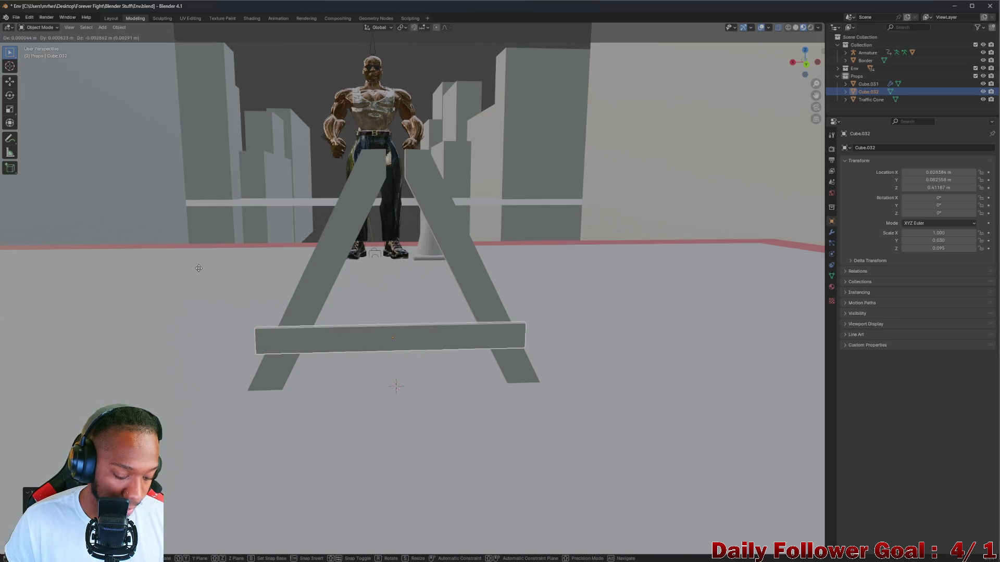
key(g)
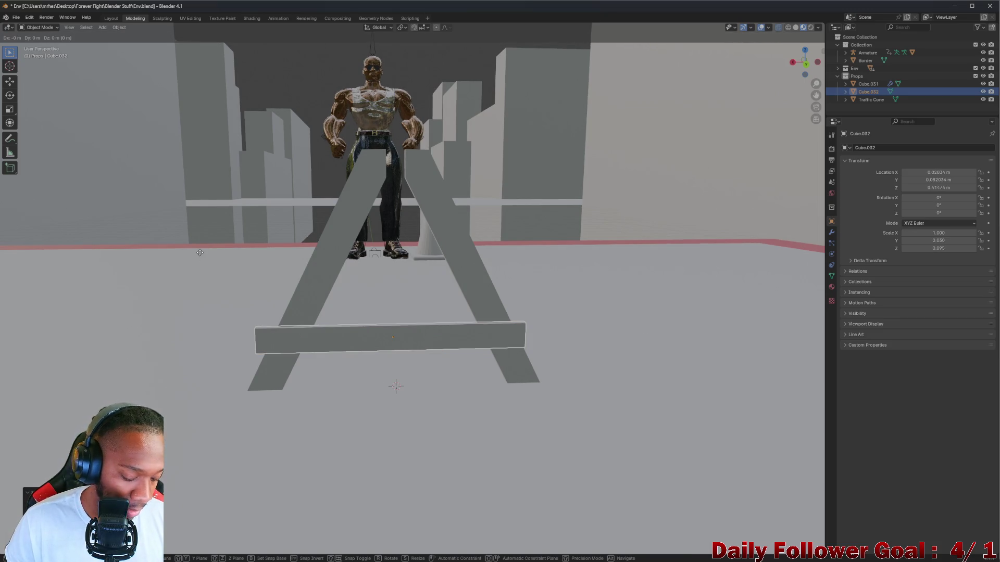
key(z)
click(216, 247)
Inspect the crossbar placement in see-through view from a new angle
key(alt+z)
mouse_move(217, 246)
middle_down()
mouse_move(426, 280)
mouse_move(314, 266)
mouse_move(161, 284)
mouse_move(289, 289)
mouse_move(335, 272)
mouse_move(312, 276)
middle_up()
key(alt+z)
scroll(288, 289, down, 5)
click(39, 27)
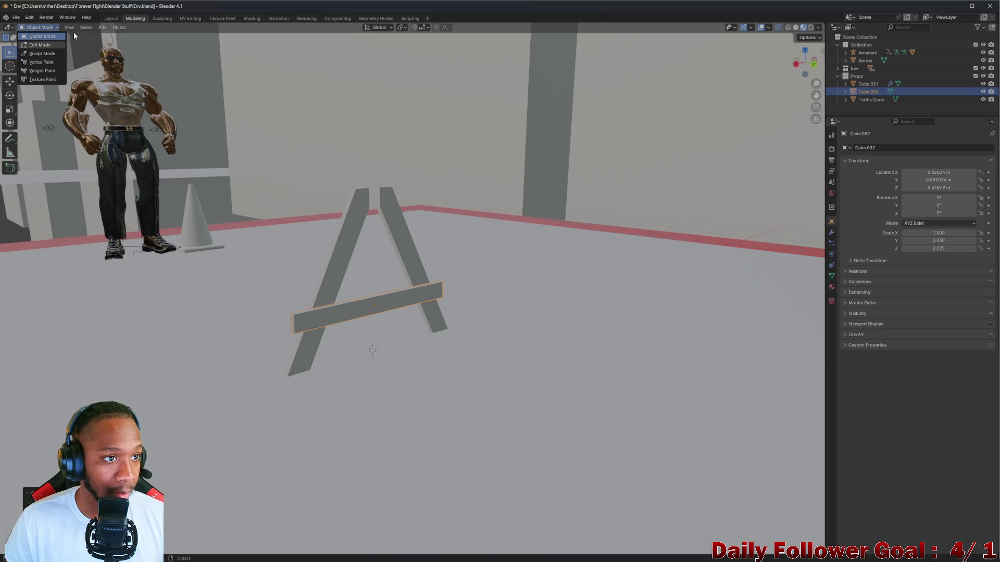
Add a new cube, raise it above the A-frame, and flatten its height
click(103, 27)
mouse_move(117, 36)
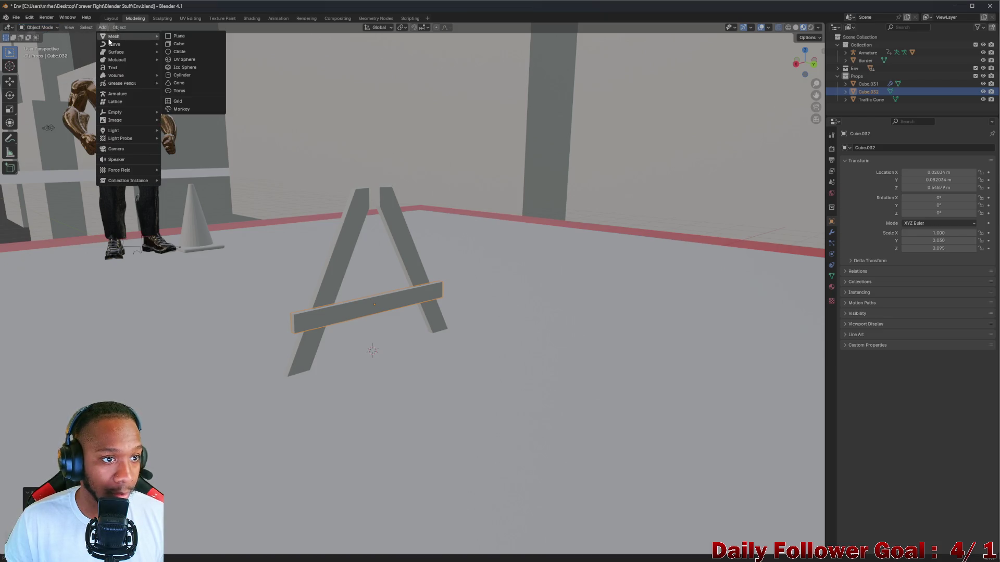
click(180, 44)
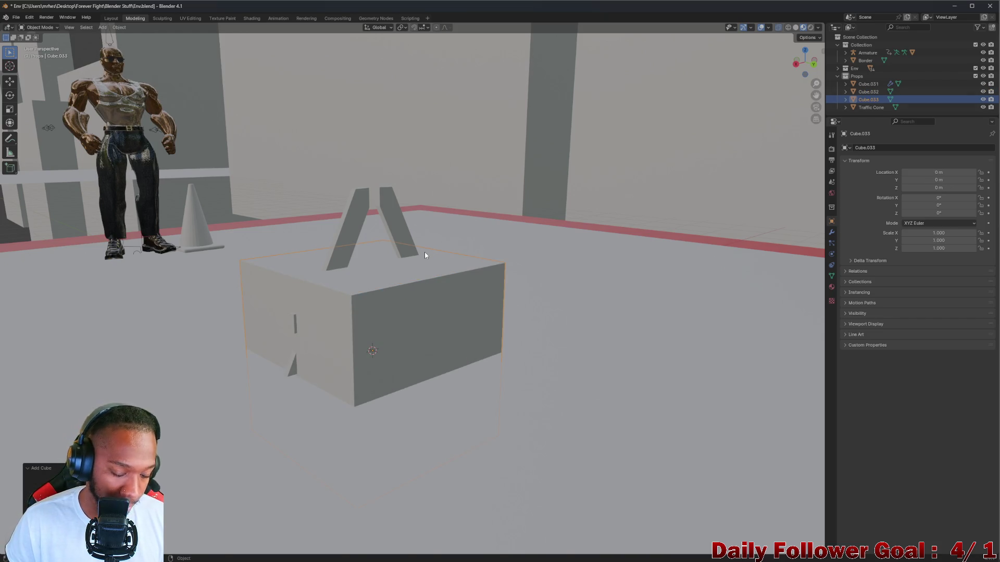
key(g)
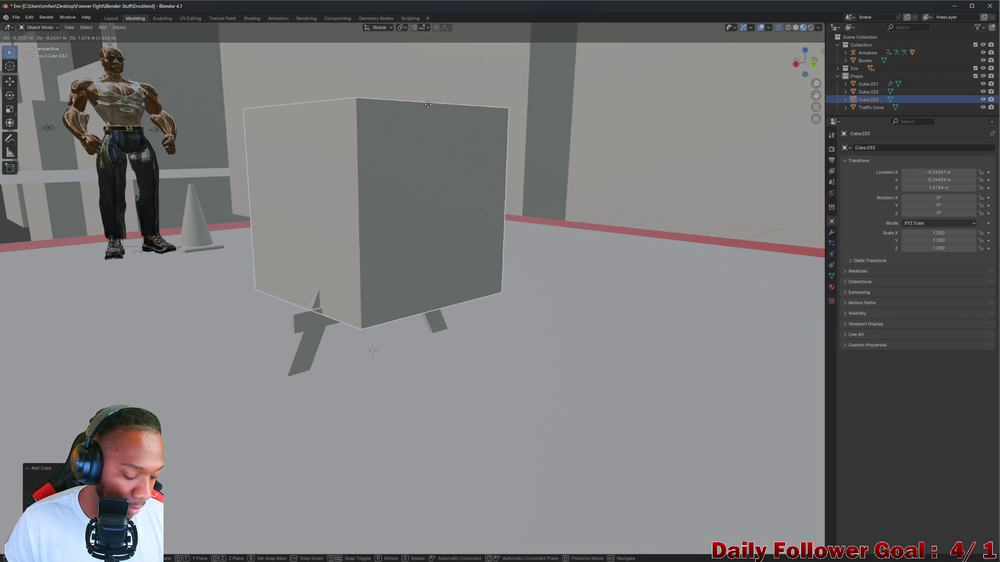
key(z)
click(431, 130)
middle_drag(431, 129, 407, 163)
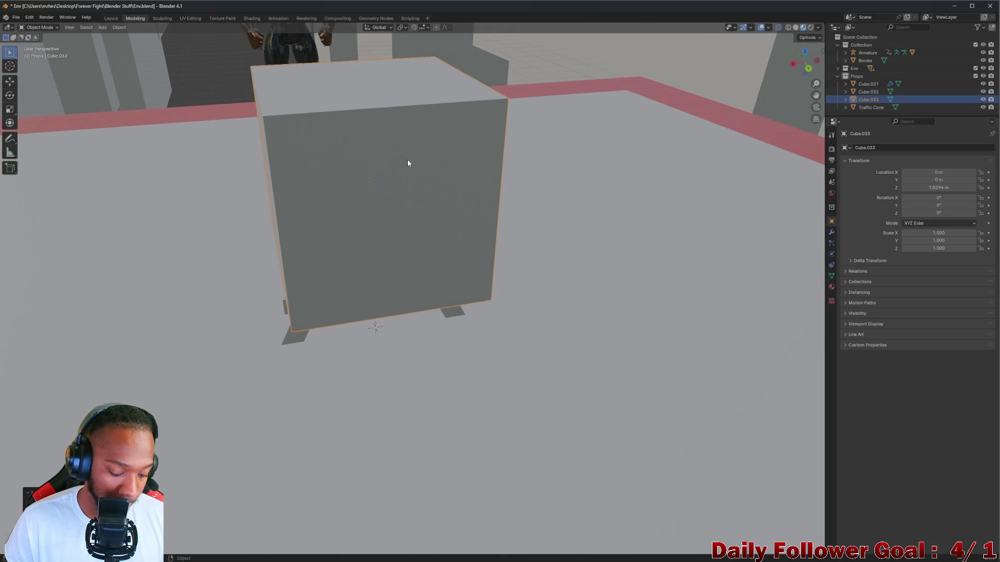
key(g)
key(s)
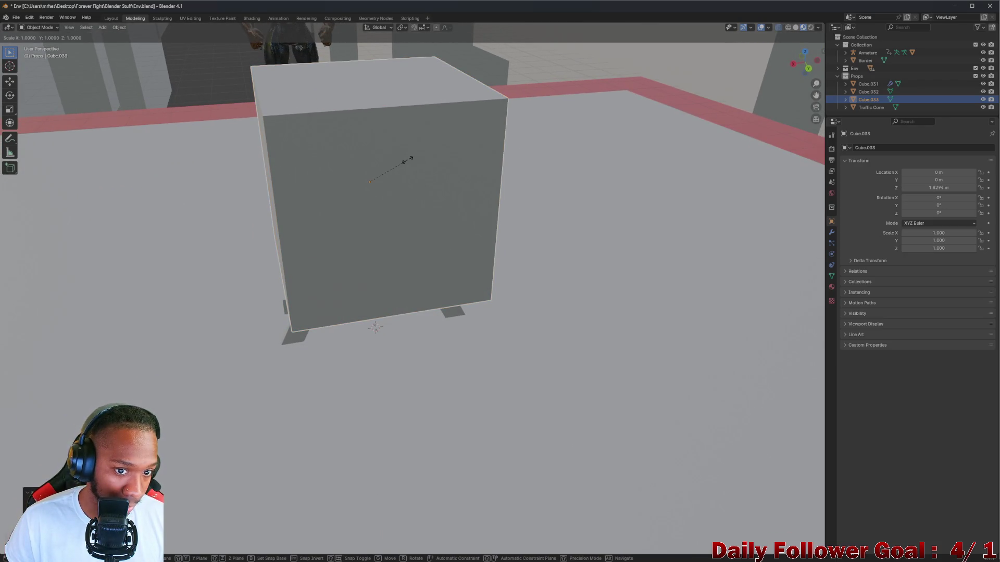
key(z)
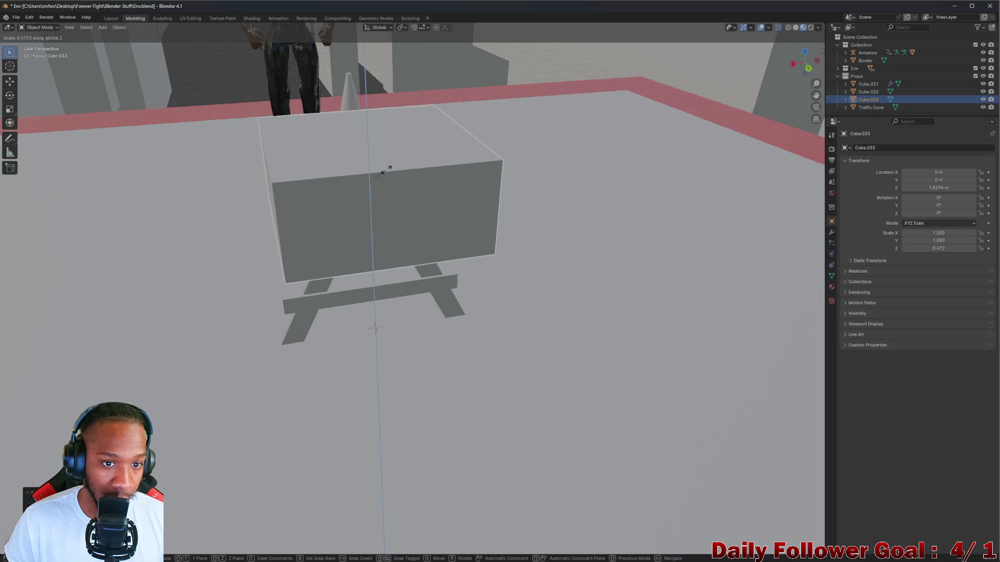
click(401, 185)
Set the beam's scale to X 0.060, Y 2.630, Z 0.222
drag(904, 241, 854, 233)
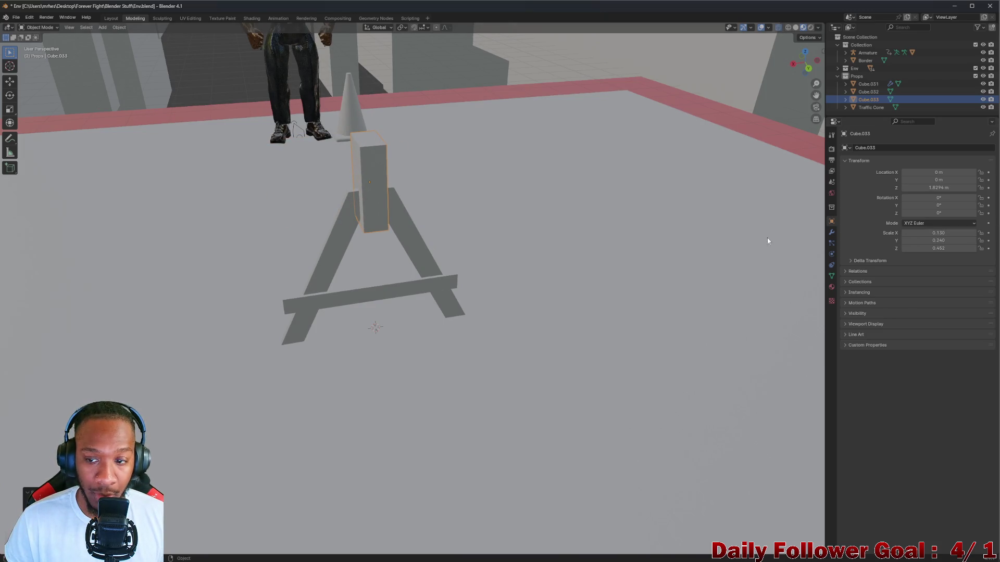
middle_drag(768, 239, 14, 235)
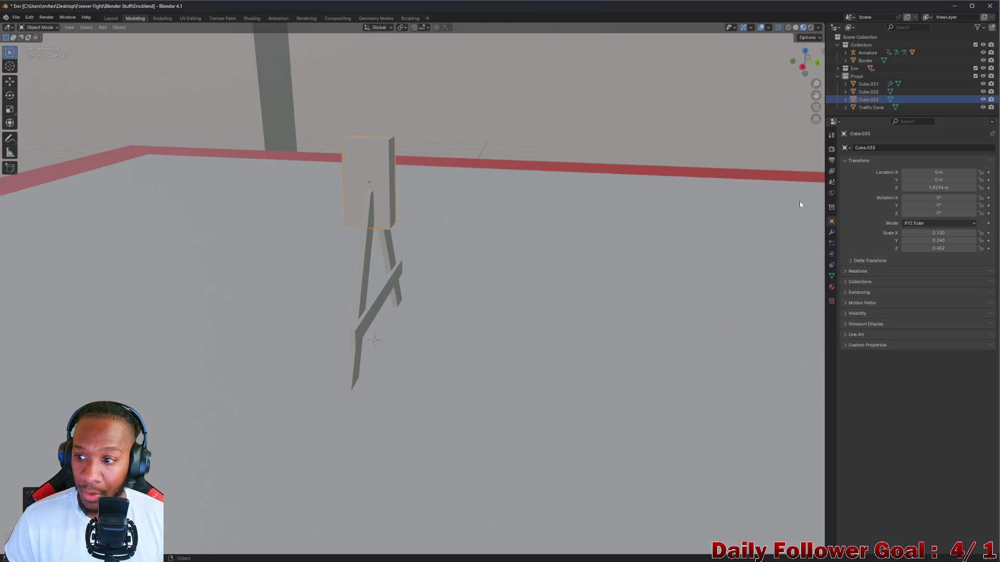
mouse_move(954, 241)
mouse_down()
mouse_move(997, 241)
mouse_move(919, 233)
mouse_move(951, 233)
mouse_move(885, 252)
mouse_up()
mouse_move(554, 185)
middle_down()
mouse_move(530, 163)
mouse_move(484, 156)
middle_up()
mouse_move(904, 248)
mouse_down()
mouse_move(890, 248)
mouse_move(917, 248)
mouse_move(896, 233)
mouse_up()
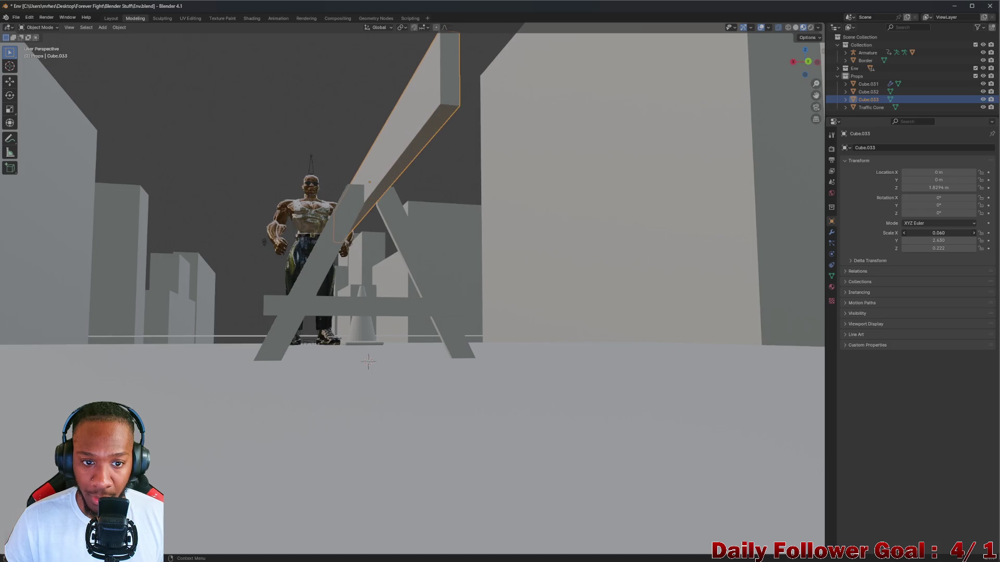
mouse_move(459, 177)
middle_down()
mouse_move(616, 212)
mouse_move(374, 160)
mouse_move(451, 182)
middle_up()
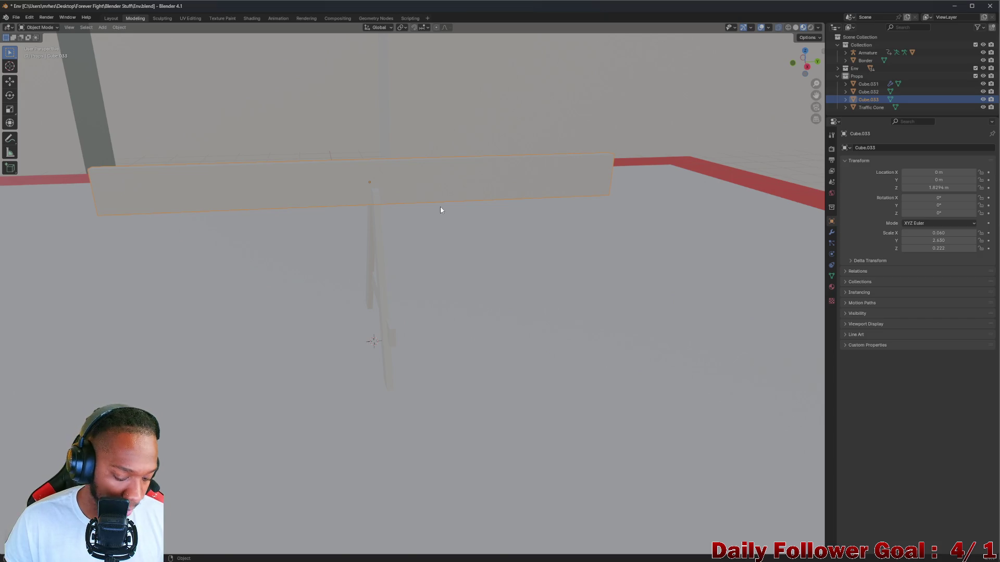
Slide the top beam along Y to 2.2943 m and lower it onto the A-frame legs
key(g)
key(y)
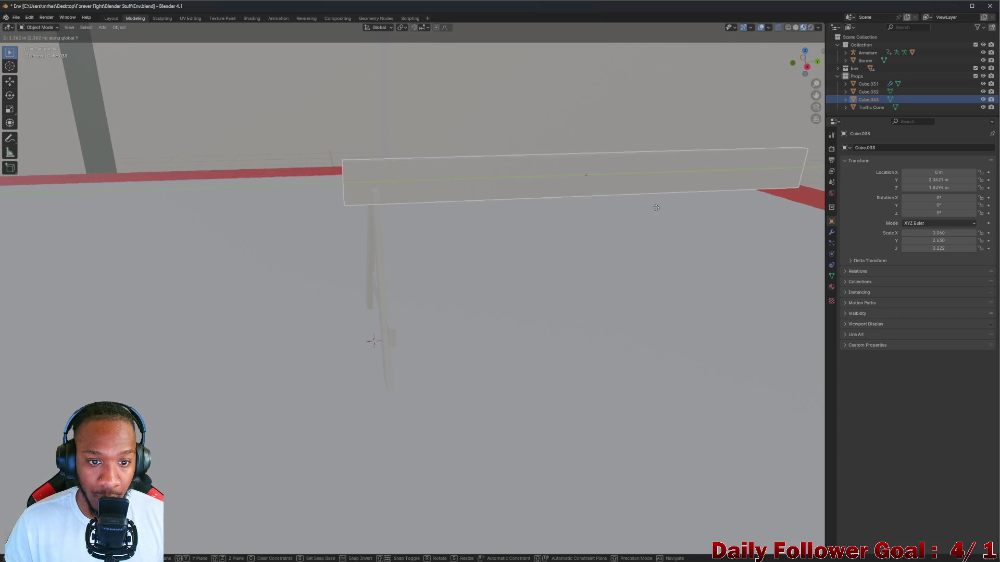
click(630, 224)
mouse_move(629, 224)
middle_down()
mouse_move(563, 195)
mouse_move(547, 214)
mouse_move(536, 204)
mouse_move(381, 254)
mouse_move(540, 268)
mouse_move(442, 268)
mouse_move(429, 246)
mouse_move(408, 242)
mouse_move(442, 219)
mouse_move(429, 244)
mouse_move(481, 214)
mouse_move(462, 215)
mouse_move(479, 197)
mouse_move(504, 191)
mouse_move(420, 176)
middle_up()
key(g)
key(z)
click(547, 223)
Cancel an extra beam move and select the A-frame leg Cube.031
key(g)
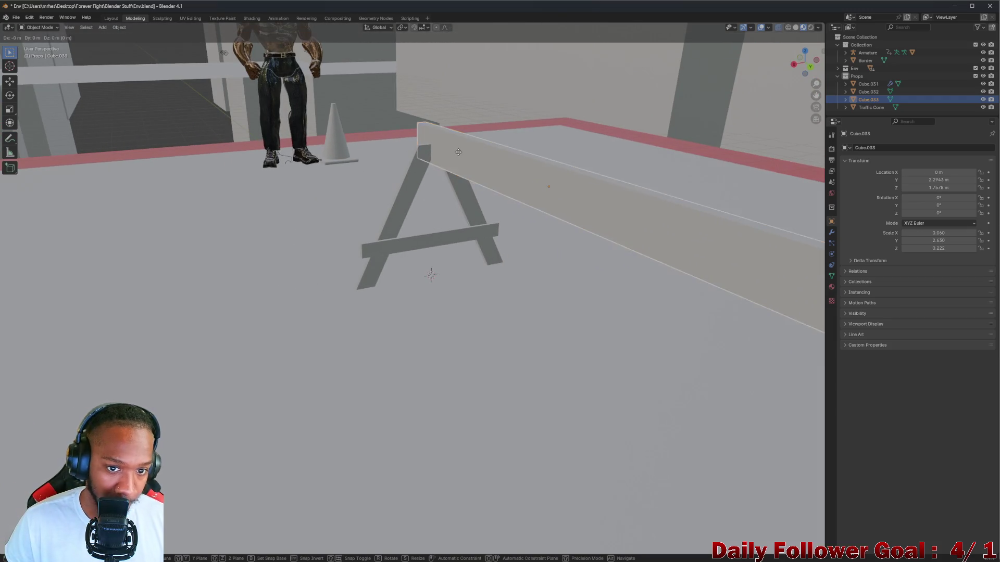
right_click(457, 162)
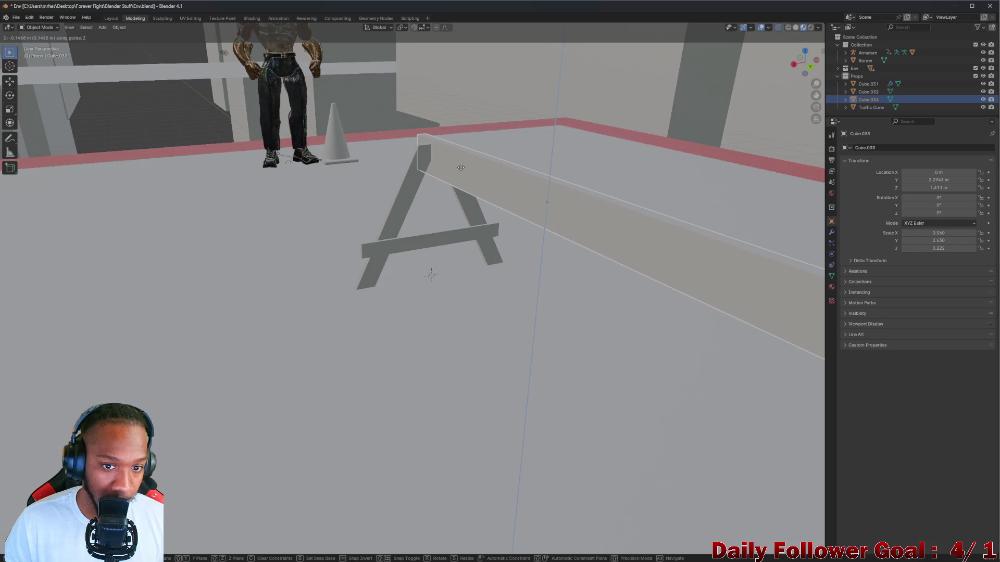
mouse_move(458, 162)
middle_down()
mouse_move(456, 181)
mouse_move(442, 180)
mouse_move(482, 163)
mouse_move(406, 226)
middle_up()
click(406, 227)
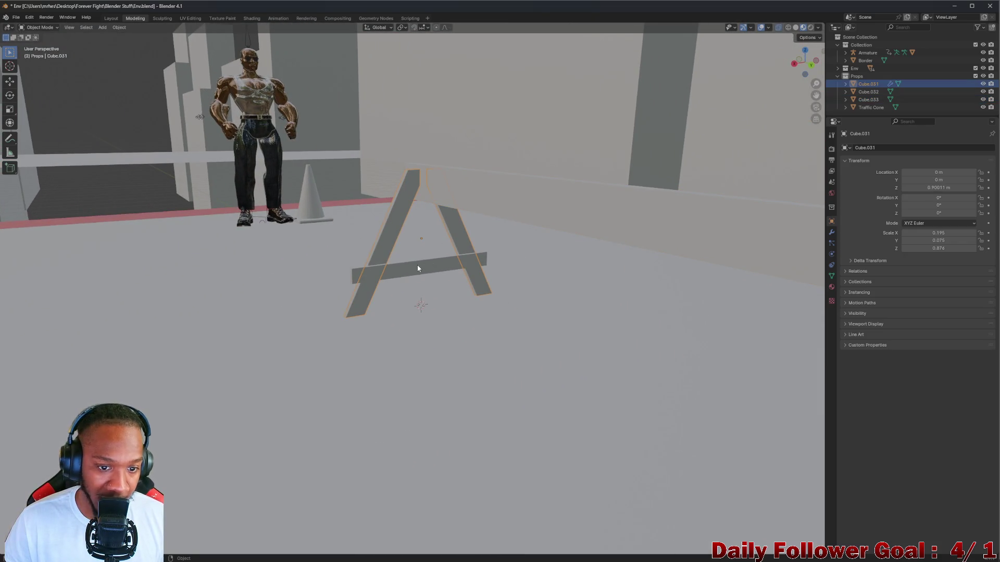
Duplicate leg Cube.031 with crossbar Cube.032 and move the copy along Y to 4.928 m
shift+click(418, 268)
middle_drag(418, 269, 460, 259)
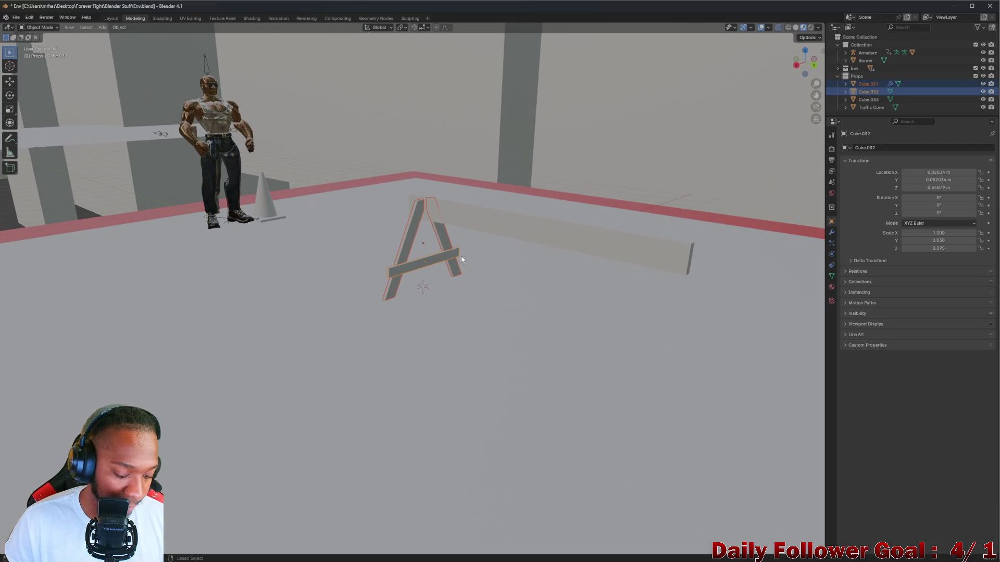
key(shift+d)
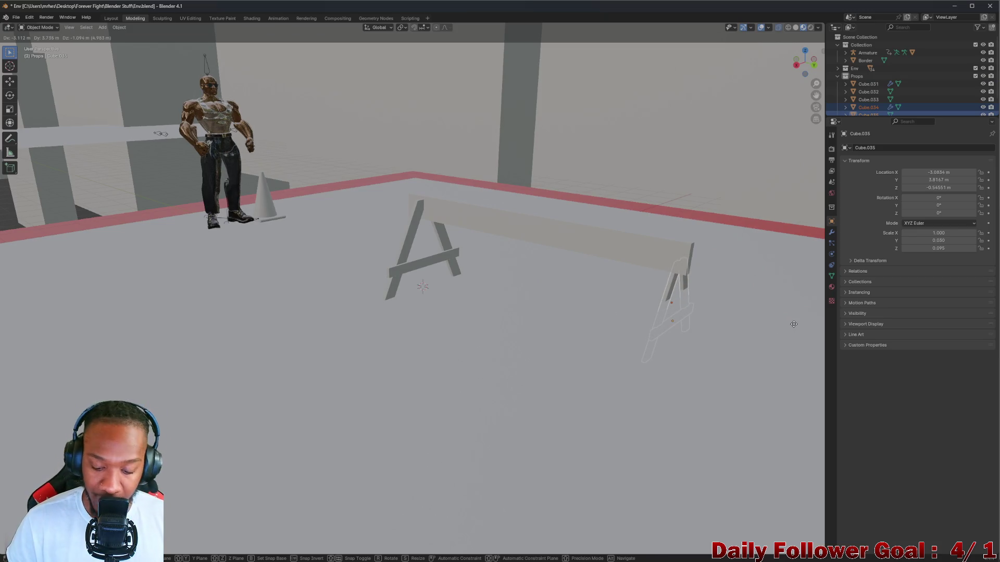
key(y)
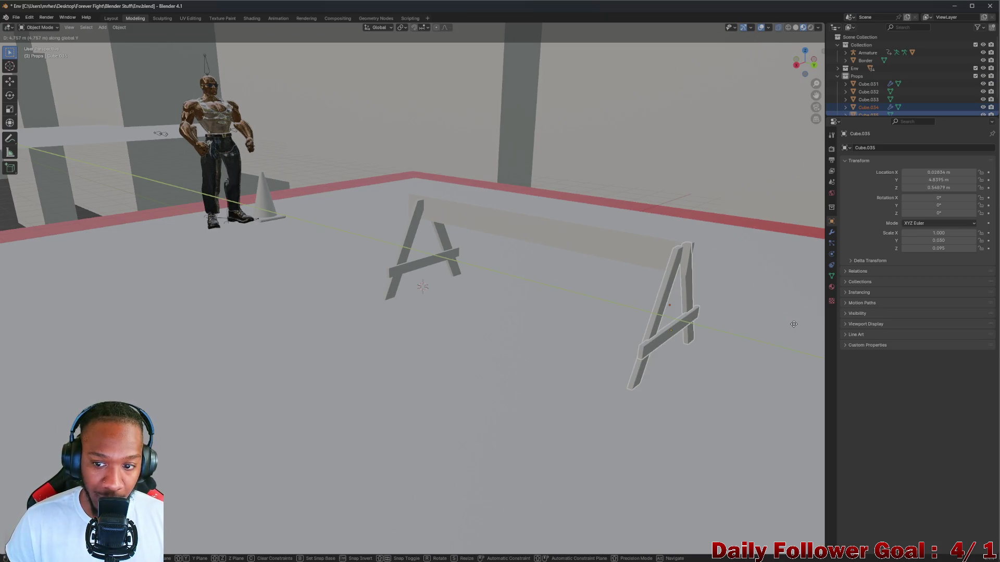
click(795, 330)
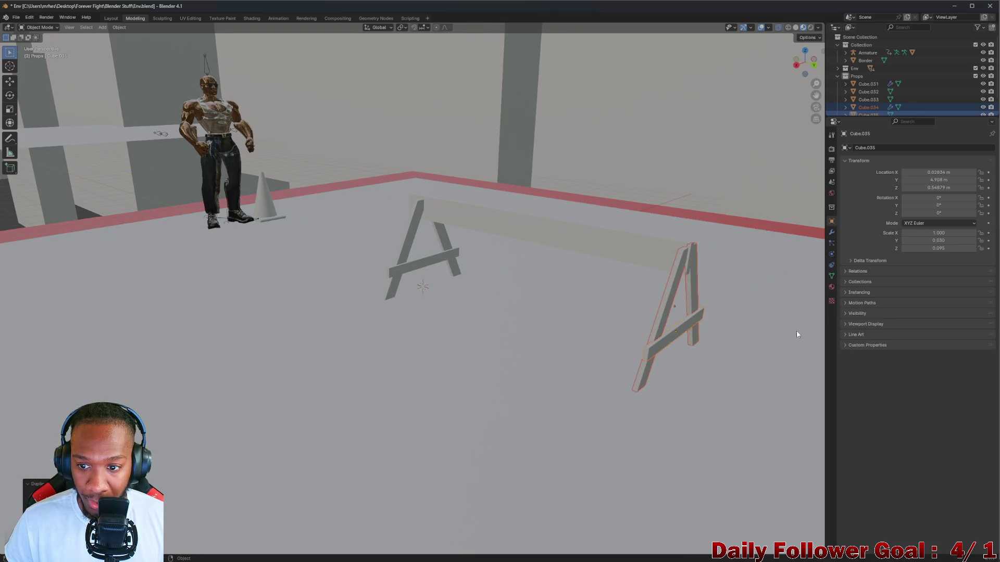
Deselect the sawhorse by selecting the floor plane and review the two supports from above
mouse_move(796, 331)
middle_down()
mouse_move(614, 284)
mouse_move(694, 350)
middle_up()
click(608, 246)
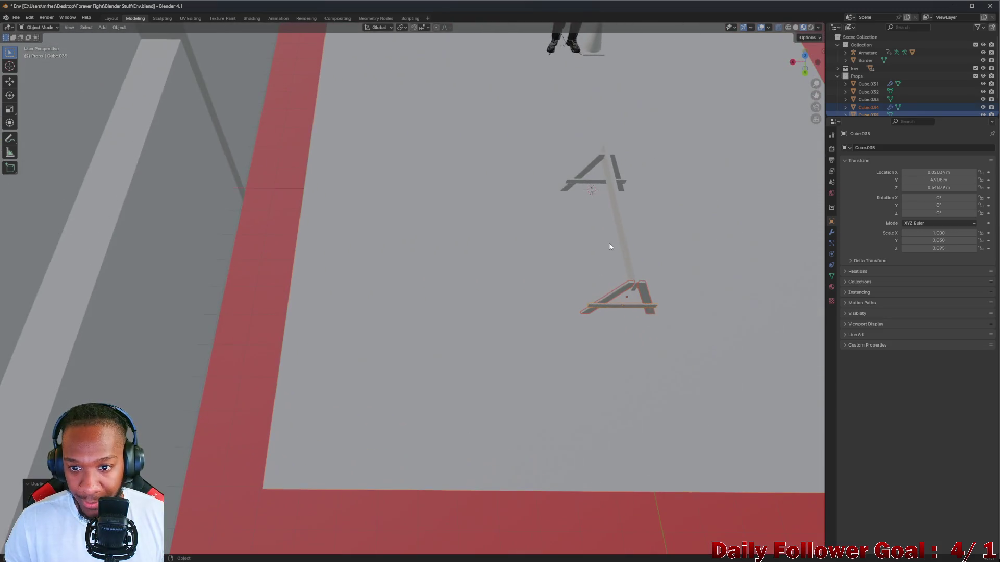
scroll(607, 245, up, 5)
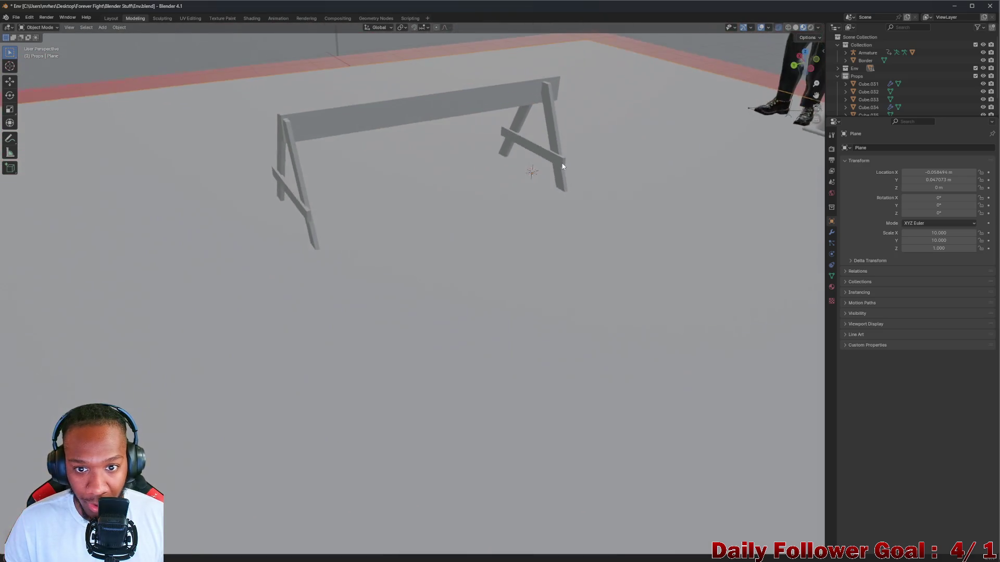
scroll(545, 141, down, 5)
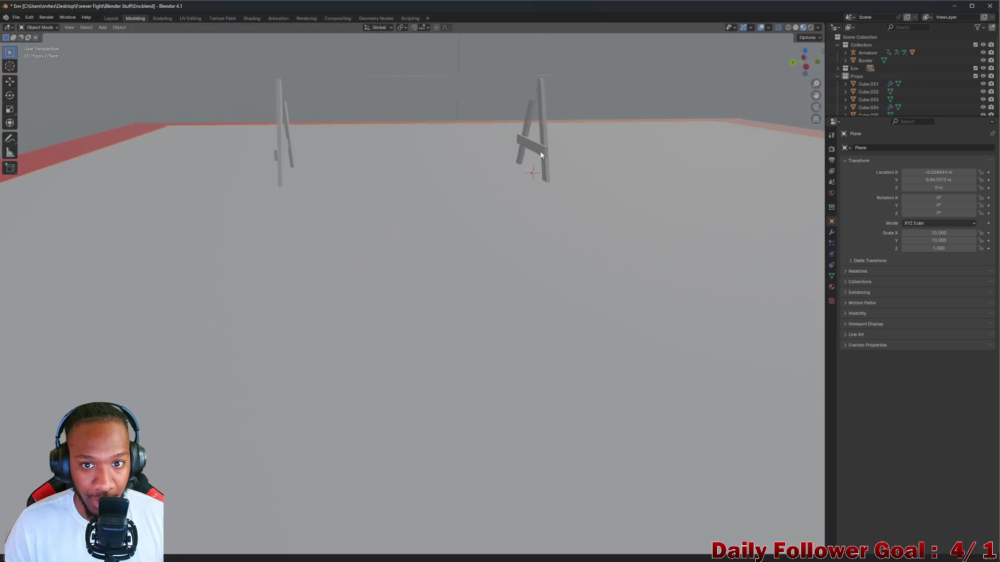